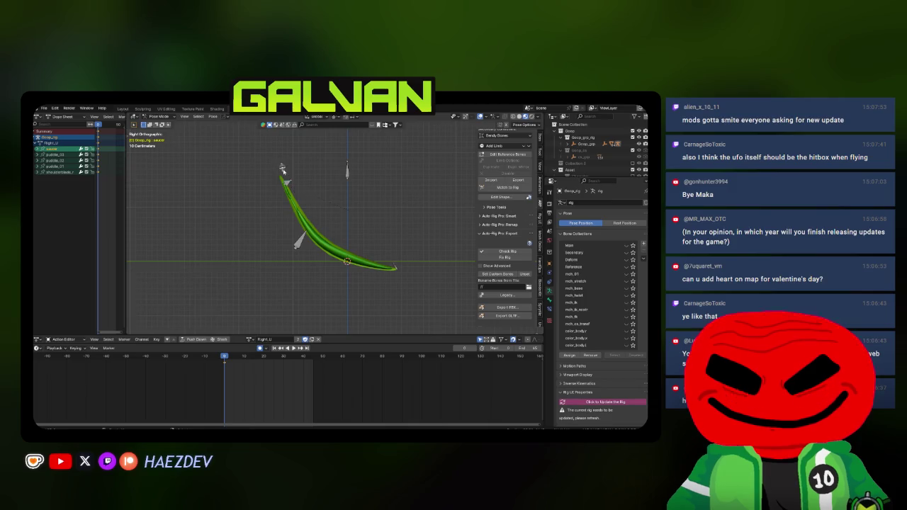
Step: Export the Goop rig's Flight_U action to Flight_U.fbx via Auto-Rig Pro's Export FBX
{"action": "left_click", "coordinate": [328, 224]}
{"action": "left_click_drag", "start_coordinate": [328, 224], "coordinate": [368, 212]}
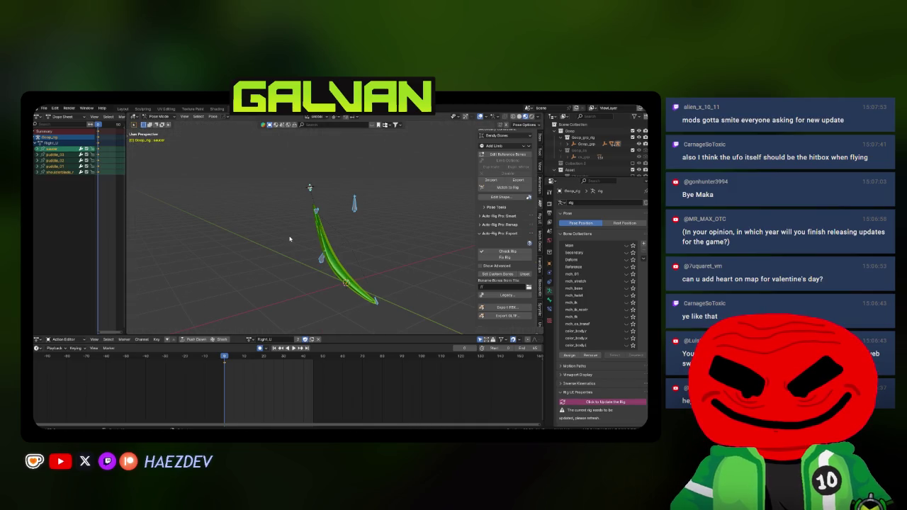
{"action": "left_click", "coordinate": [494, 310]}
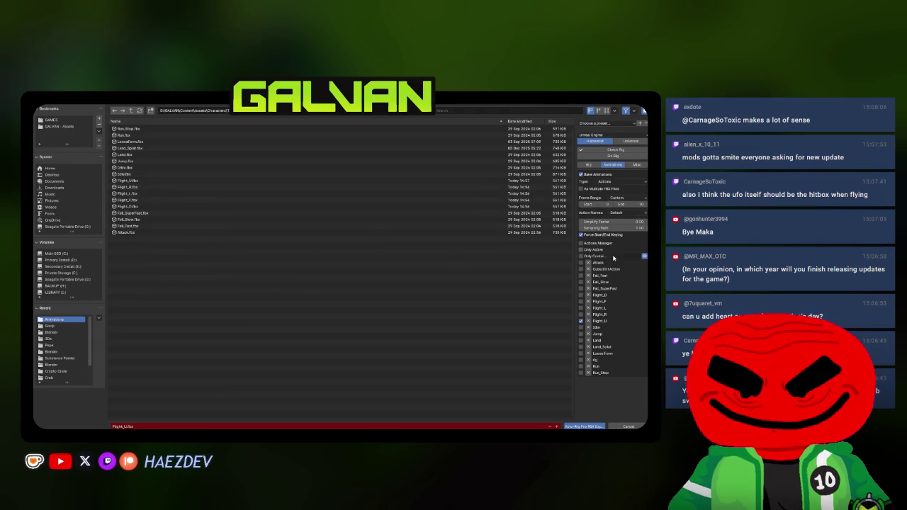
{"action": "left_click", "coordinate": [584, 426]}
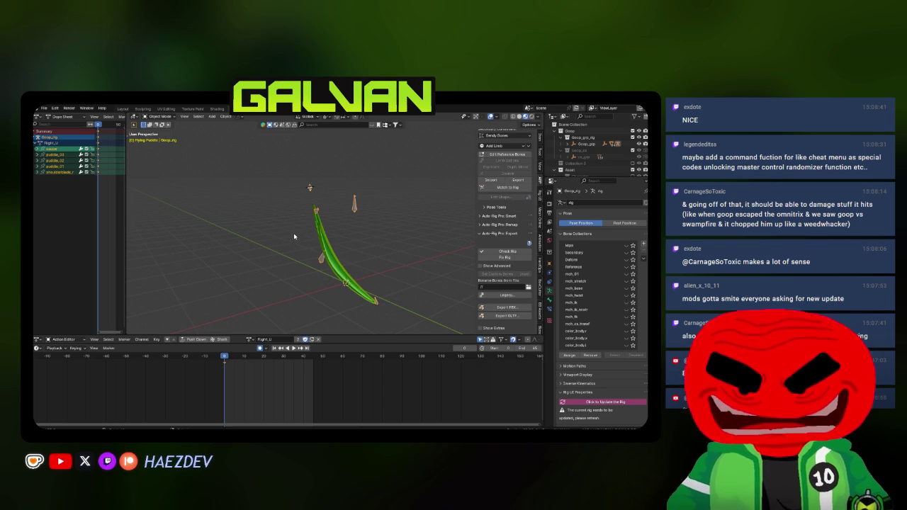
{"action": "mouse_move", "coordinate": [337, 238]}
{"action": "left_mouse_down"}
{"action": "mouse_move", "coordinate": [415, 270]}
{"action": "mouse_move", "coordinate": [300, 252]}
{"action": "mouse_move", "coordinate": [318, 256]}
{"action": "left_mouse_up"}
Step: Export the Flight_R action as Flight_R.fbx
{"action": "scroll", "coordinate": [294, 247], "scroll_direction": "up", "scroll_amount": 4}
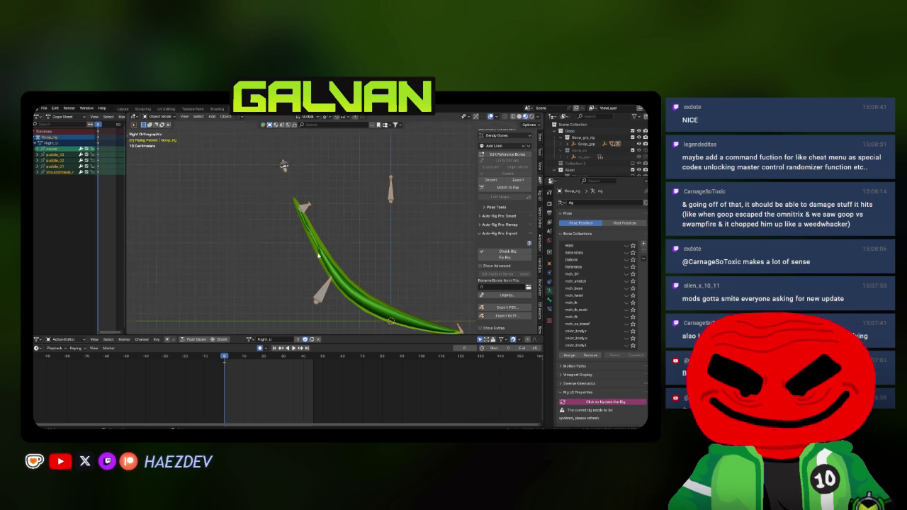
{"action": "scroll", "coordinate": [279, 226], "scroll_direction": "down", "scroll_amount": 2}
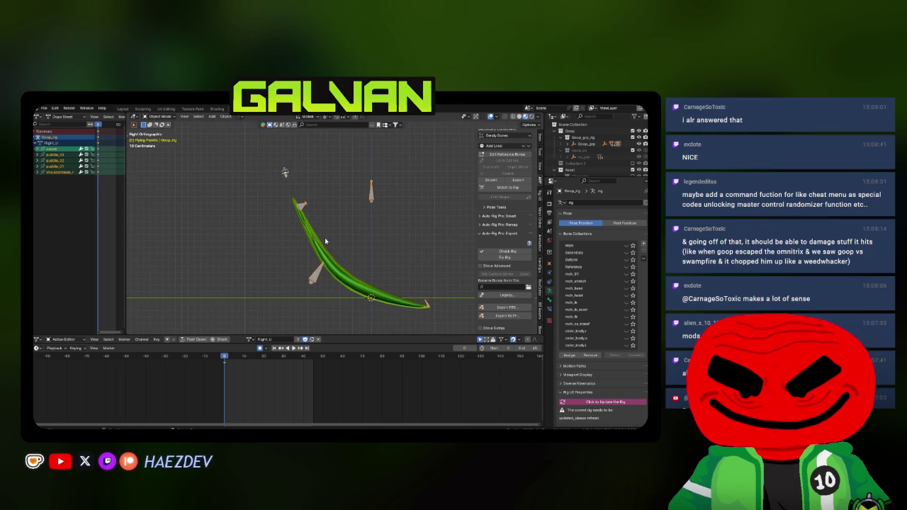
{"action": "left_click", "coordinate": [518, 306]}
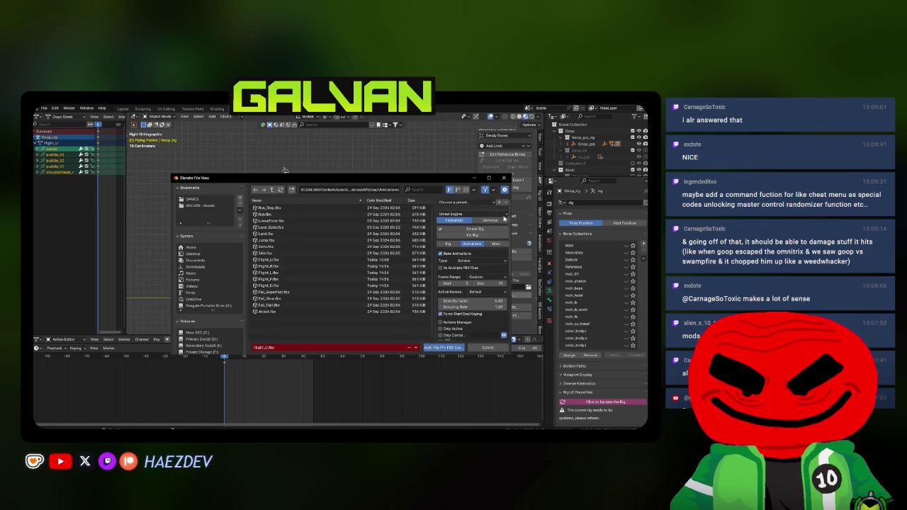
{"action": "double_click", "coordinate": [485, 177]}
{"action": "left_click", "coordinate": [580, 313]}
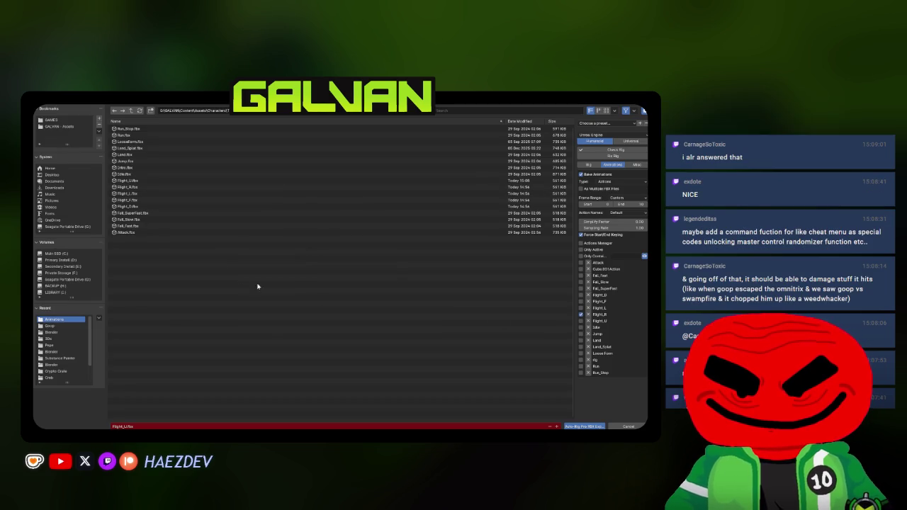
{"action": "left_click", "coordinate": [138, 187]}
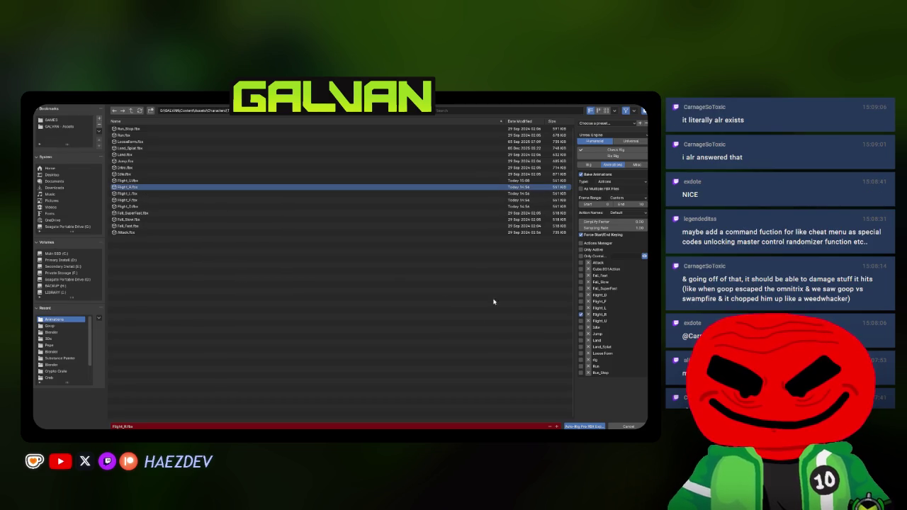
{"action": "left_click", "coordinate": [583, 425]}
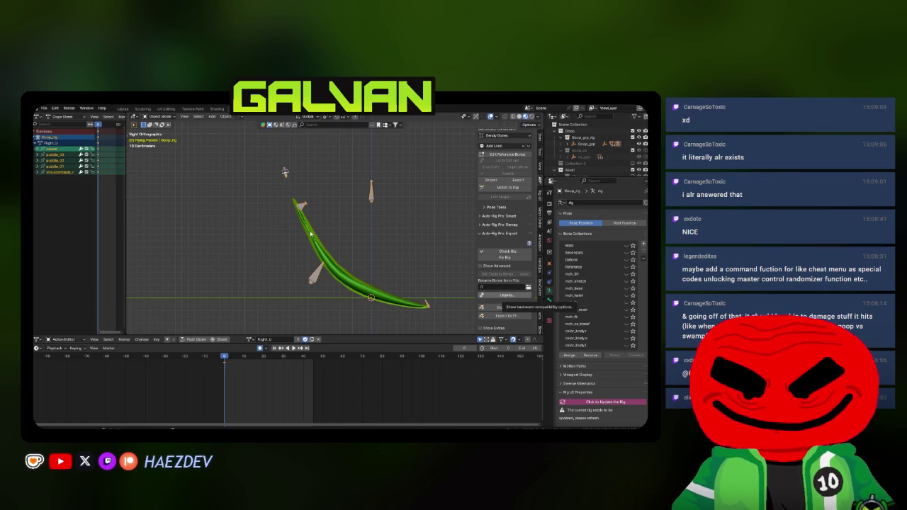
Step: Export the next flight action over its existing file, then Flight_F as Flight_F.fbx
{"action": "left_click", "coordinate": [492, 307]}
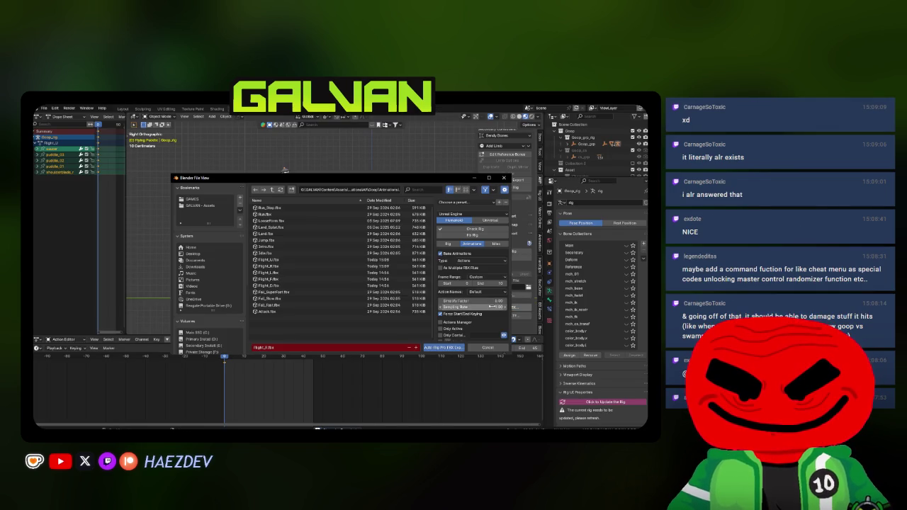
{"action": "left_click", "coordinate": [488, 178]}
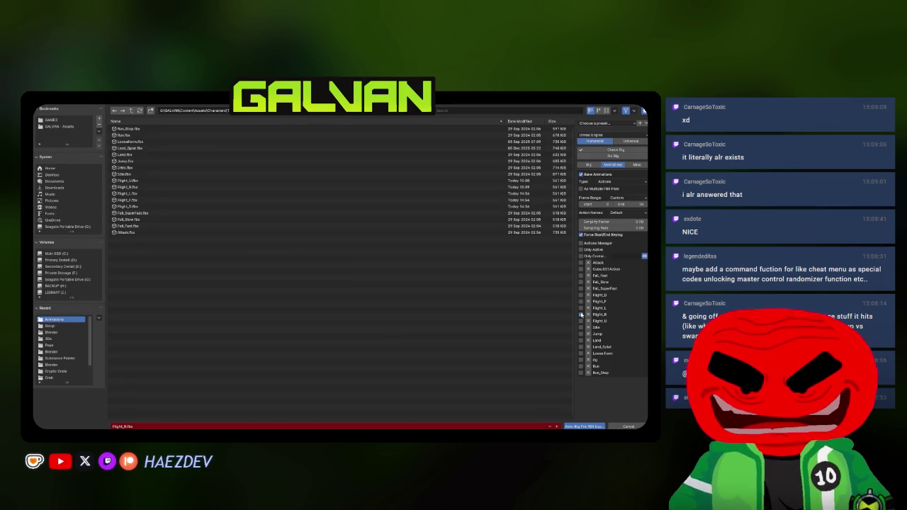
{"action": "double_click", "coordinate": [132, 197]}
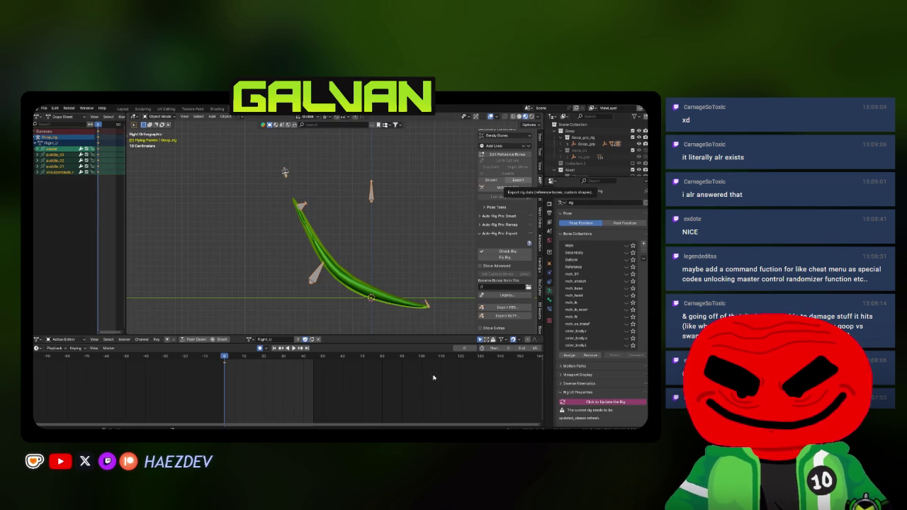
{"action": "left_click", "coordinate": [512, 309]}
{"action": "left_click", "coordinate": [488, 179]}
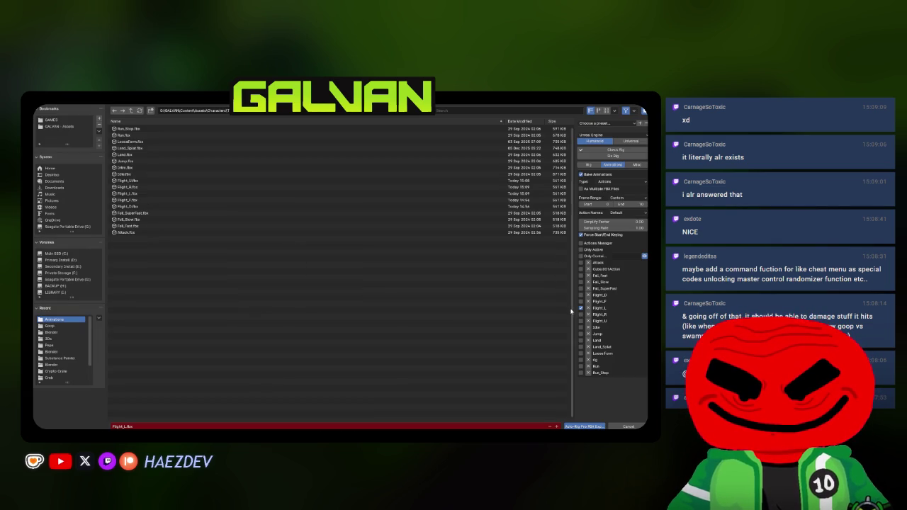
{"action": "left_click", "coordinate": [135, 200]}
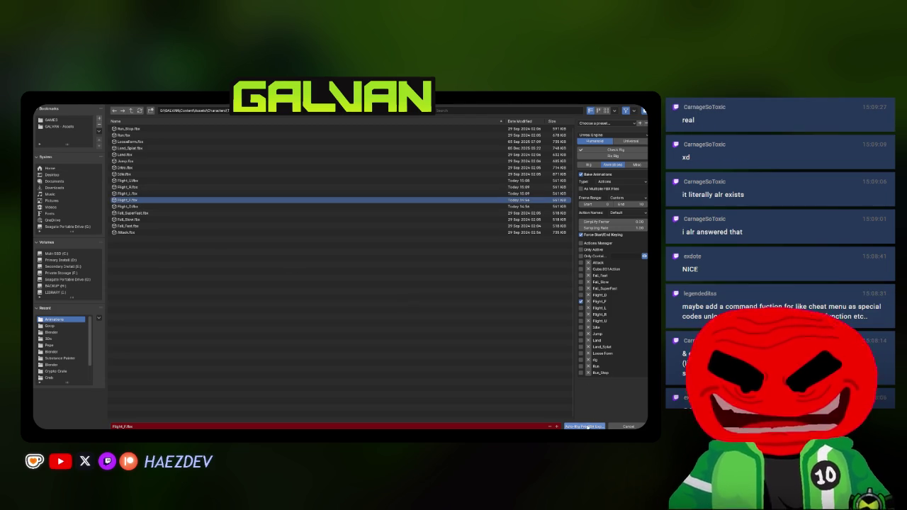
{"action": "left_click", "coordinate": [585, 426]}
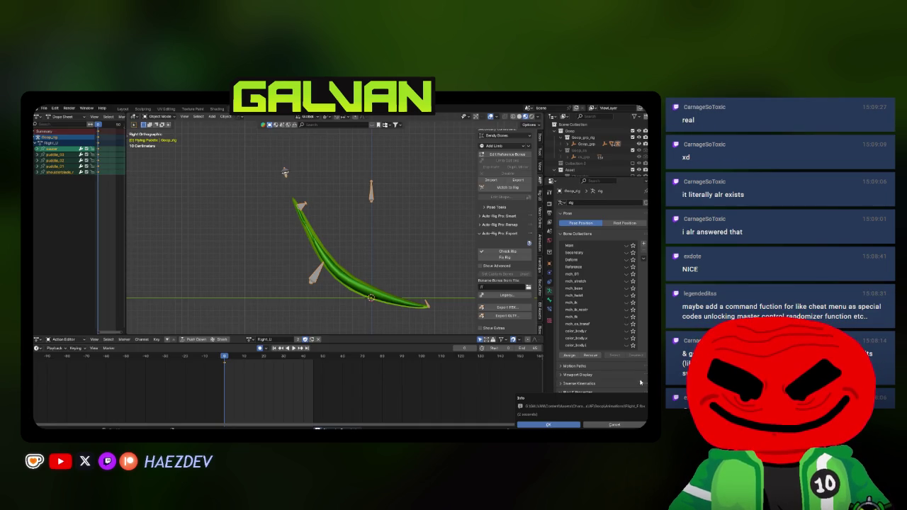
Step: Export one more flight action over its existing FBX file and dismiss the report
{"action": "left_click", "coordinate": [506, 307]}
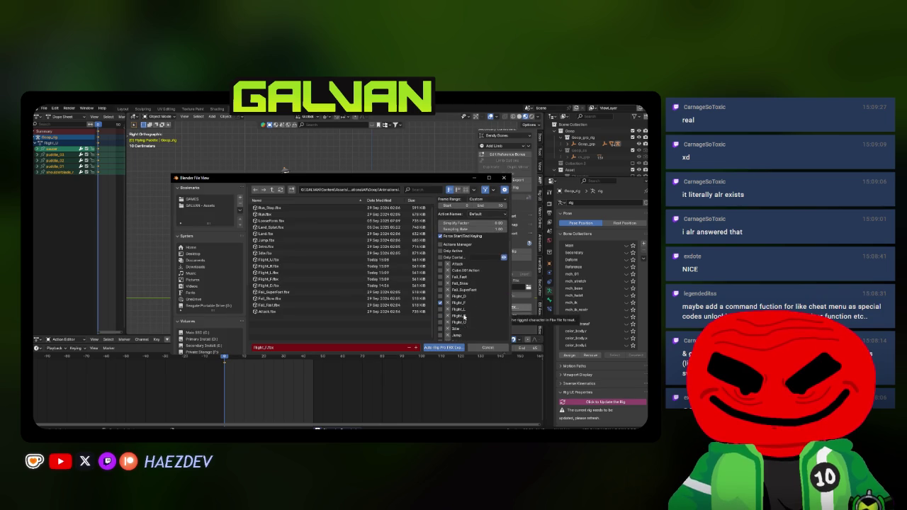
{"action": "double_click", "coordinate": [288, 280]}
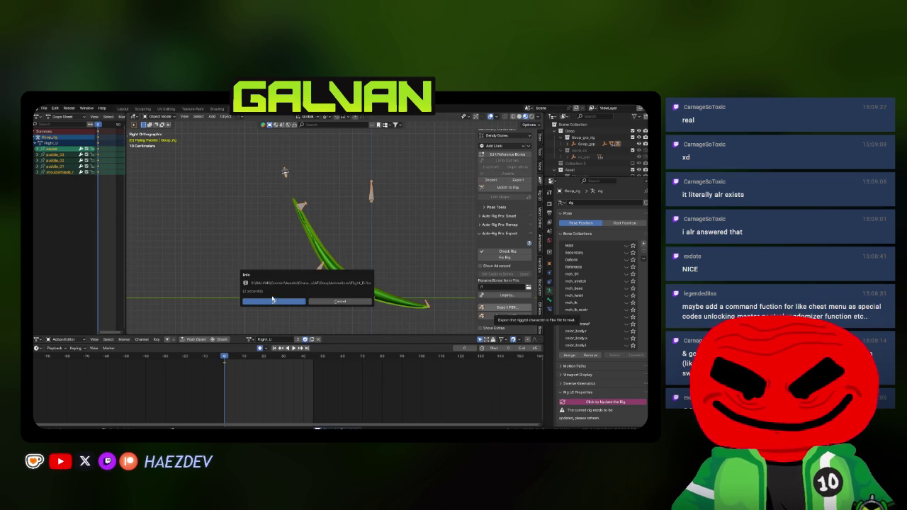
{"action": "left_click", "coordinate": [271, 300]}
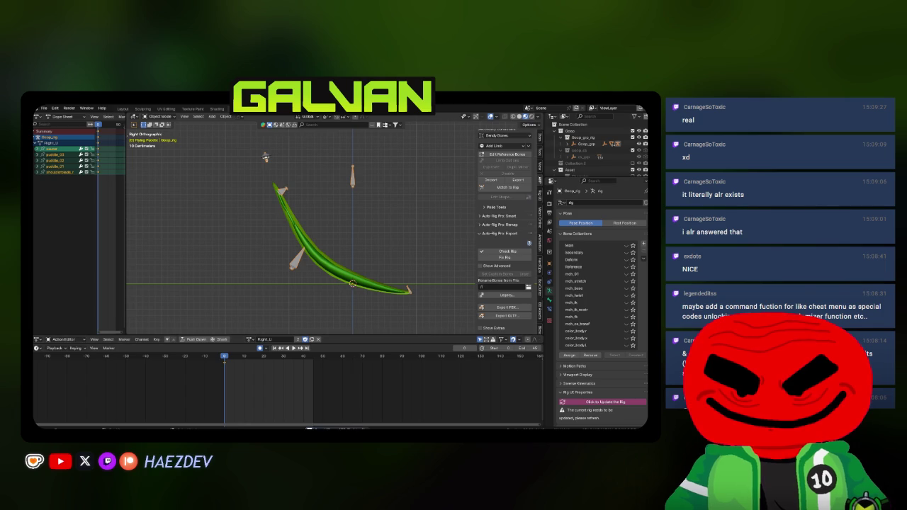
{"action": "key", "text": "Escape"}
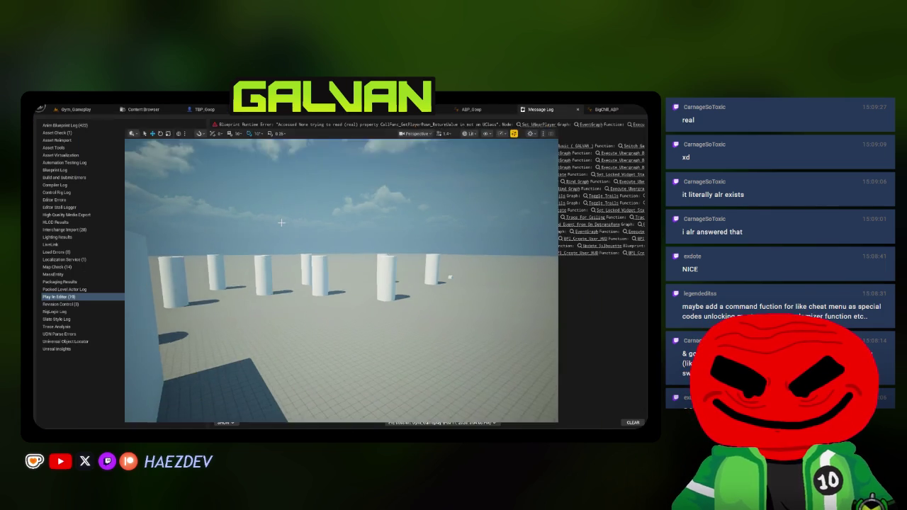
Step: Reimport the six Flight animations in Goop/Animations/Base/Flight from FBX and save them
{"action": "left_click", "coordinate": [75, 110]}
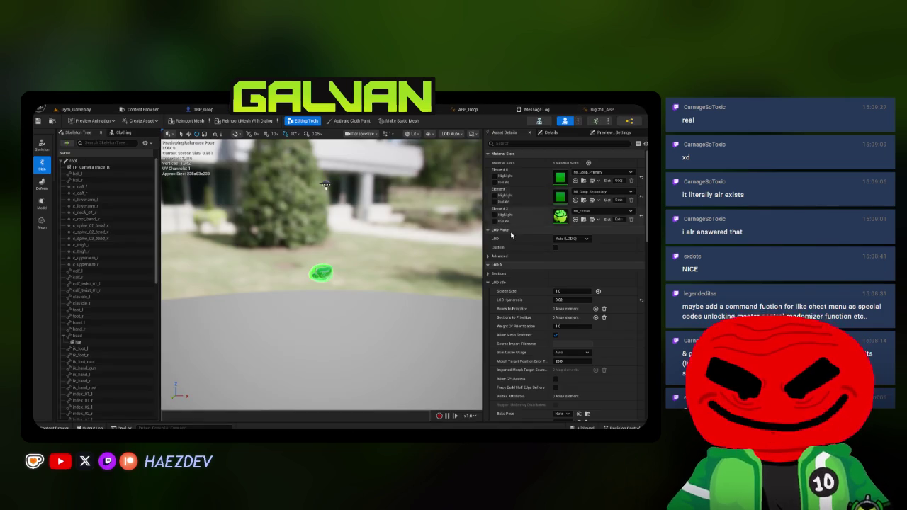
{"action": "left_click", "coordinate": [142, 110]}
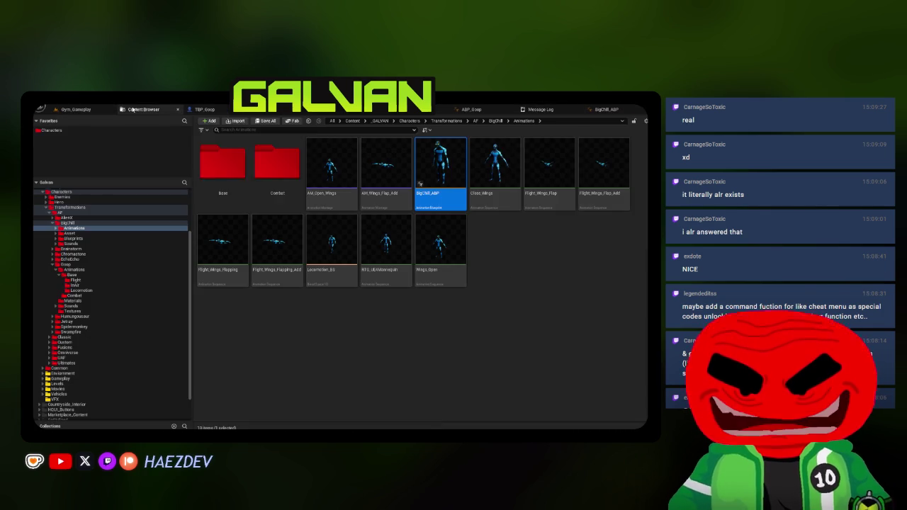
{"action": "left_click", "coordinate": [75, 279]}
{"action": "left_click", "coordinate": [268, 181]}
{"action": "left_click", "coordinate": [532, 171], "text": "shift"}
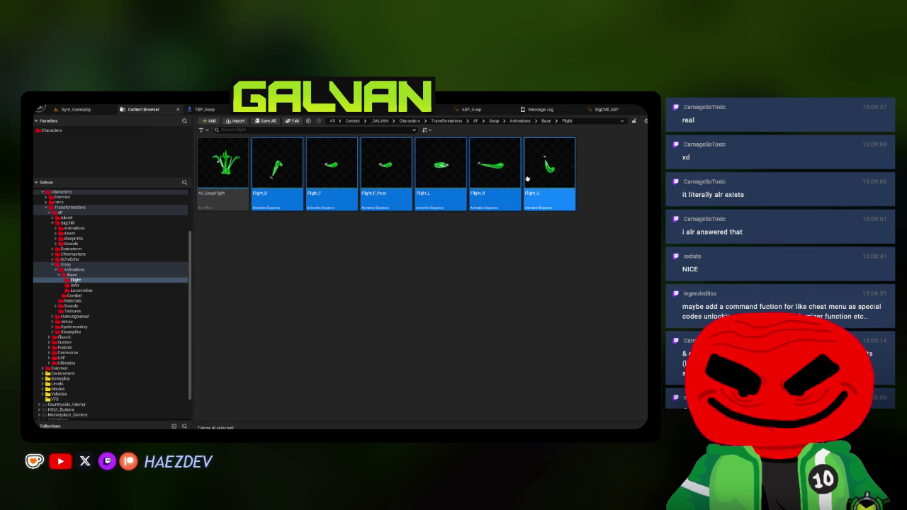
{"action": "right_click", "coordinate": [530, 173]}
{"action": "left_click", "coordinate": [543, 255]}
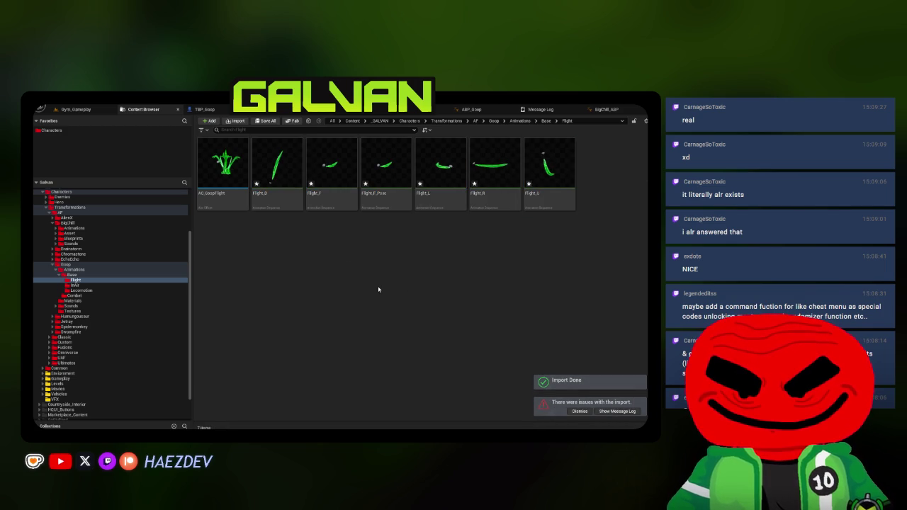
{"action": "left_click", "coordinate": [265, 120]}
{"action": "left_click", "coordinate": [384, 342]}
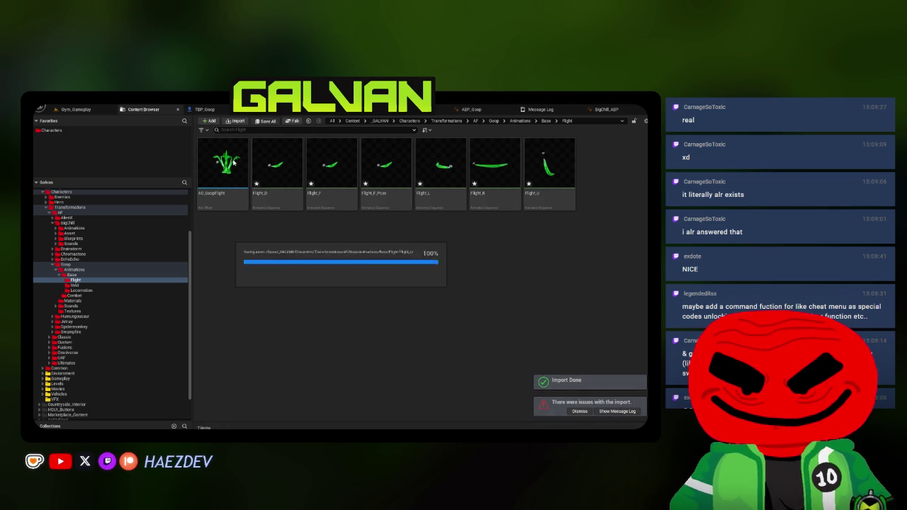
Step: Open and save the AO_GoopFlight blend space, then return to the Gym_Gameplay level
{"action": "double_click", "coordinate": [225, 164]}
{"action": "left_click", "coordinate": [487, 189]}
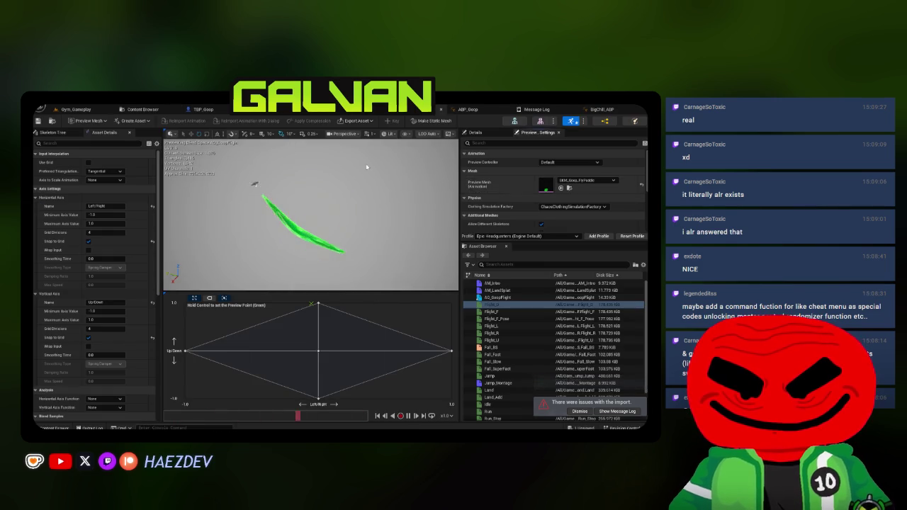
{"action": "left_click", "coordinate": [143, 109]}
{"action": "left_click", "coordinate": [265, 120]}
{"action": "left_click", "coordinate": [393, 342]}
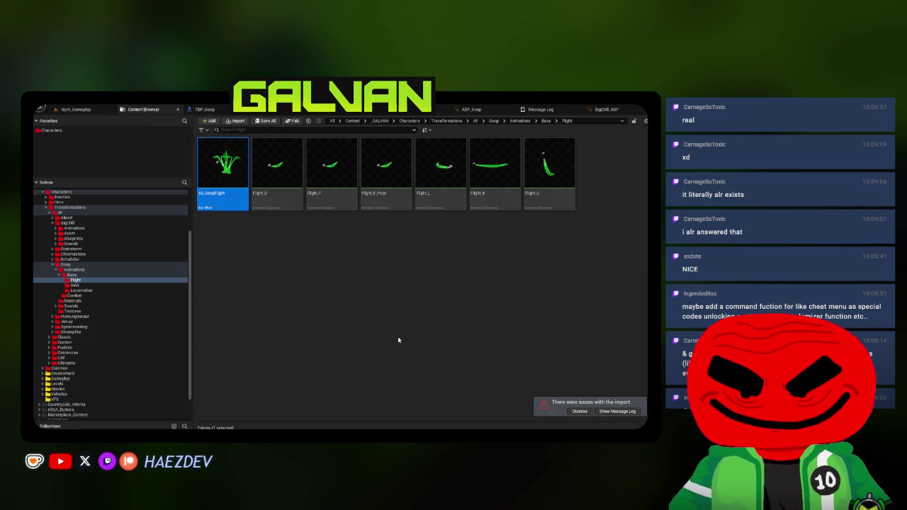
{"action": "left_click", "coordinate": [76, 109]}
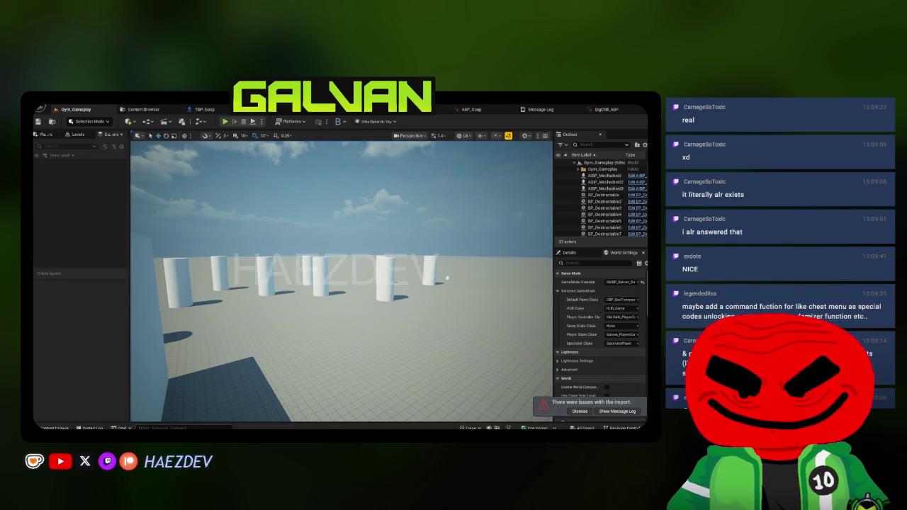
Step: Playtest Goop's flight in Gym_Gameplay (Q to transform, Space to fly), then stop with Esc
{"action": "left_click", "coordinate": [225, 122]}
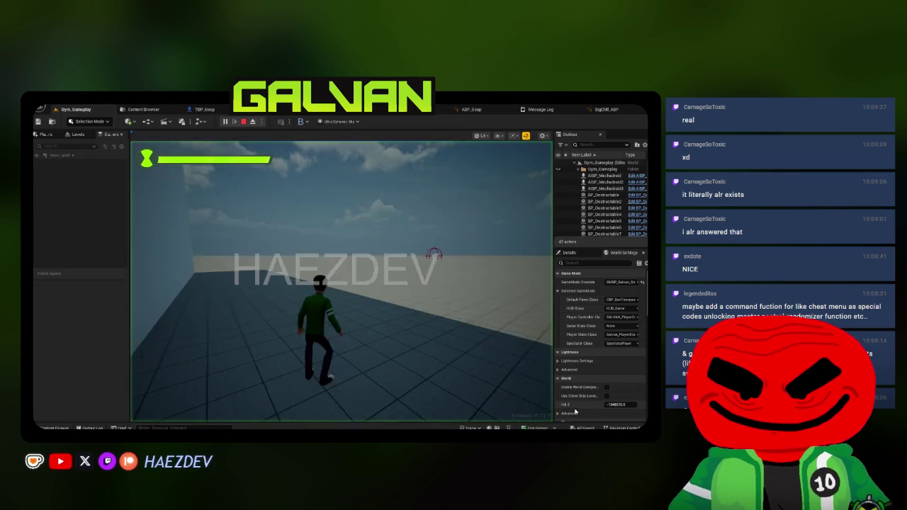
{"action": "key", "text": "q"}
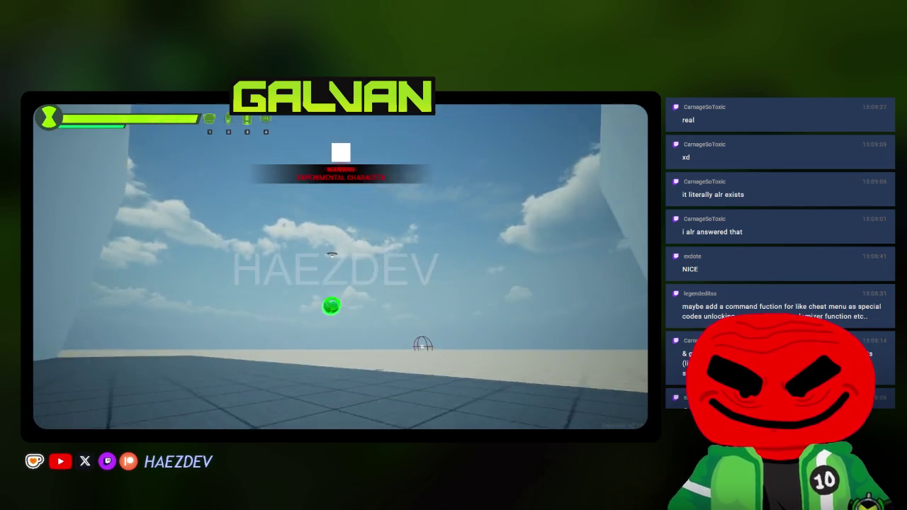
{"action": "key", "text": "space"}
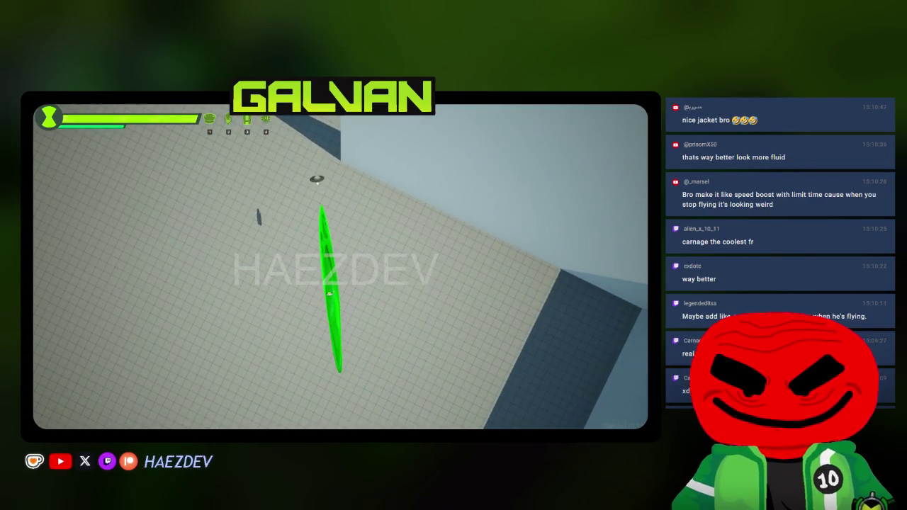
{"action": "key", "text": "Escape"}
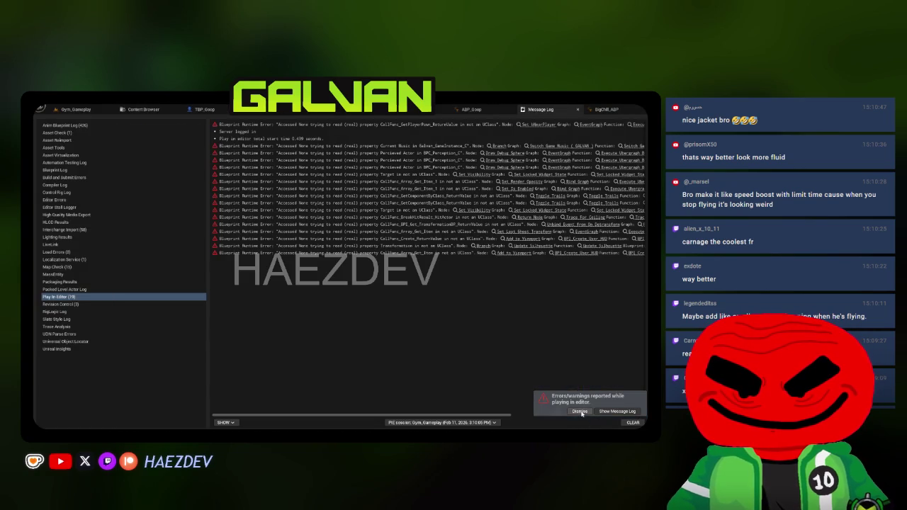
Step: Open BigChill_ABP and find the Calculate Flight Lean node in its event graph
{"action": "left_click", "coordinate": [579, 411]}
{"action": "left_click", "coordinate": [546, 110]}
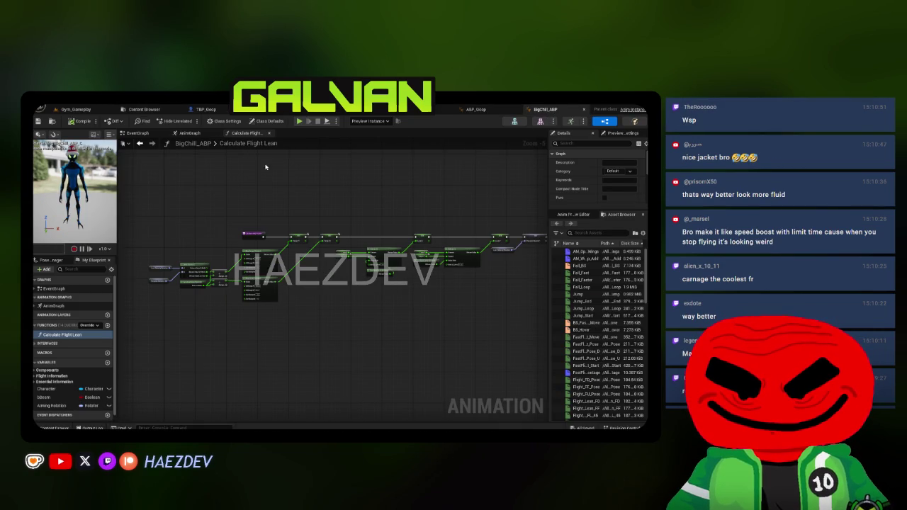
{"action": "left_click", "coordinate": [269, 133]}
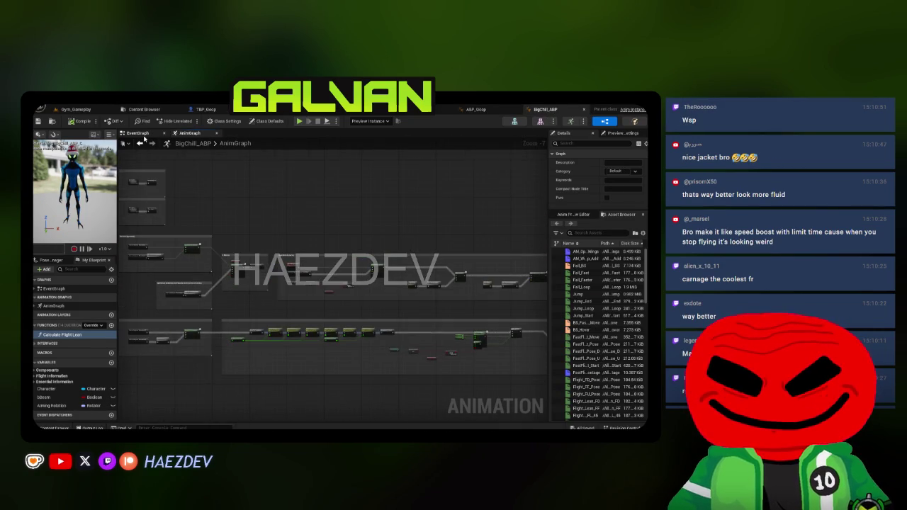
{"action": "left_click", "coordinate": [139, 134]}
{"action": "left_click_drag", "start_coordinate": [277, 308], "coordinate": [352, 315]}
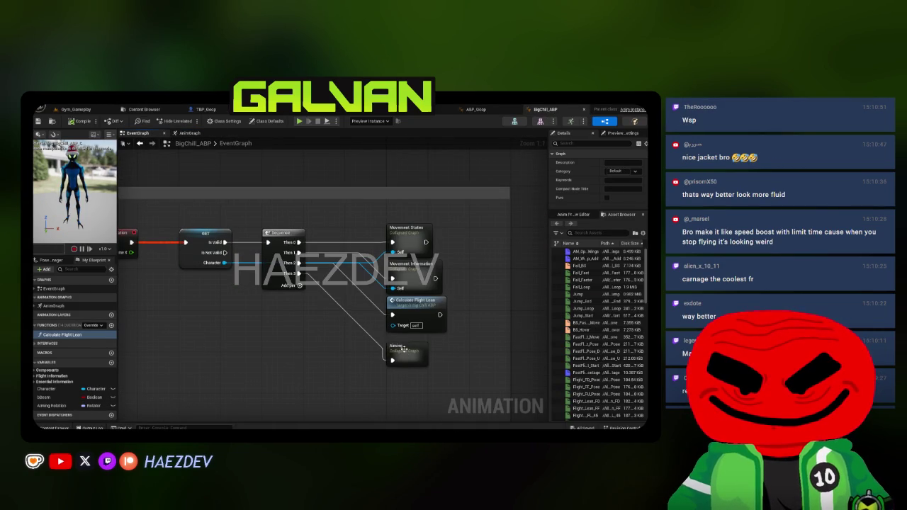
{"action": "left_click", "coordinate": [417, 310]}
Step: Review Movement Information's velocity, Map Range Clamped and SET nodes, then show the Classic folder
{"action": "double_click", "coordinate": [419, 267]}
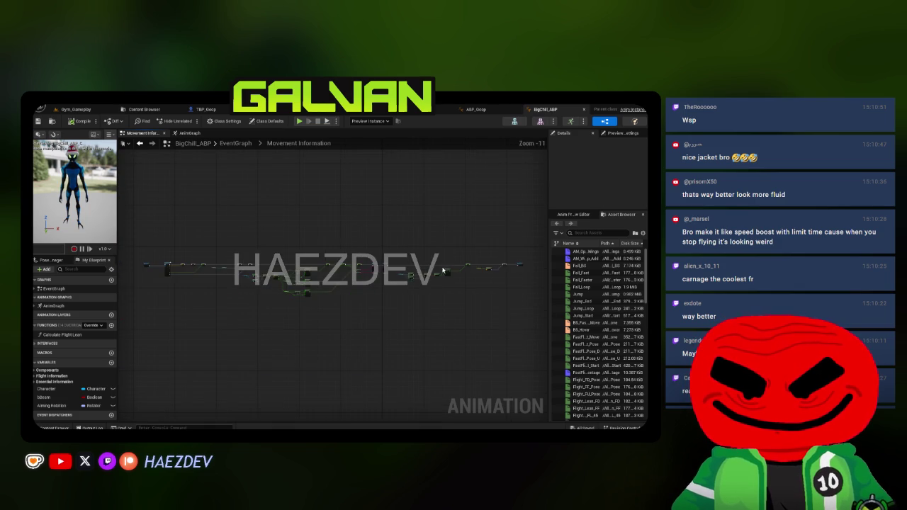
{"action": "left_click_drag", "start_coordinate": [454, 310], "coordinate": [213, 293]}
{"action": "scroll", "coordinate": [206, 292], "scroll_direction": "up", "scroll_amount": 1}
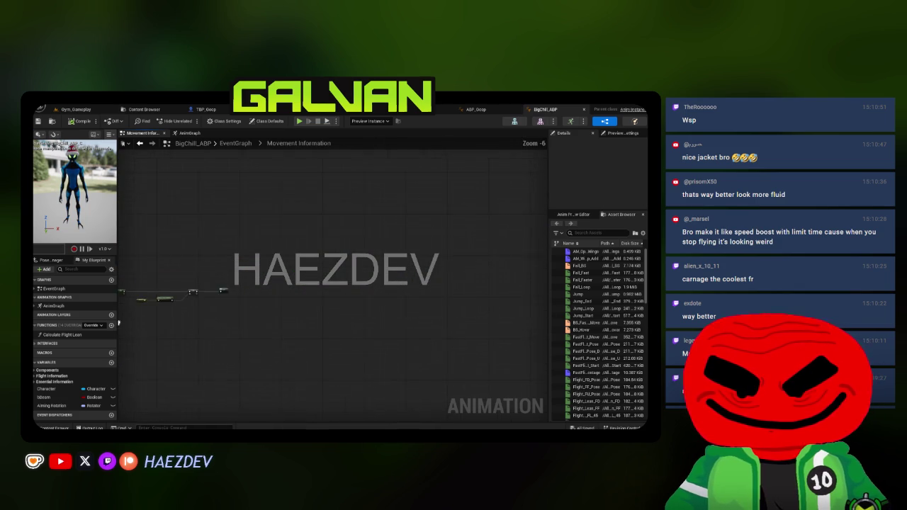
{"action": "scroll", "coordinate": [144, 319], "scroll_direction": "down", "scroll_amount": 5}
{"action": "mouse_move", "coordinate": [144, 319]}
{"action": "left_mouse_down"}
{"action": "mouse_move", "coordinate": [305, 316]}
{"action": "mouse_move", "coordinate": [468, 343]}
{"action": "left_mouse_up"}
{"action": "scroll", "coordinate": [468, 343], "scroll_direction": "up", "scroll_amount": 2}
{"action": "left_click_drag", "start_coordinate": [301, 322], "coordinate": [397, 290]}
{"action": "left_click_drag", "start_coordinate": [298, 283], "coordinate": [495, 302]}
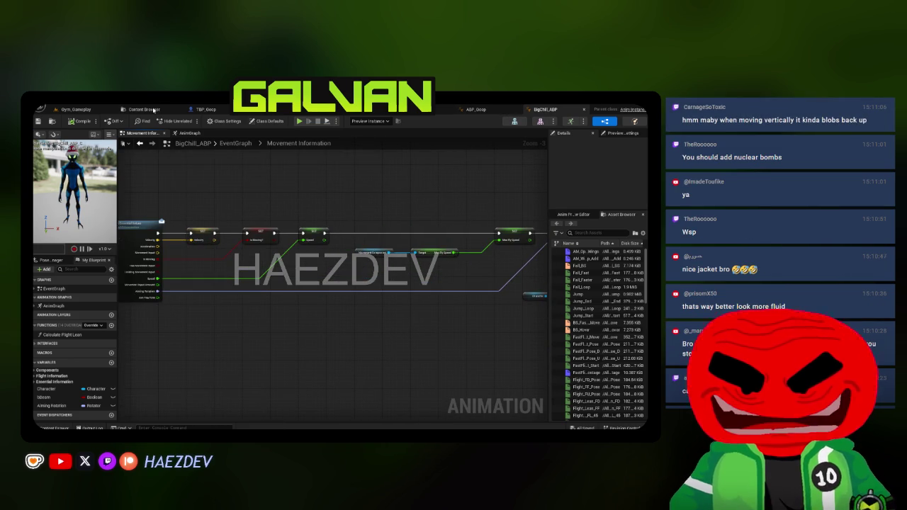
{"action": "left_click", "coordinate": [153, 110]}
{"action": "left_click", "coordinate": [66, 337]}
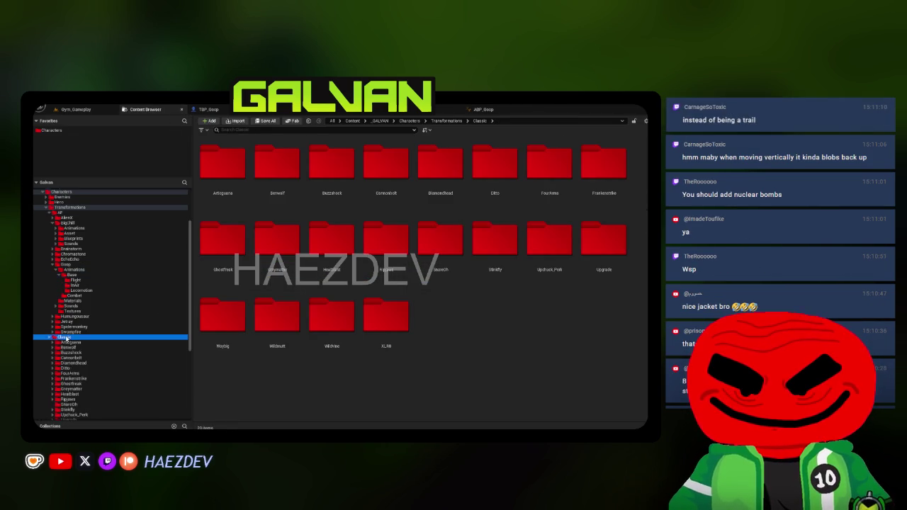
Step: Open the ABP_Stinkfly animation blueprint from Stinkfly's Animations folder
{"action": "scroll", "coordinate": [67, 338], "scroll_direction": "down", "scroll_amount": 3}
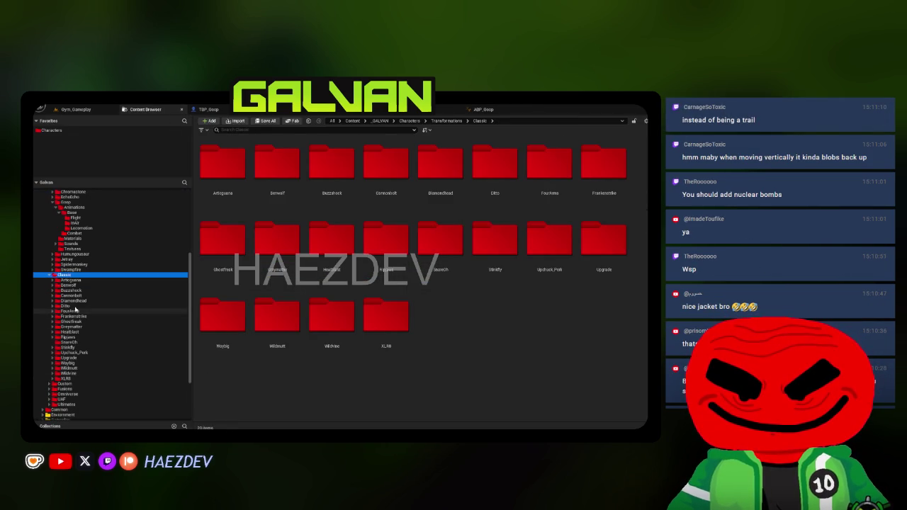
{"action": "left_click", "coordinate": [67, 347]}
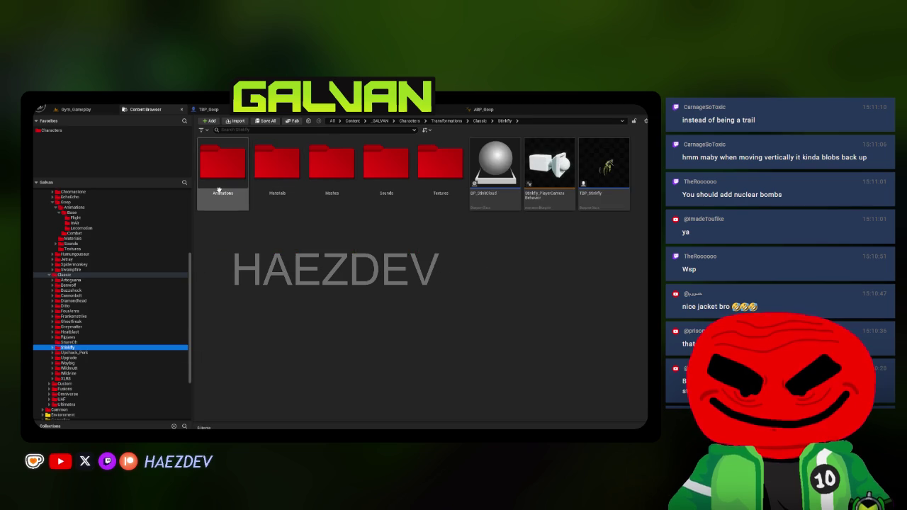
{"action": "double_click", "coordinate": [219, 190]}
{"action": "double_click", "coordinate": [331, 168]}
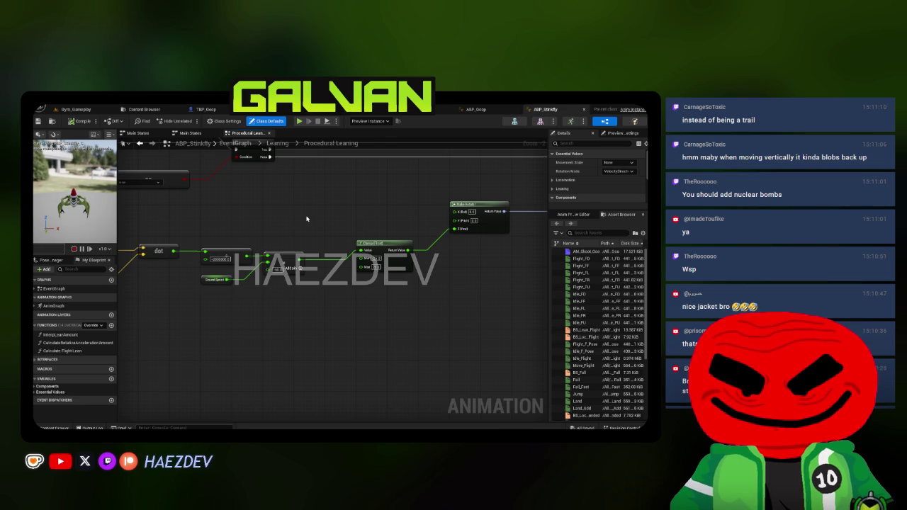
Step: Inspect Stinkfly's Leaning graph and its relative acceleration and delta time inputs
{"action": "scroll", "coordinate": [305, 219], "scroll_direction": "down", "scroll_amount": 6}
{"action": "left_click_drag", "start_coordinate": [303, 172], "coordinate": [407, 255]}
{"action": "left_click", "coordinate": [265, 147]}
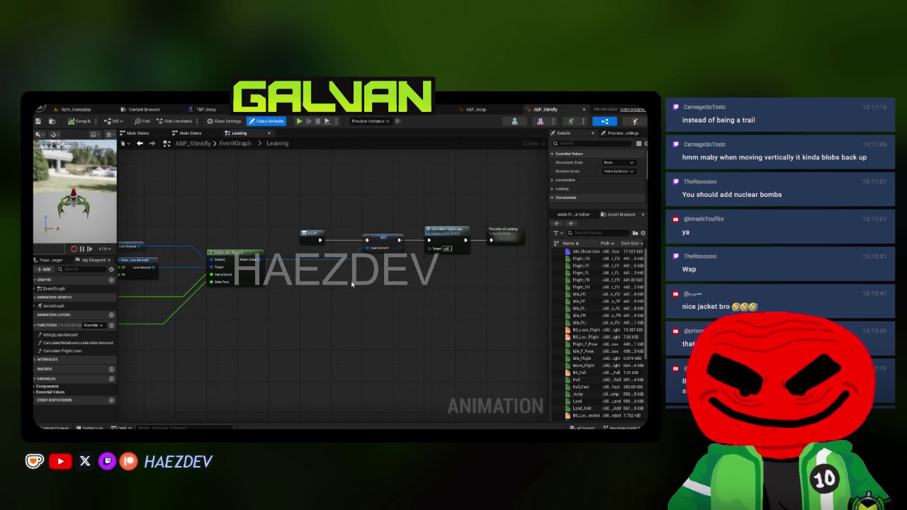
{"action": "left_click_drag", "start_coordinate": [119, 342], "coordinate": [261, 331]}
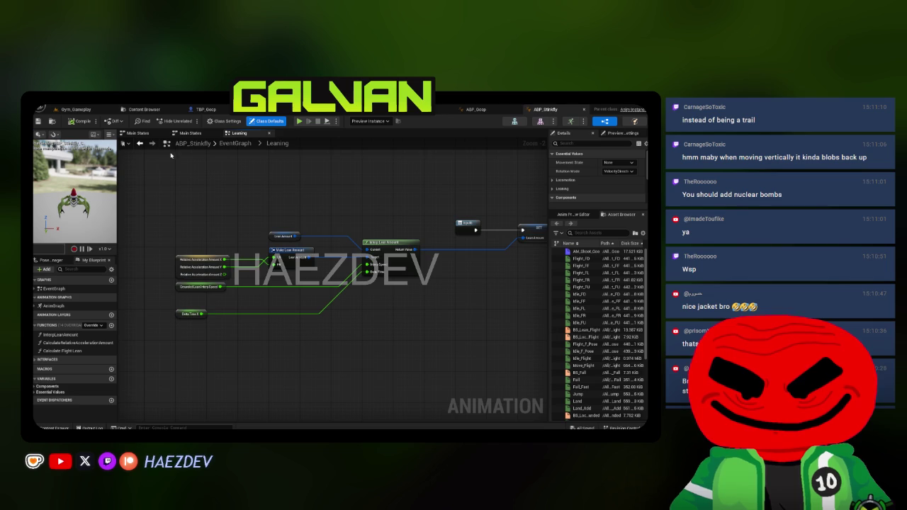
{"action": "left_click", "coordinate": [185, 136]}
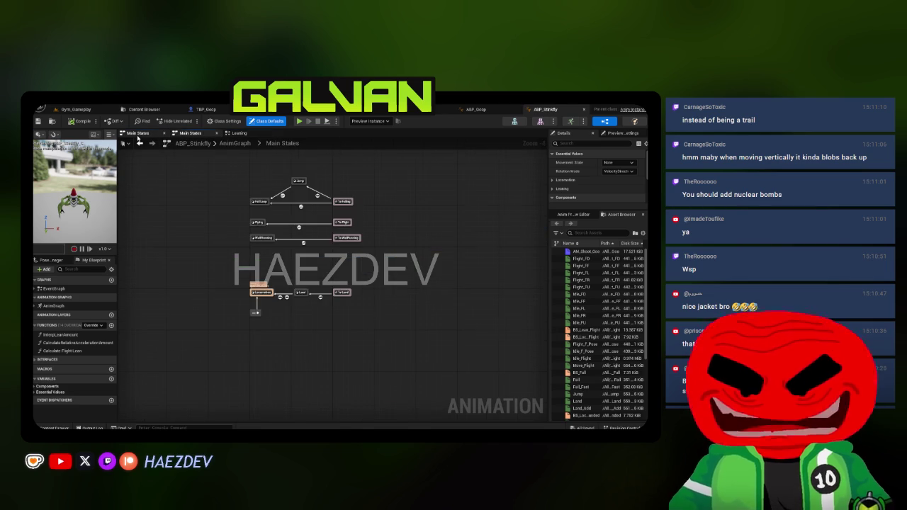
{"action": "double_click", "coordinate": [71, 292]}
{"action": "left_click", "coordinate": [239, 133]}
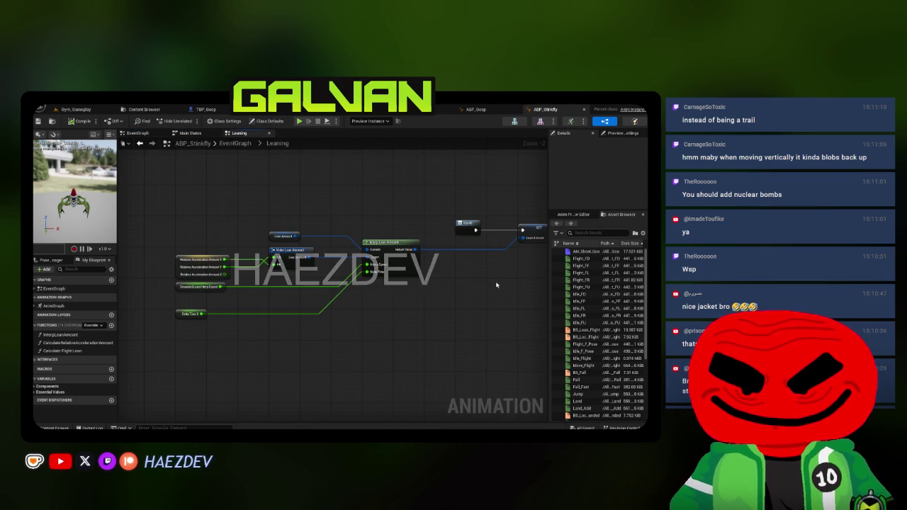
Step: Copy CalculateRelativeAccelerationAmount from Stinkfly's Movement Information and paste it into ABP_Goop
{"action": "left_click", "coordinate": [141, 133]}
{"action": "scroll", "coordinate": [405, 273], "scroll_direction": "up", "scroll_amount": 5}
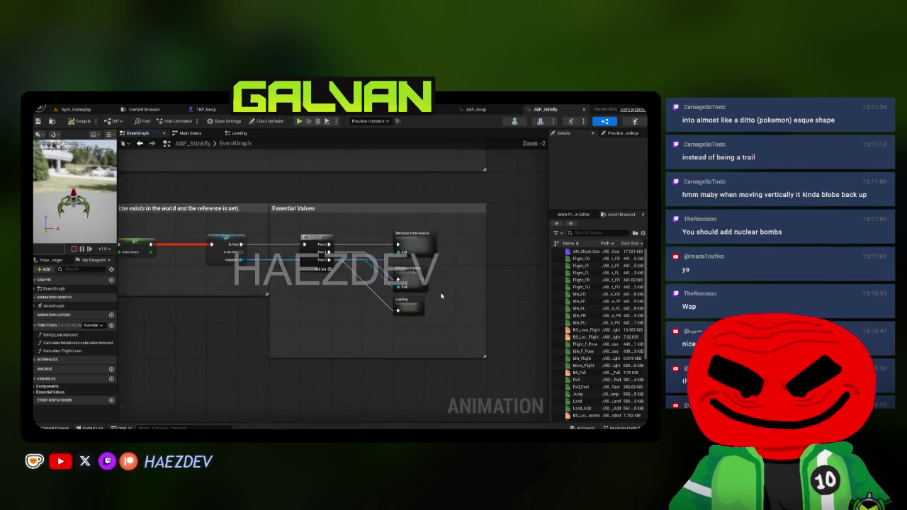
{"action": "double_click", "coordinate": [407, 227]}
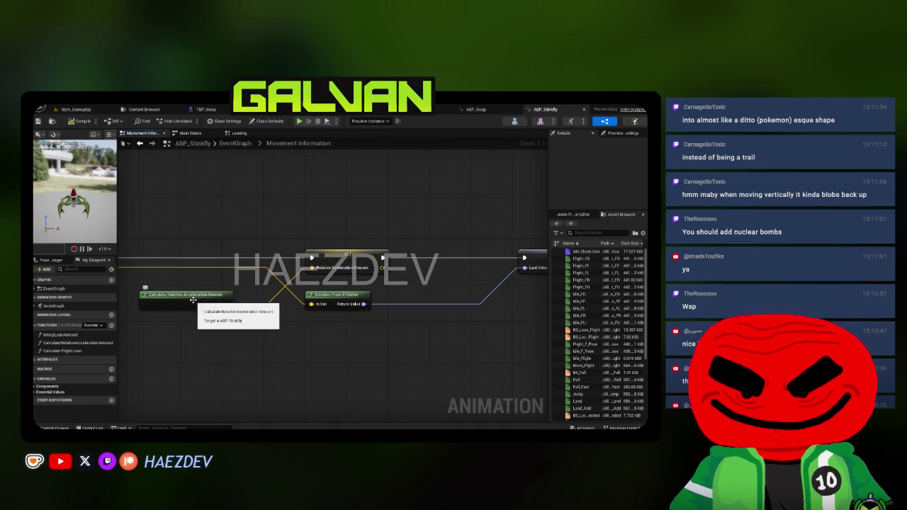
{"action": "left_click", "coordinate": [195, 303]}
{"action": "left_click", "coordinate": [202, 209]}
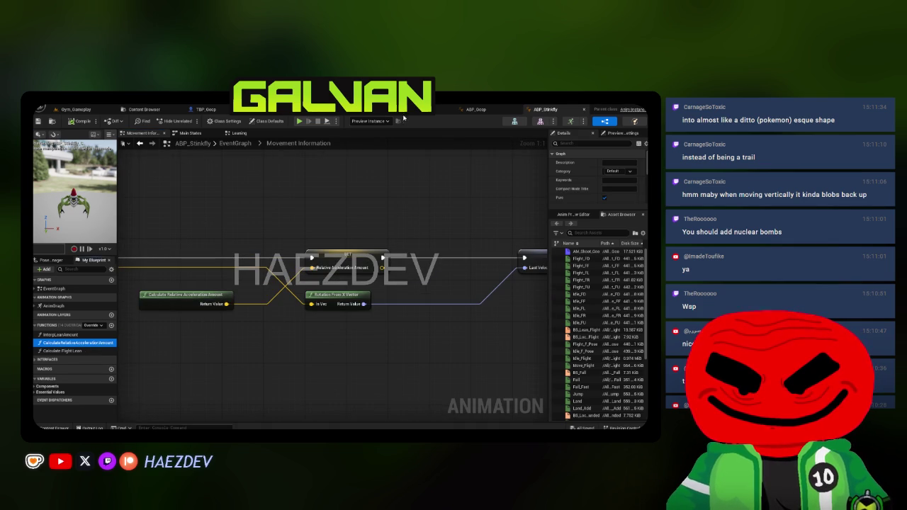
{"action": "left_click", "coordinate": [471, 111]}
{"action": "key", "text": "ctrl+v"}
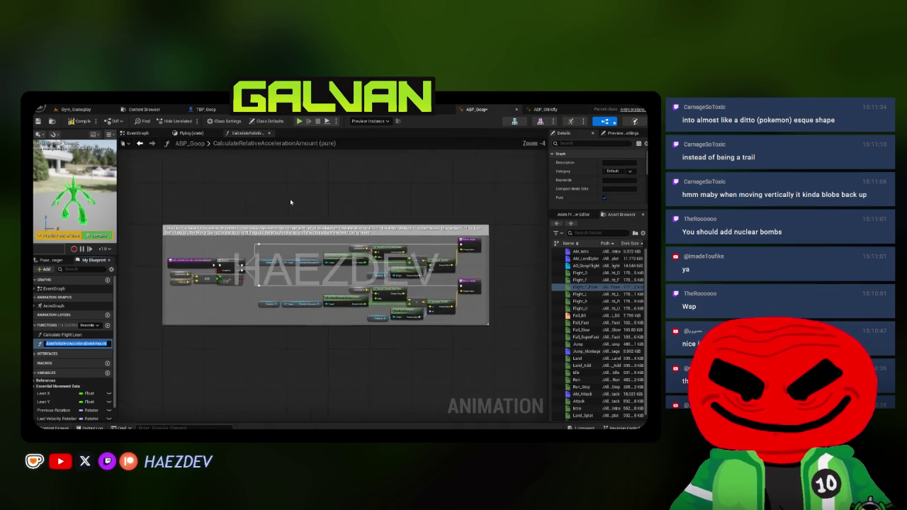
Step: Create the missing Acceleration variable from the pasted function and return to the event graph
{"action": "right_click", "coordinate": [360, 262]}
{"action": "left_click", "coordinate": [363, 268]}
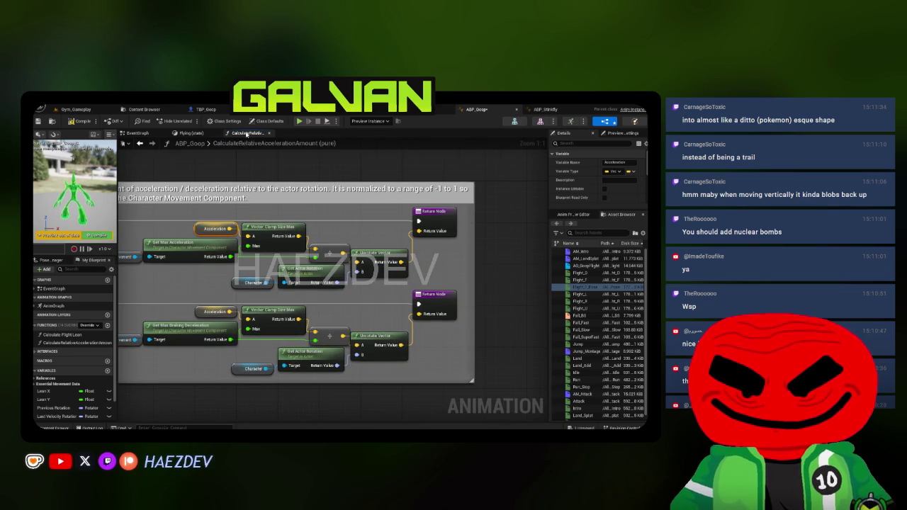
{"action": "left_click", "coordinate": [269, 132]}
{"action": "scroll", "coordinate": [422, 263], "scroll_direction": "down", "scroll_amount": 3}
{"action": "scroll", "coordinate": [333, 269], "scroll_direction": "up", "scroll_amount": 4}
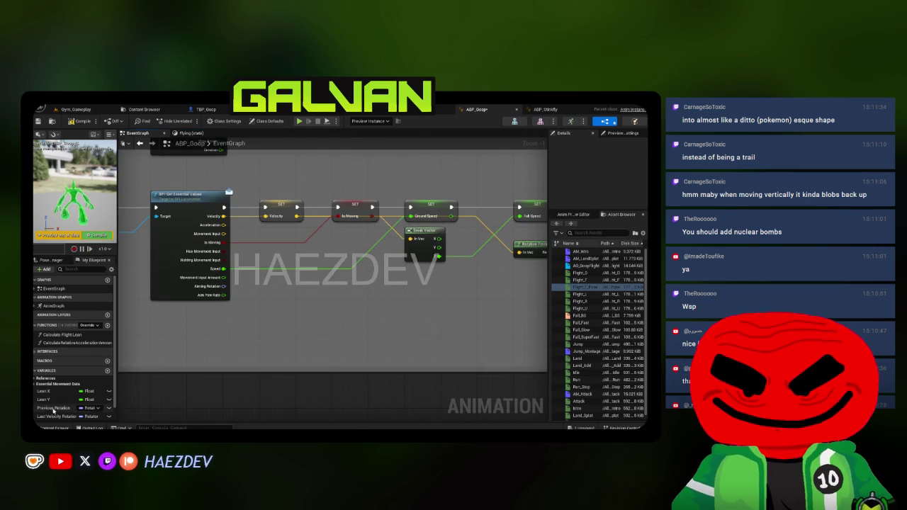
{"action": "scroll", "coordinate": [52, 407], "scroll_direction": "down", "scroll_amount": 1}
Step: Add a SET Acceleration node fed by acceleration, placed after SET Velocity
{"action": "left_click", "coordinate": [60, 408]}
{"action": "mouse_move", "coordinate": [222, 227]}
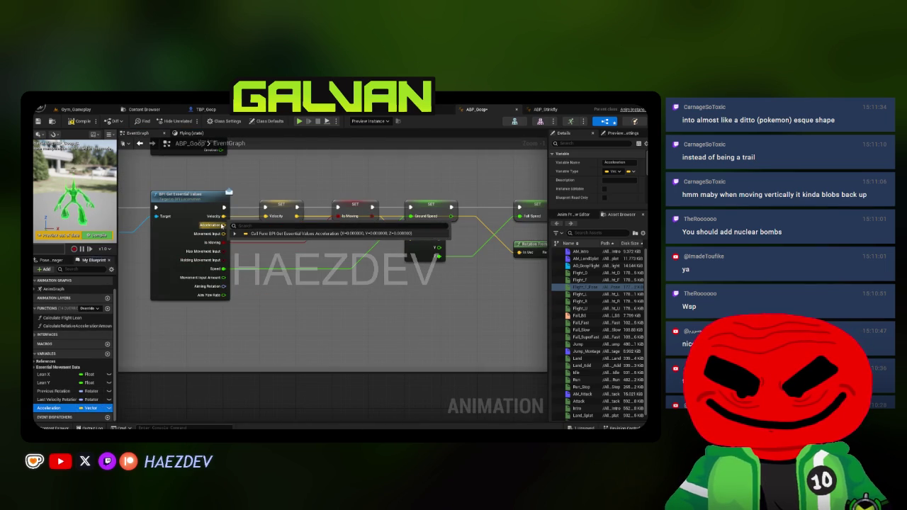
{"action": "left_click_drag", "start_coordinate": [222, 225], "coordinate": [224, 226]}
{"action": "mouse_move", "coordinate": [346, 325]}
{"action": "left_mouse_down"}
{"action": "mouse_move", "coordinate": [228, 295]}
{"action": "mouse_move", "coordinate": [275, 255]}
{"action": "left_mouse_up"}
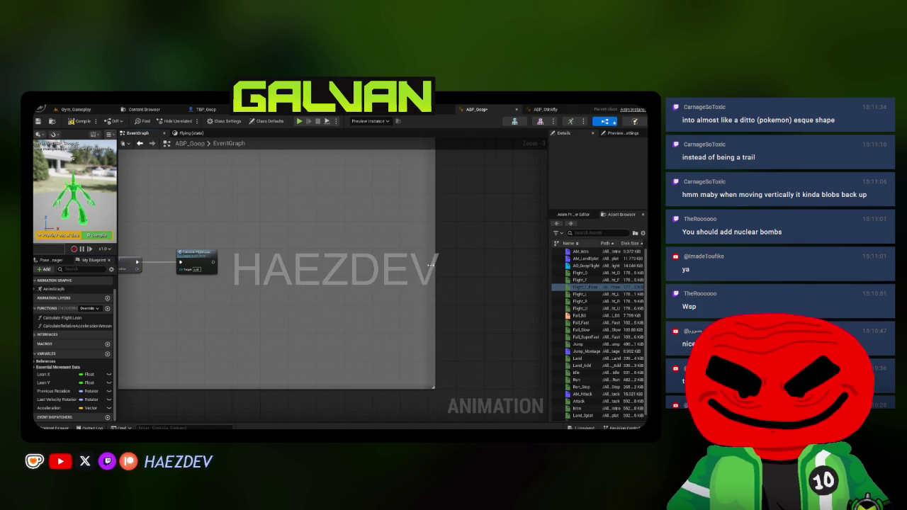
{"action": "scroll", "coordinate": [505, 277], "scroll_direction": "down", "scroll_amount": 2}
{"action": "scroll", "coordinate": [333, 257], "scroll_direction": "up", "scroll_amount": 3}
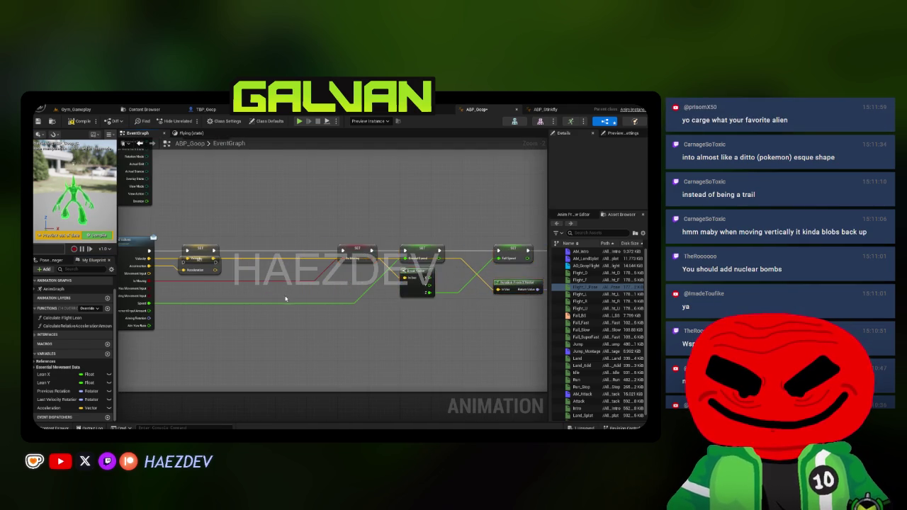
{"action": "scroll", "coordinate": [219, 282], "scroll_direction": "up", "scroll_amount": 2}
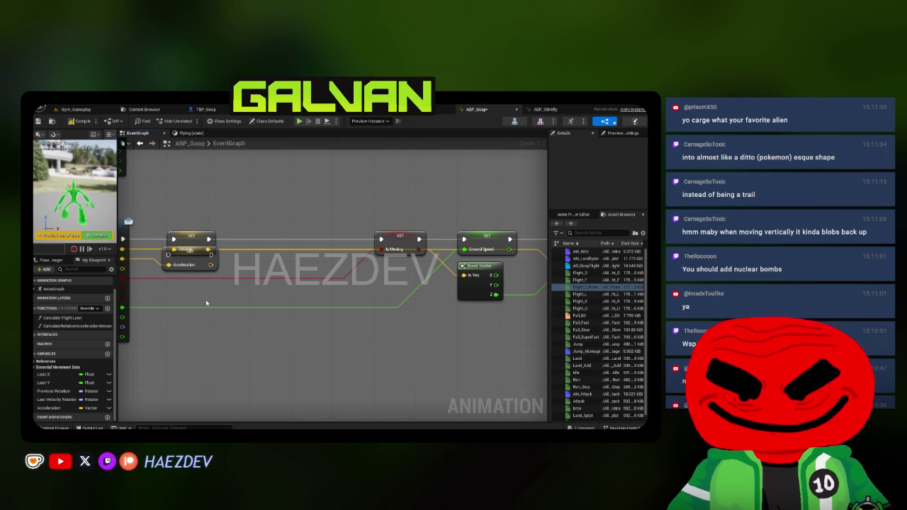
{"action": "mouse_move", "coordinate": [206, 268]}
{"action": "left_mouse_down"}
{"action": "mouse_move", "coordinate": [234, 278]}
{"action": "mouse_move", "coordinate": [284, 267]}
{"action": "mouse_move", "coordinate": [240, 255]}
{"action": "mouse_move", "coordinate": [247, 244]}
{"action": "mouse_move", "coordinate": [380, 239]}
{"action": "left_mouse_up"}
{"action": "scroll", "coordinate": [332, 228], "scroll_direction": "down", "scroll_amount": 2}
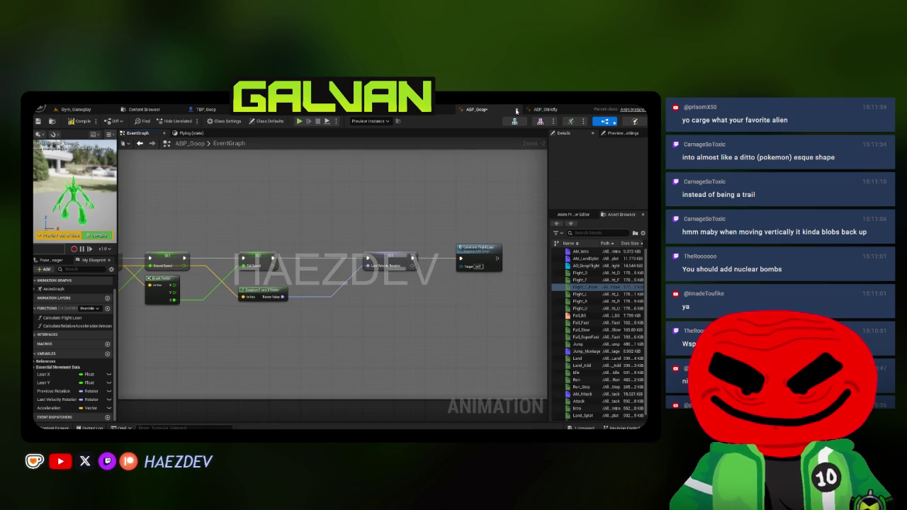
Step: Select Stinkfly's SET Relative Acceleration Amount node, then move over to the TBP_Goop blueprint
{"action": "left_click", "coordinate": [542, 109]}
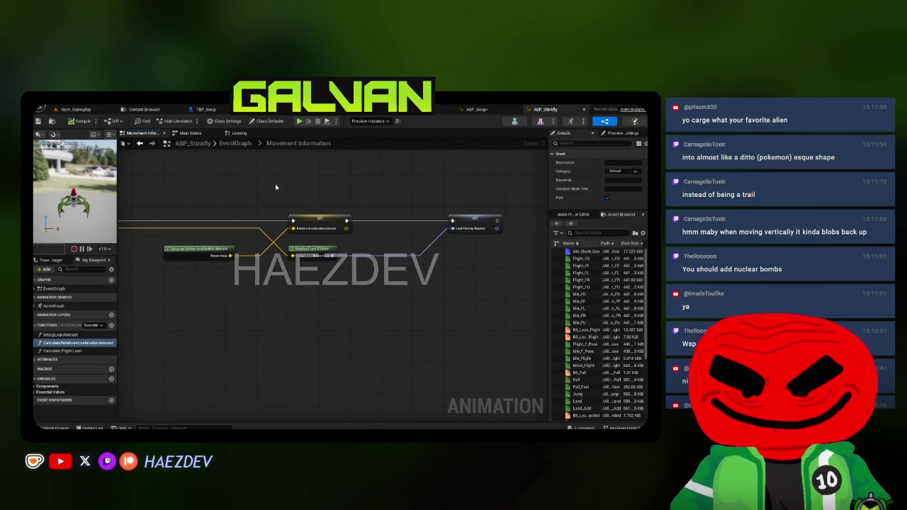
{"action": "left_click", "coordinate": [320, 224]}
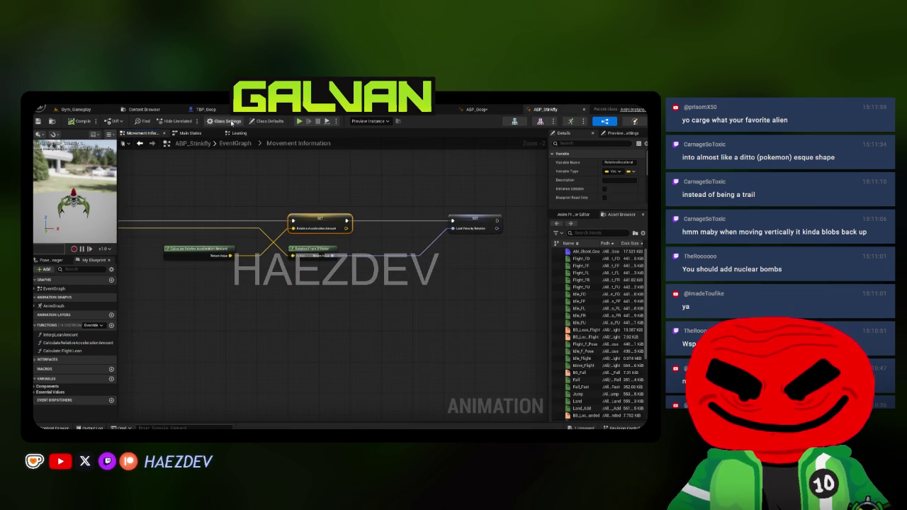
{"action": "left_click", "coordinate": [216, 111]}
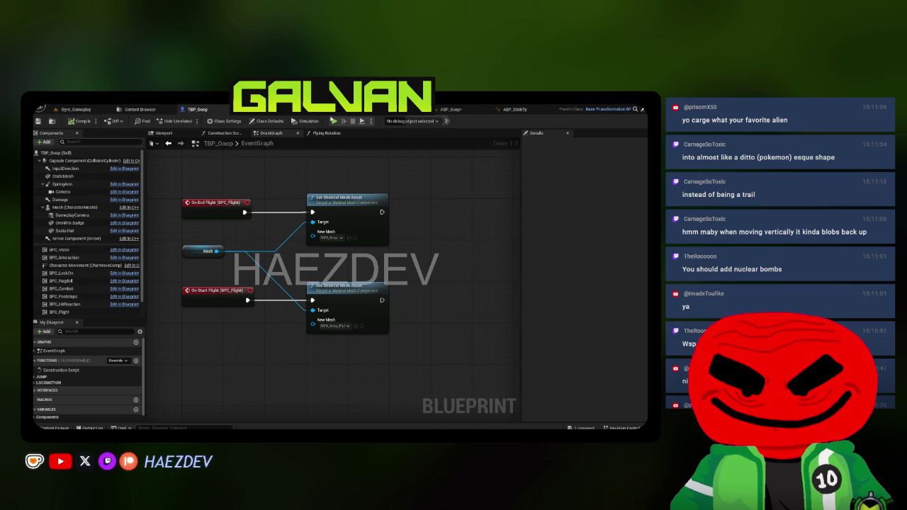
{"action": "key", "text": "ctrl+w"}
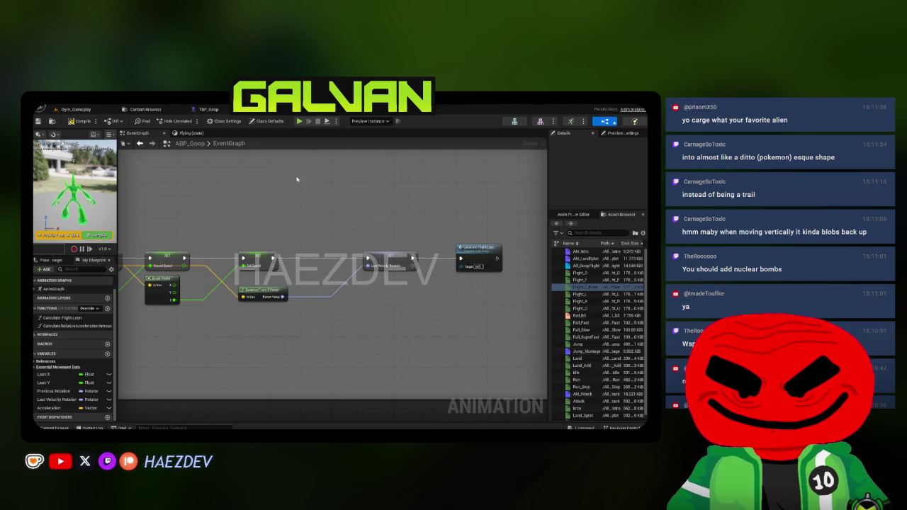
Step: Insert a SET Relative Acceleration Amount node before Calculate Flight Lean, fed by Calculate Relative Acceleration Amount
{"action": "key", "text": "ctrl+v"}
{"action": "left_click_drag", "start_coordinate": [315, 213], "coordinate": [211, 182]}
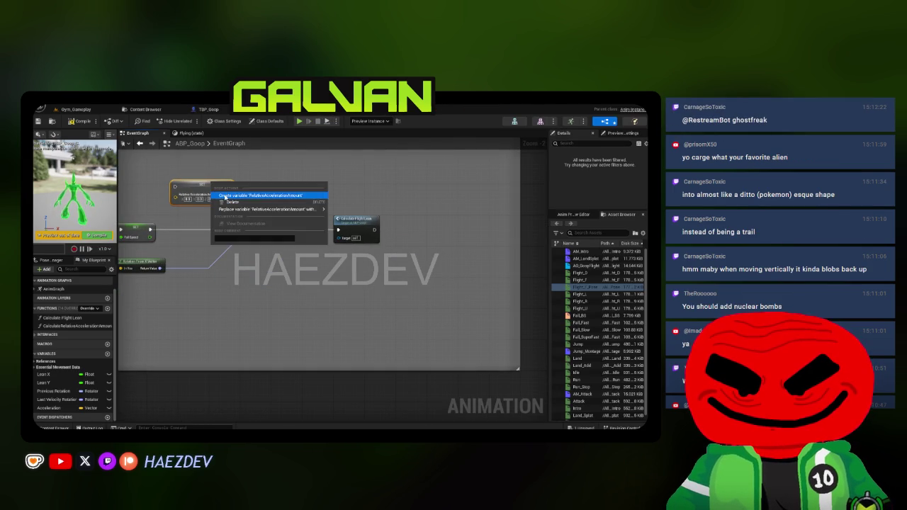
{"action": "left_click_drag", "start_coordinate": [354, 225], "coordinate": [446, 225]}
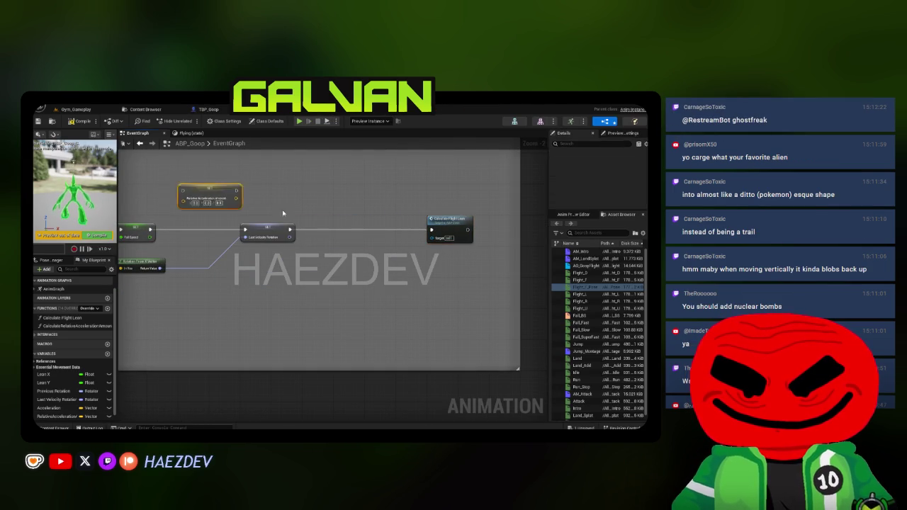
{"action": "left_click_drag", "start_coordinate": [234, 198], "coordinate": [388, 251]}
{"action": "scroll", "coordinate": [388, 251], "scroll_direction": "up", "scroll_amount": 2}
{"action": "left_click_drag", "start_coordinate": [252, 225], "coordinate": [316, 225]}
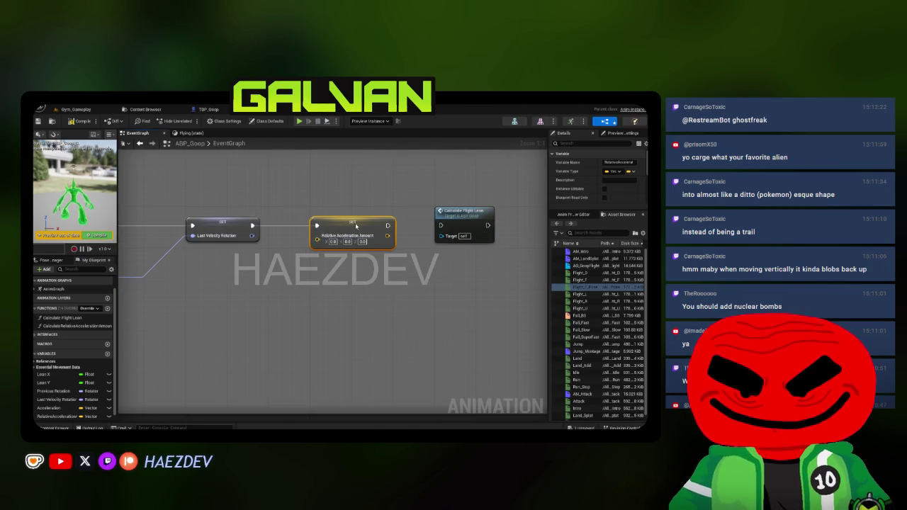
{"action": "mouse_move", "coordinate": [77, 326]}
{"action": "left_mouse_down"}
{"action": "mouse_move", "coordinate": [99, 326]}
{"action": "mouse_move", "coordinate": [234, 273]}
{"action": "left_mouse_up"}
{"action": "mouse_move", "coordinate": [315, 282]}
{"action": "left_mouse_down"}
{"action": "mouse_move", "coordinate": [317, 236]}
{"action": "mouse_move", "coordinate": [258, 253]}
{"action": "left_mouse_up"}
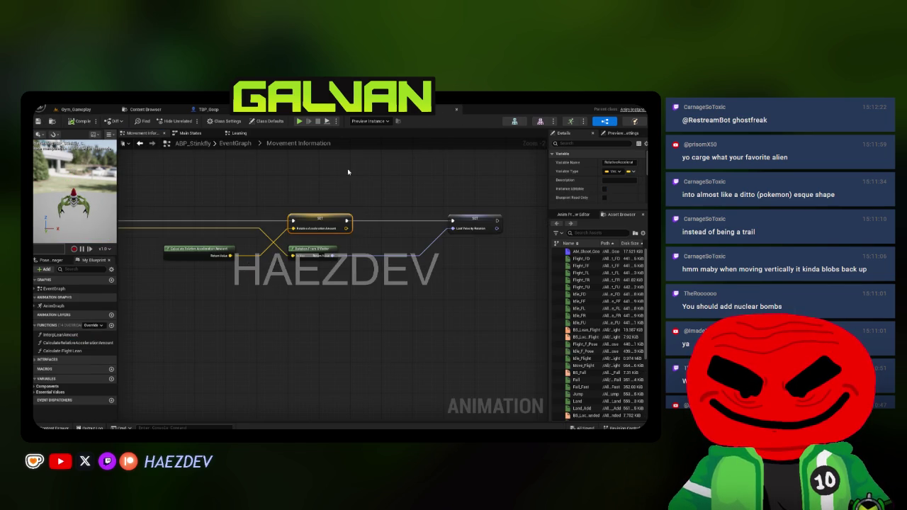
{"action": "scroll", "coordinate": [348, 171], "scroll_direction": "down", "scroll_amount": 2}
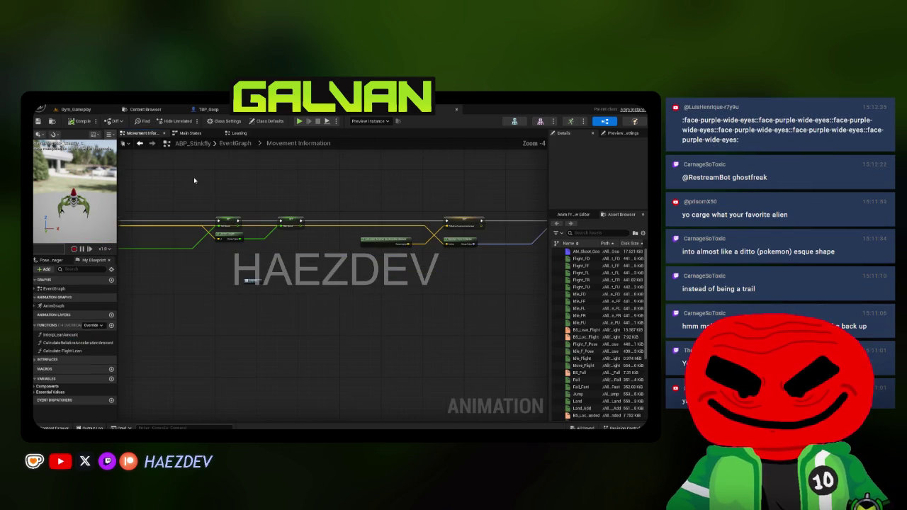
Step: Review Stinkfly's Calculate Flight Lean, relative acceleration and InterpLeanAmount function graphs, then close them
{"action": "left_click", "coordinate": [241, 145]}
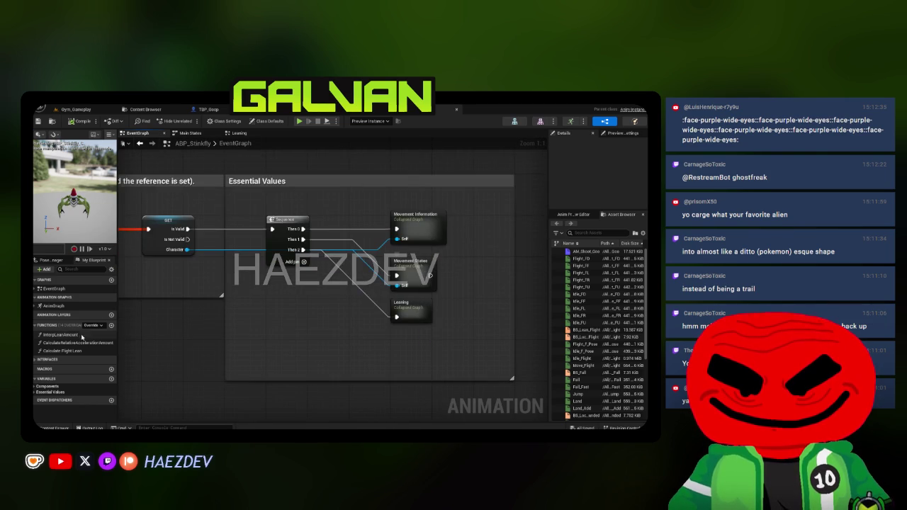
{"action": "left_click", "coordinate": [64, 351]}
{"action": "double_click", "coordinate": [63, 350]}
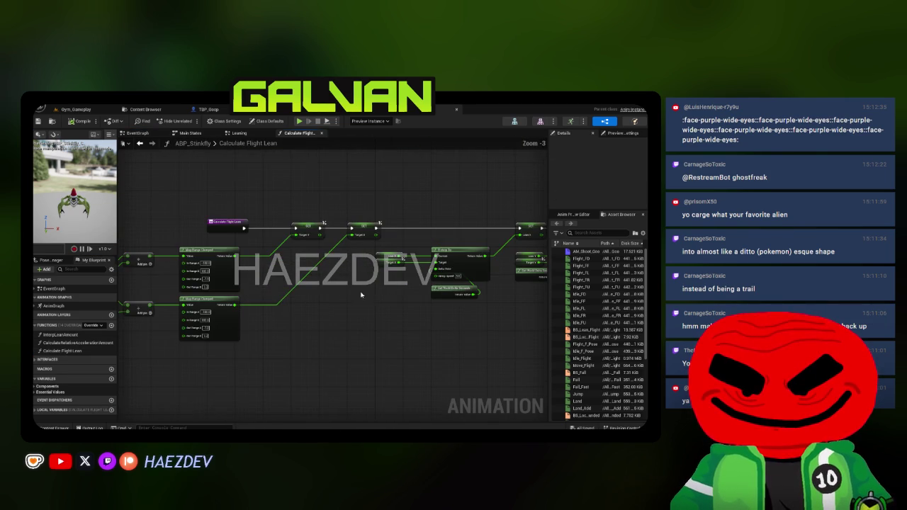
{"action": "double_click", "coordinate": [78, 343]}
{"action": "double_click", "coordinate": [61, 334]}
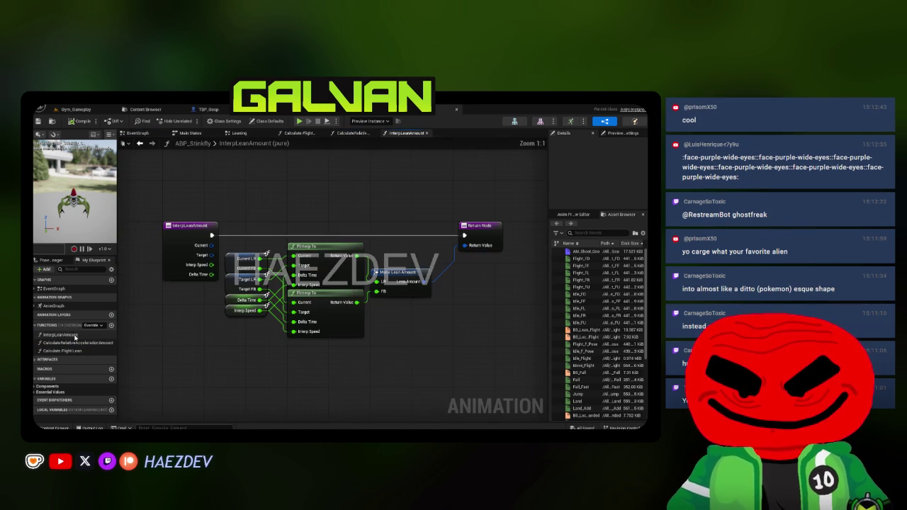
{"action": "left_click", "coordinate": [426, 132]}
{"action": "left_click", "coordinate": [377, 132]}
{"action": "left_click", "coordinate": [322, 133]}
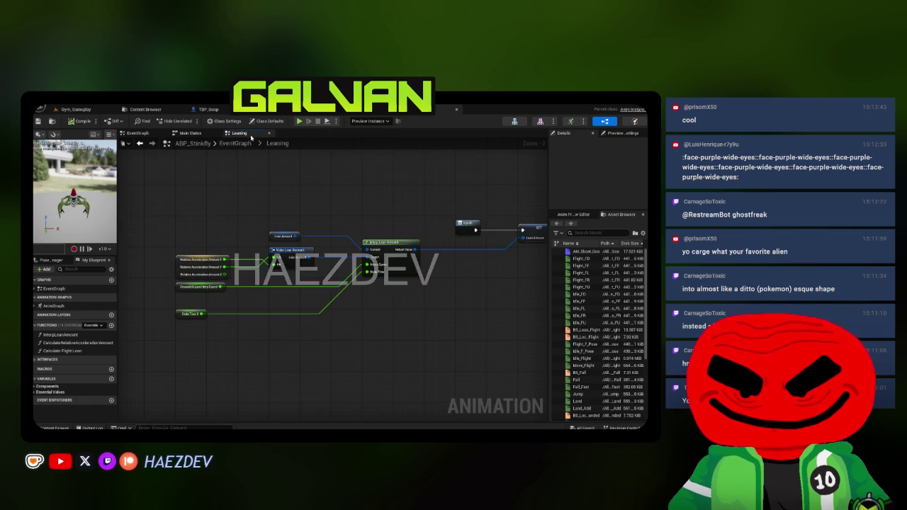
{"action": "left_click", "coordinate": [272, 132]}
{"action": "left_click", "coordinate": [216, 133]}
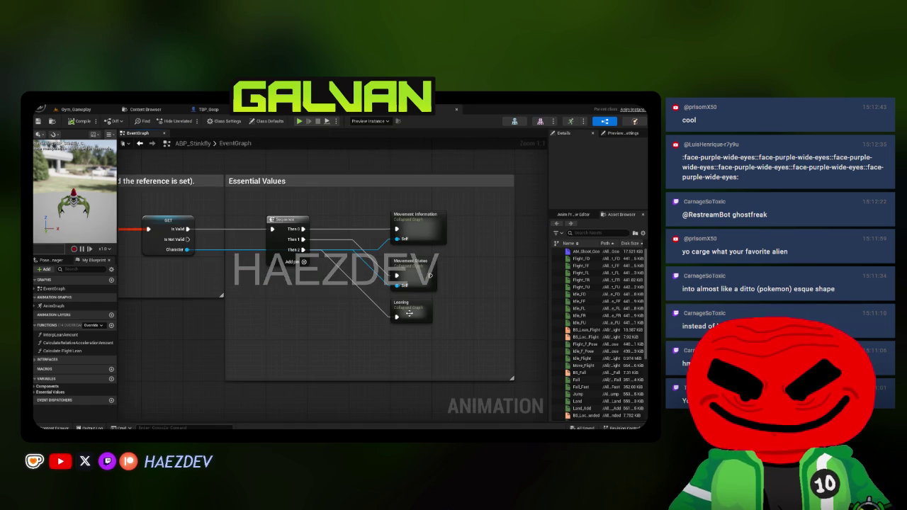
Step: In Stinkfly's Leaning graph, box-select Interp Lean Amount with its inputs, then return to ABP_Goop
{"action": "double_click", "coordinate": [413, 309]}
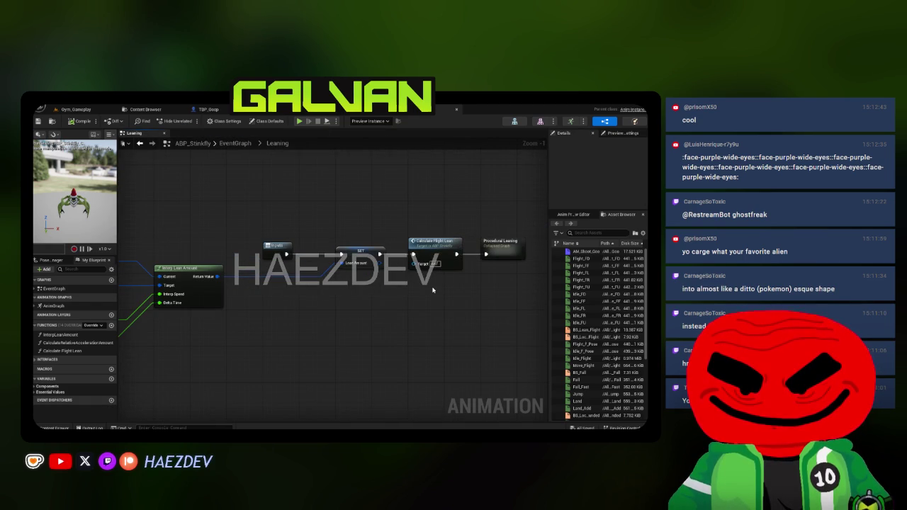
{"action": "scroll", "coordinate": [432, 290], "scroll_direction": "down", "scroll_amount": 2}
{"action": "left_click_drag", "start_coordinate": [244, 298], "coordinate": [423, 199]}
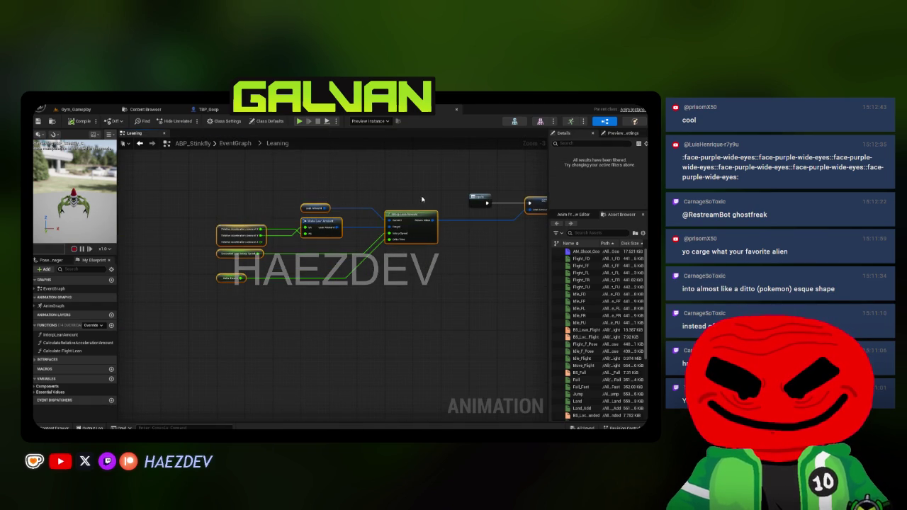
{"action": "left_click", "coordinate": [208, 109]}
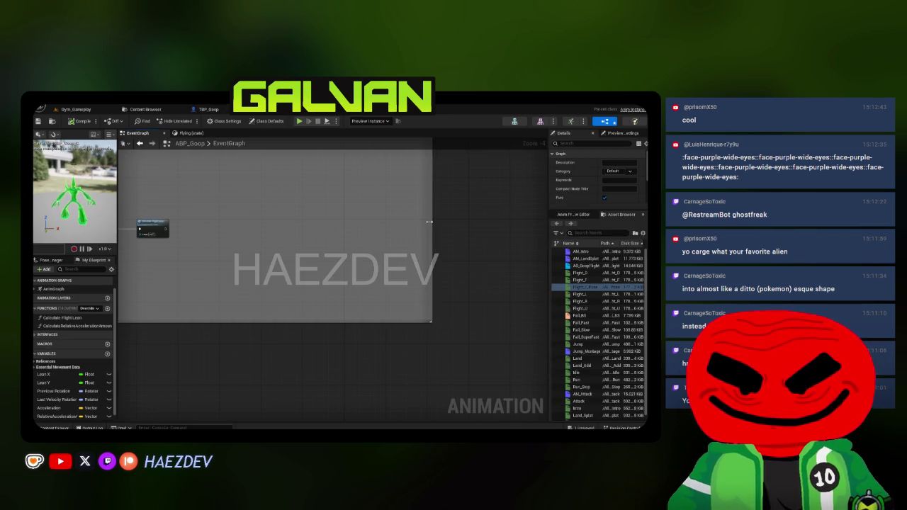
Step: Paste the Interp Lean Amount nodes, accept the references prompt, and place them before Calculate Flight Lean
{"action": "left_click_drag", "start_coordinate": [164, 230], "coordinate": [454, 239]}
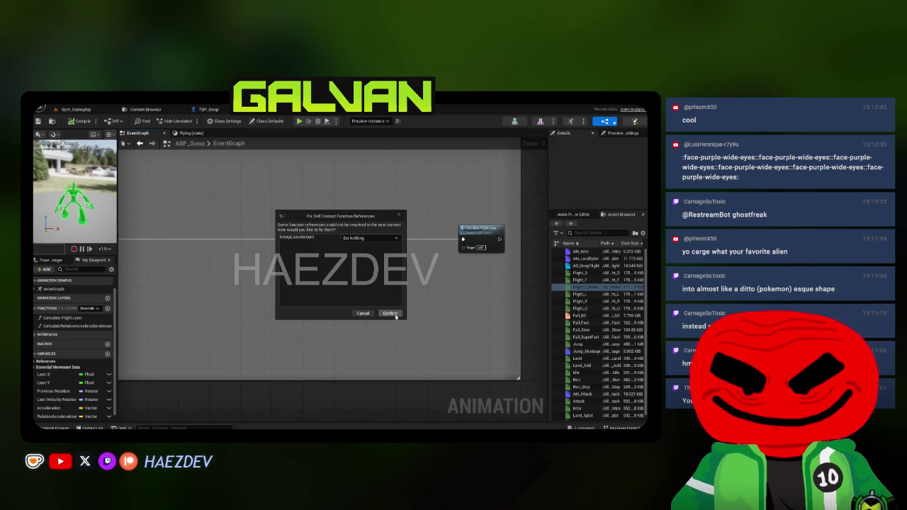
{"action": "left_click", "coordinate": [391, 313]}
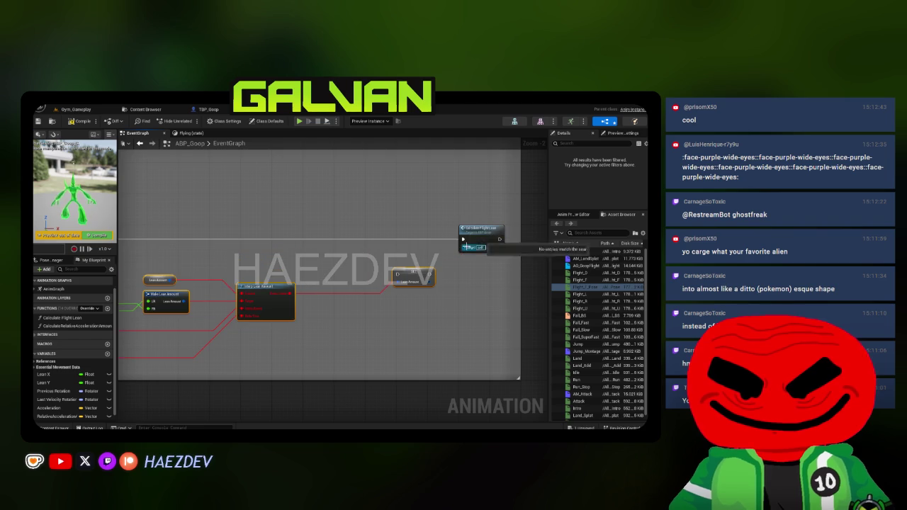
{"action": "left_click_drag", "start_coordinate": [478, 247], "coordinate": [411, 244]}
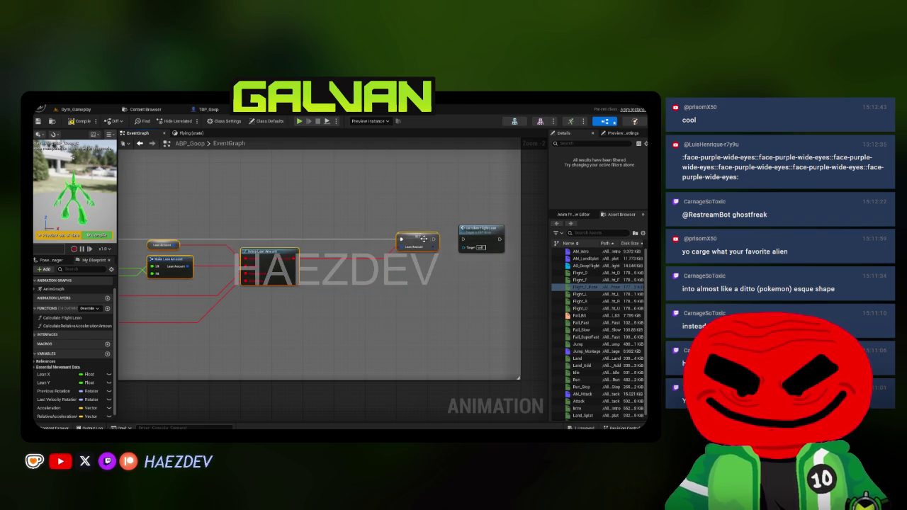
{"action": "right_click", "coordinate": [421, 243]}
{"action": "key", "text": "Escape"}
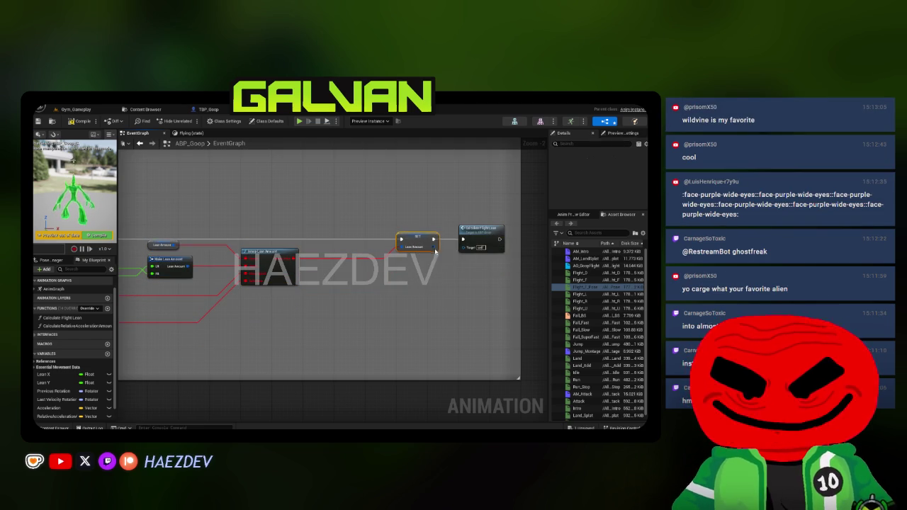
Step: Compare with Stinkfly's Calculate Flight Lean, then open Goop's new InterpLeanAmount function graph
{"action": "left_click", "coordinate": [436, 109]}
{"action": "left_click", "coordinate": [76, 350]}
{"action": "left_click", "coordinate": [268, 221]}
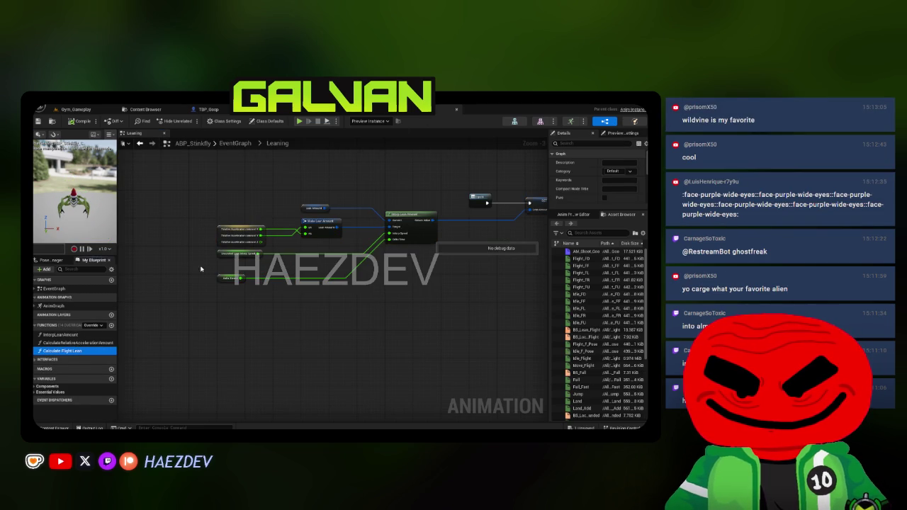
{"action": "left_click", "coordinate": [104, 342]}
{"action": "left_click", "coordinate": [209, 109]}
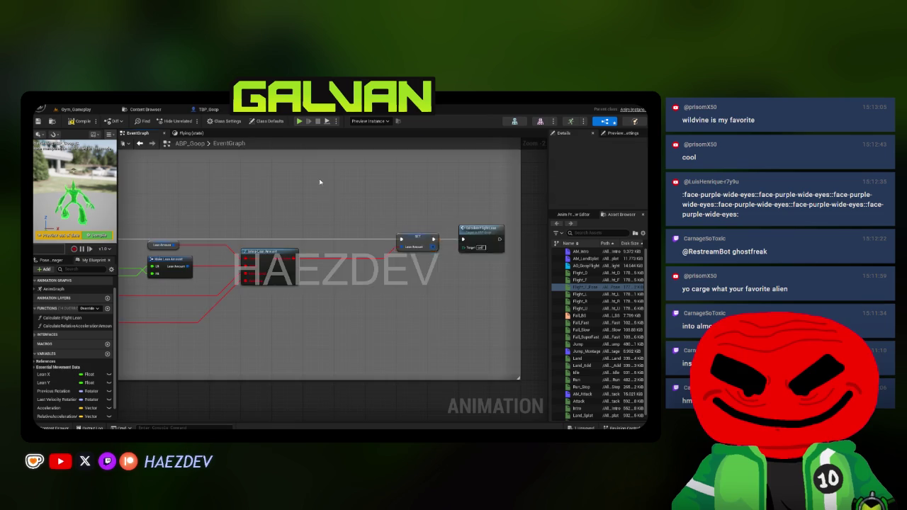
{"action": "middle_click", "coordinate": [202, 135]}
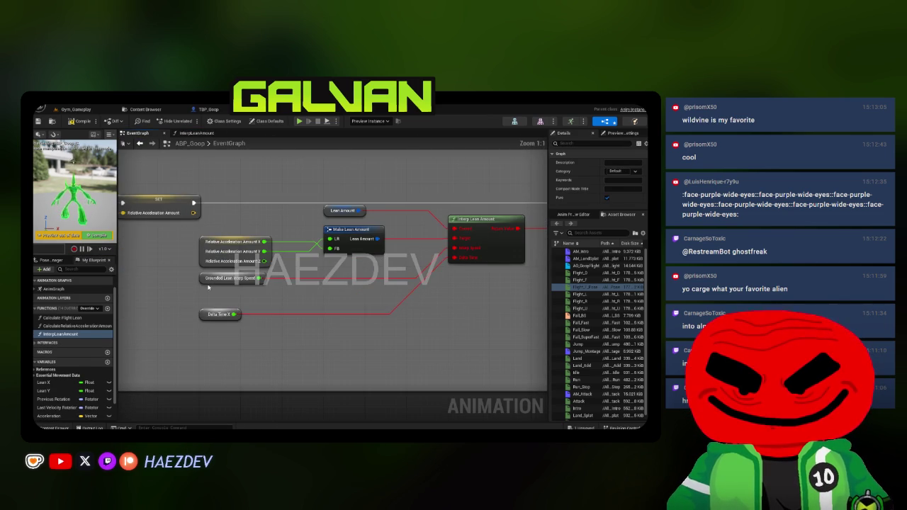
Step: Create the three missing variables, including Delta Time X and Grounded Lean Interp Speed, then compile ABP_Goop
{"action": "right_click", "coordinate": [209, 287]}
{"action": "left_click", "coordinate": [188, 298]}
{"action": "right_click", "coordinate": [200, 318]}
{"action": "left_click", "coordinate": [205, 315]}
{"action": "right_click", "coordinate": [201, 279]}
{"action": "left_click", "coordinate": [213, 277]}
{"action": "left_click", "coordinate": [41, 110]}
{"action": "left_click", "coordinate": [63, 181]}
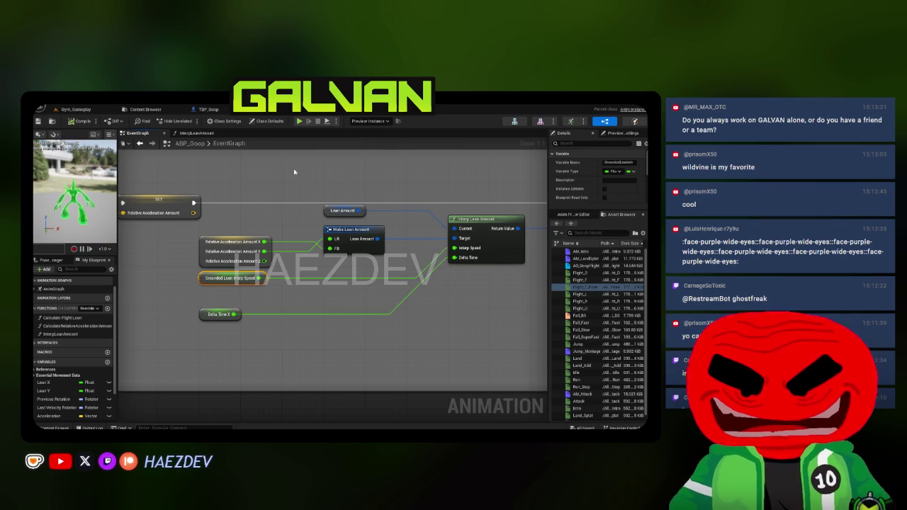
Step: After comparing with Stinkfly's Leaning graph, set Grounded Lean Interp Speed's default value to 5.0
{"action": "left_click_drag", "start_coordinate": [330, 201], "coordinate": [300, 237]}
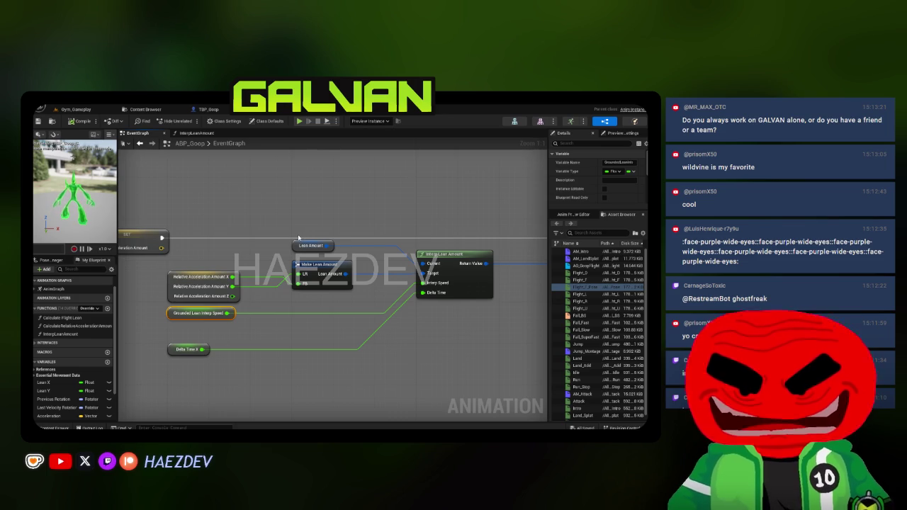
{"action": "scroll", "coordinate": [268, 174], "scroll_direction": "down", "scroll_amount": 2}
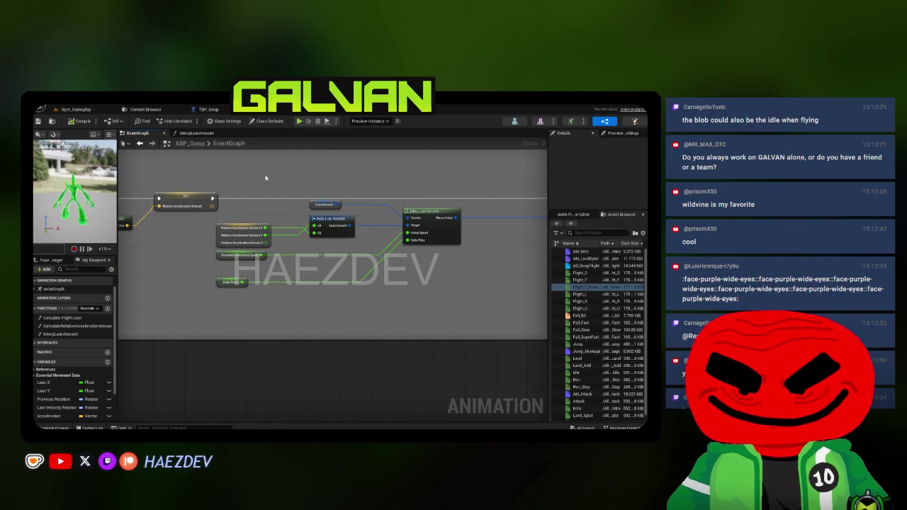
{"action": "scroll", "coordinate": [261, 179], "scroll_direction": "up", "scroll_amount": 2}
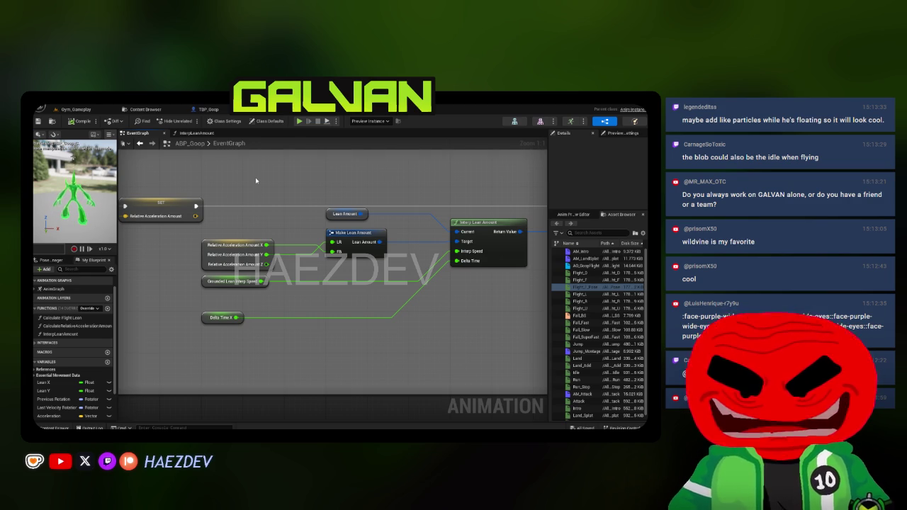
{"action": "mouse_move", "coordinate": [255, 177]}
{"action": "left_mouse_down"}
{"action": "mouse_move", "coordinate": [220, 142]}
{"action": "mouse_move", "coordinate": [209, 177]}
{"action": "mouse_move", "coordinate": [385, 315]}
{"action": "left_mouse_up"}
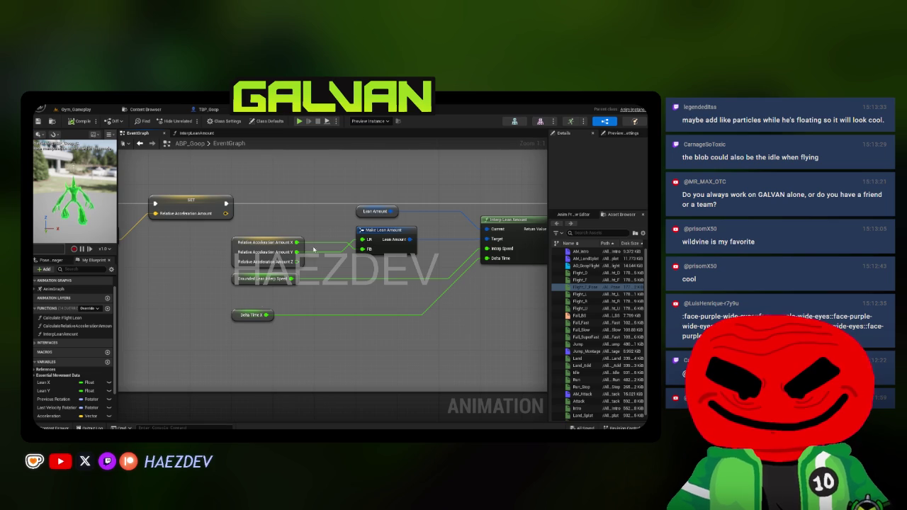
{"action": "left_click", "coordinate": [451, 108]}
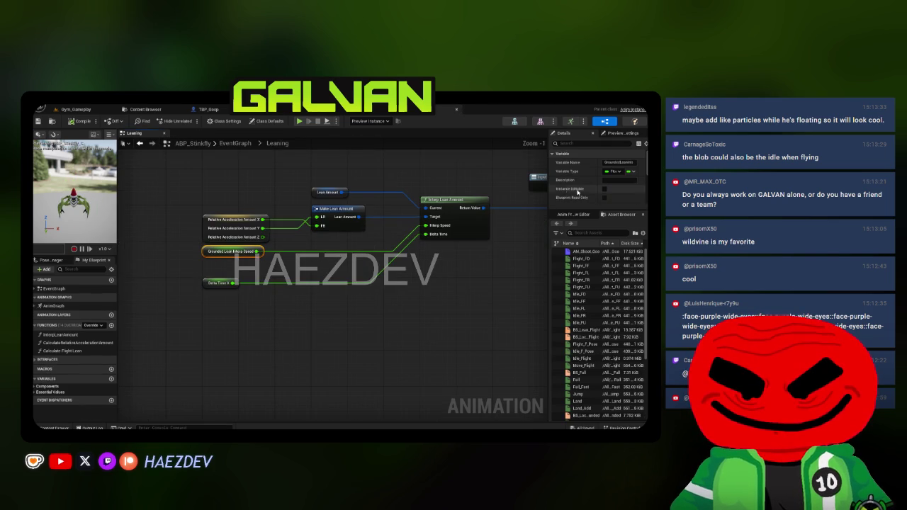
{"action": "mouse_move", "coordinate": [548, 197]}
{"action": "left_mouse_down"}
{"action": "mouse_move", "coordinate": [493, 197]}
{"action": "mouse_move", "coordinate": [523, 348]}
{"action": "left_mouse_up"}
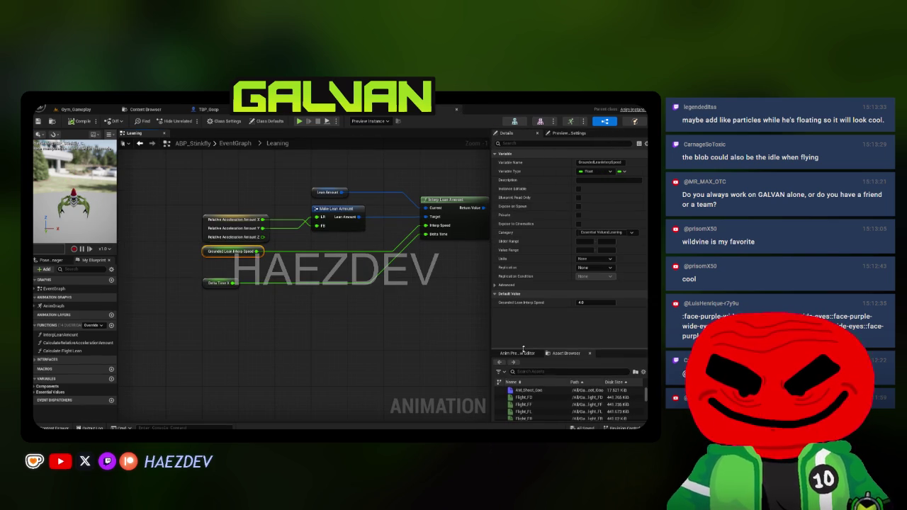
{"action": "left_click", "coordinate": [425, 110]}
{"action": "left_click", "coordinate": [248, 277]}
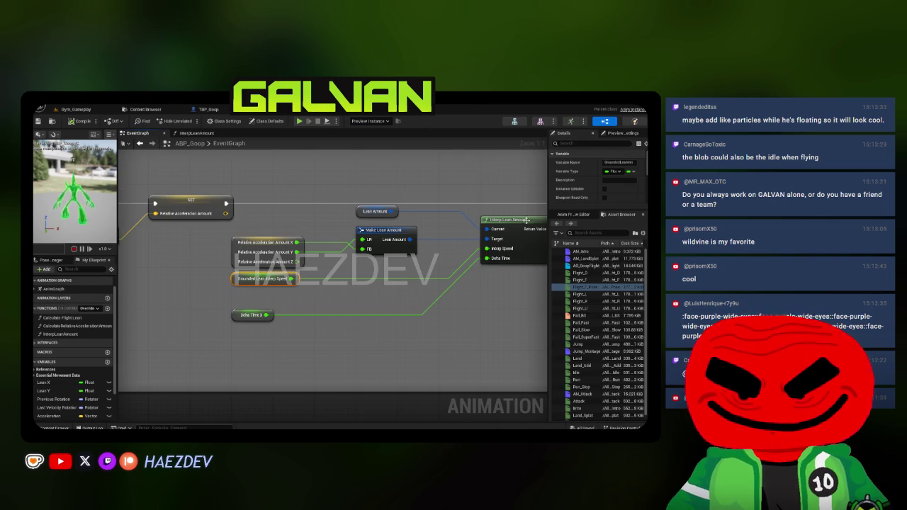
{"action": "left_click_drag", "start_coordinate": [562, 211], "coordinate": [588, 340]}
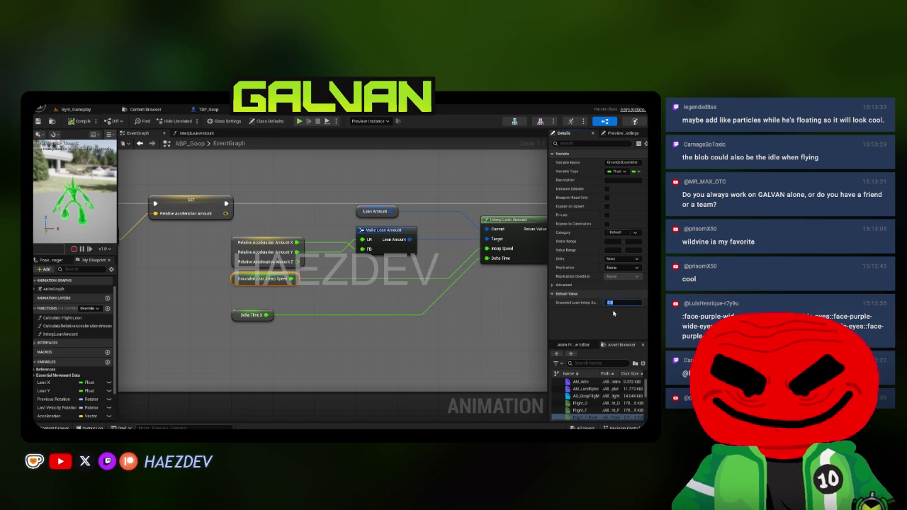
{"action": "type", "text": "5"}
{"action": "key", "text": "Return"}
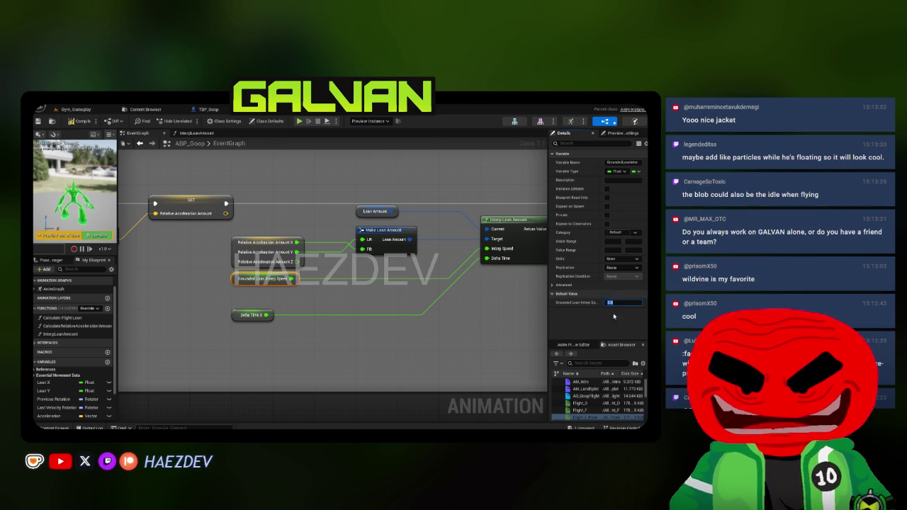
Step: Widen the comment box and shift Event Blueprint Update Animation left to make room
{"action": "left_click_drag", "start_coordinate": [476, 329], "coordinate": [416, 324]}
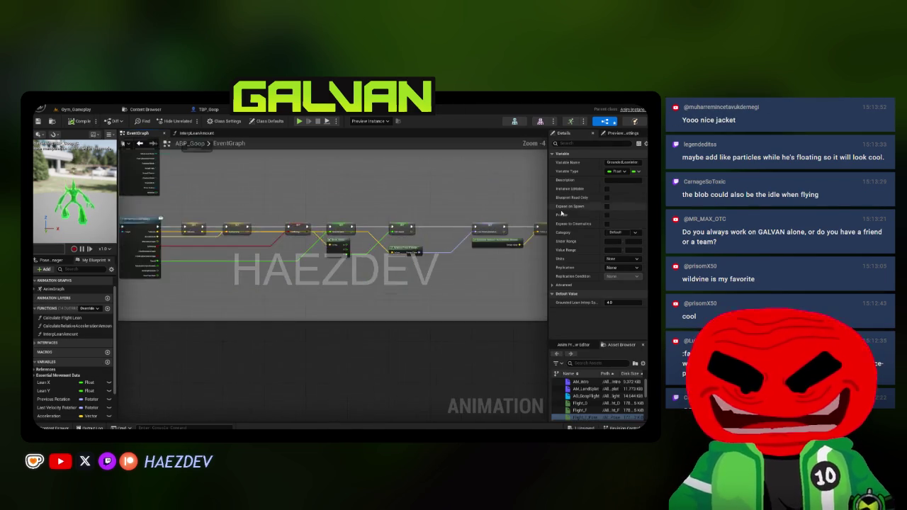
{"action": "scroll", "coordinate": [388, 254], "scroll_direction": "up", "scroll_amount": 3}
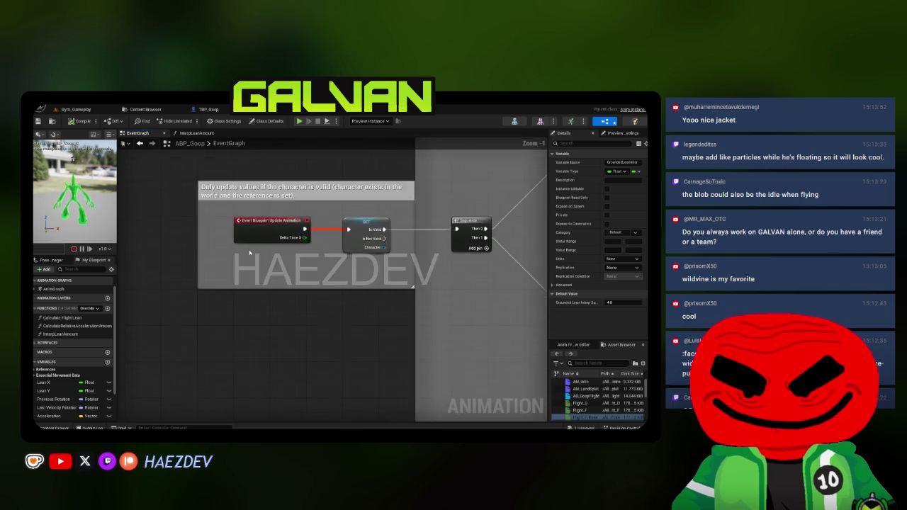
{"action": "left_click_drag", "start_coordinate": [366, 247], "coordinate": [294, 247]}
{"action": "left_click_drag", "start_coordinate": [419, 246], "coordinate": [229, 250]}
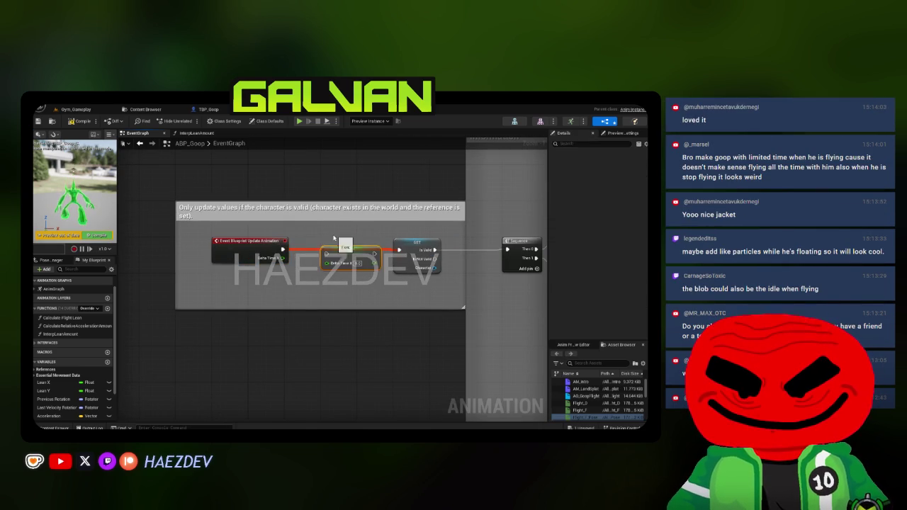
Step: Store the update's delta time in a SET Delta Time X node chained into Is Valid, then open AnimGraph
{"action": "left_click_drag", "start_coordinate": [333, 257], "coordinate": [398, 250]}
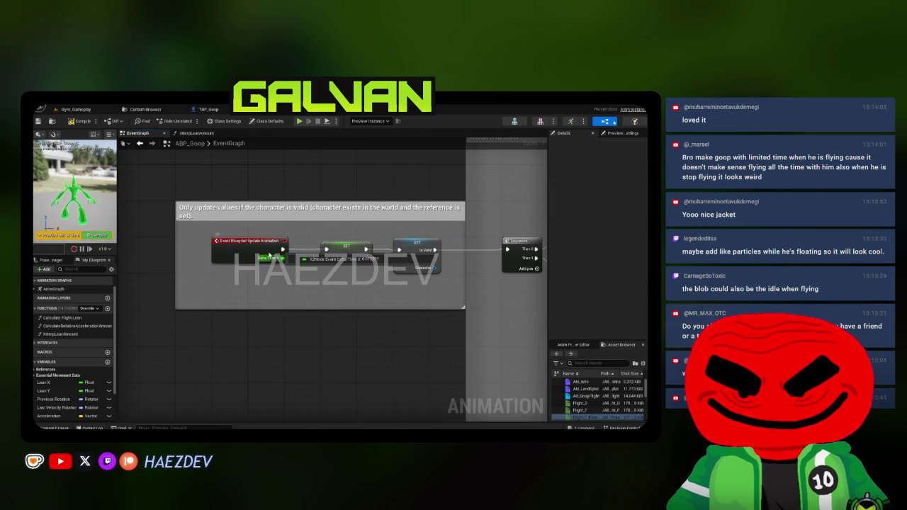
{"action": "left_click", "coordinate": [187, 135]}
{"action": "double_click", "coordinate": [53, 289]}
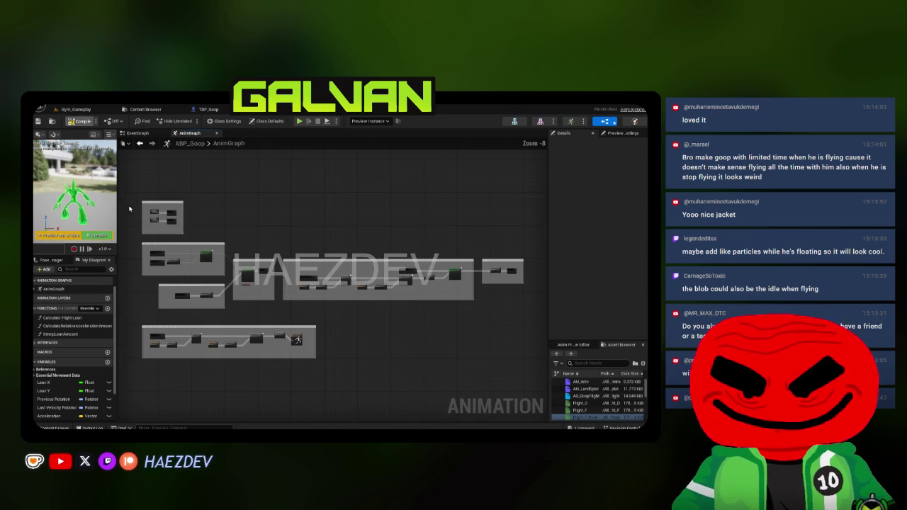
Step: In Main States > Flying, add a LeanAmount getter and split it into LR and FB outputs
{"action": "scroll", "coordinate": [127, 206], "scroll_direction": "up", "scroll_amount": 8}
{"action": "double_click", "coordinate": [194, 262]}
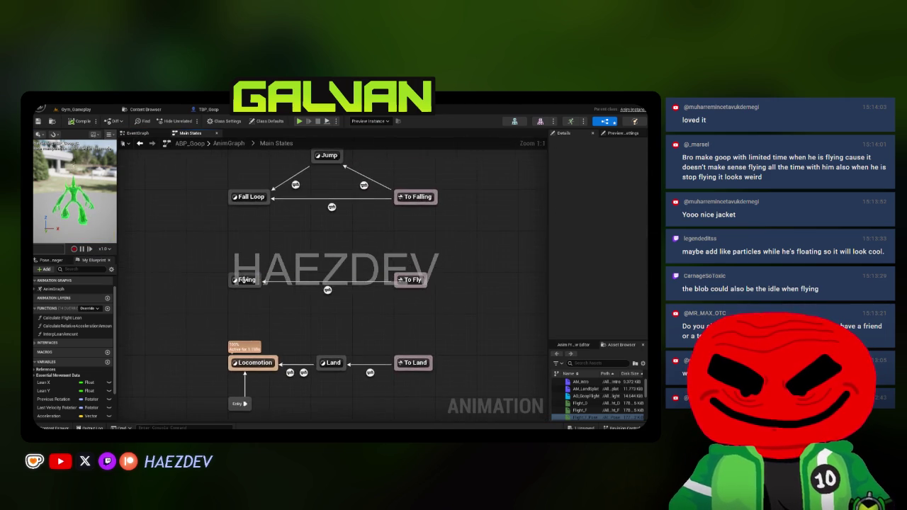
{"action": "double_click", "coordinate": [249, 355]}
{"action": "left_click", "coordinate": [50, 391]}
{"action": "mouse_move", "coordinate": [49, 391]}
{"action": "left_mouse_down"}
{"action": "mouse_move", "coordinate": [170, 327]}
{"action": "mouse_move", "coordinate": [145, 238]}
{"action": "left_mouse_up"}
{"action": "right_click", "coordinate": [202, 329]}
{"action": "left_click", "coordinate": [217, 355]}
{"action": "left_click", "coordinate": [259, 207]}
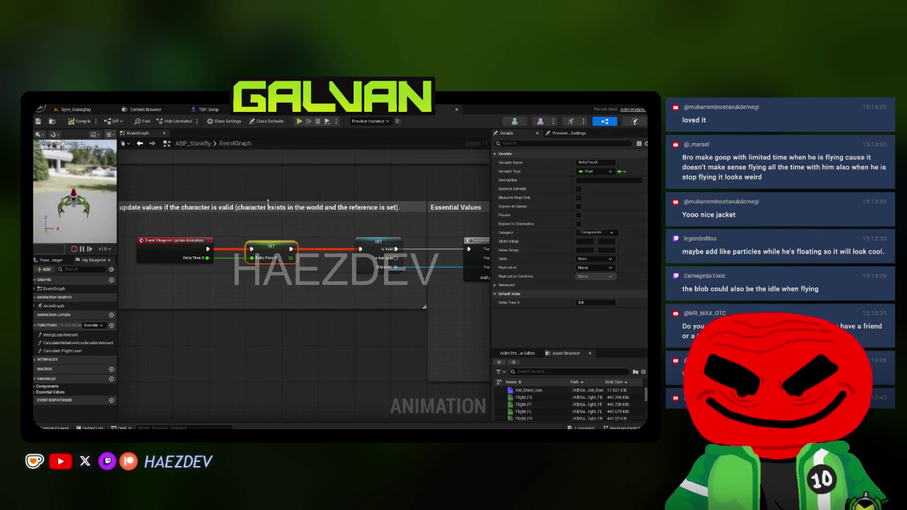
Step: Find LeanAmount's uses and jump to Stinkfly's Leaning graph for reference
{"action": "left_click", "coordinate": [37, 391]}
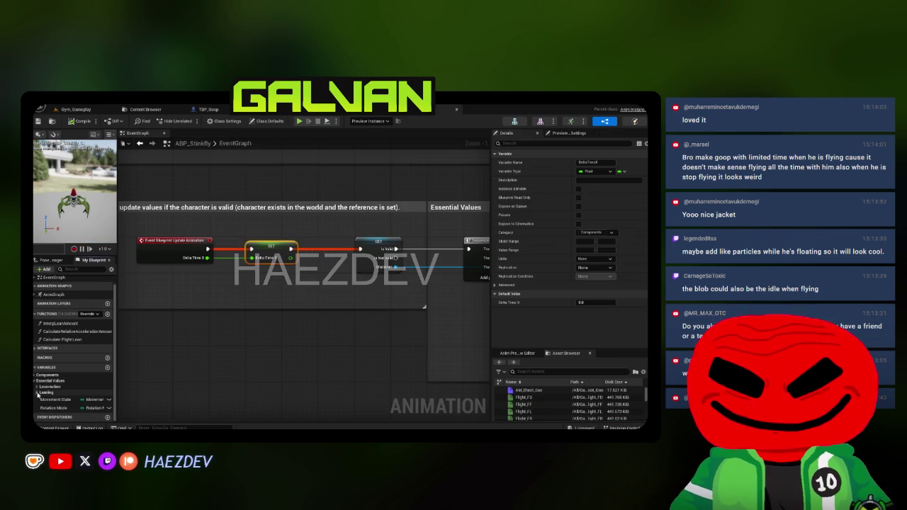
{"action": "left_click", "coordinate": [38, 393]}
{"action": "left_click", "coordinate": [58, 374]}
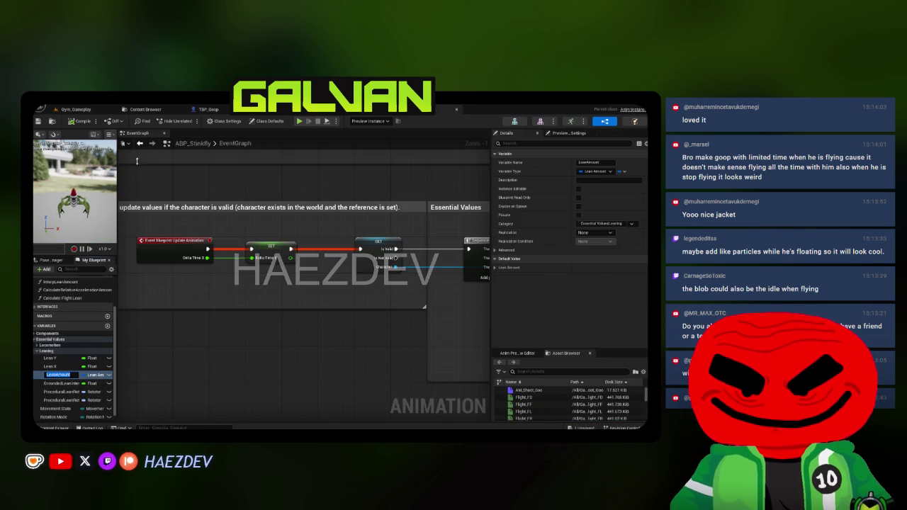
{"action": "left_click", "coordinate": [142, 121]}
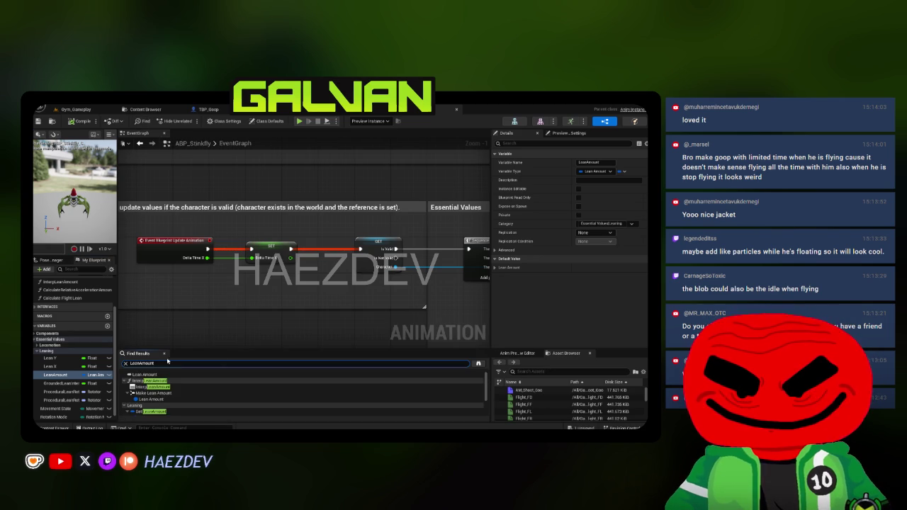
{"action": "double_click", "coordinate": [164, 405]}
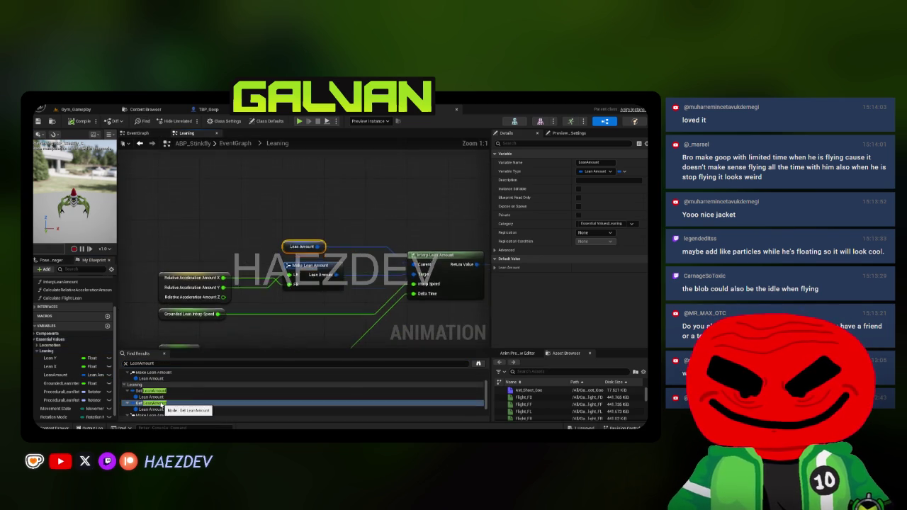
{"action": "left_click", "coordinate": [163, 353]}
Step: Wire Lean Amount's FB and LR outputs toward the AO_GoopFlight aim offset
{"action": "left_click", "coordinate": [150, 353]}
{"action": "scroll", "coordinate": [151, 352], "scroll_direction": "down", "scroll_amount": 2}
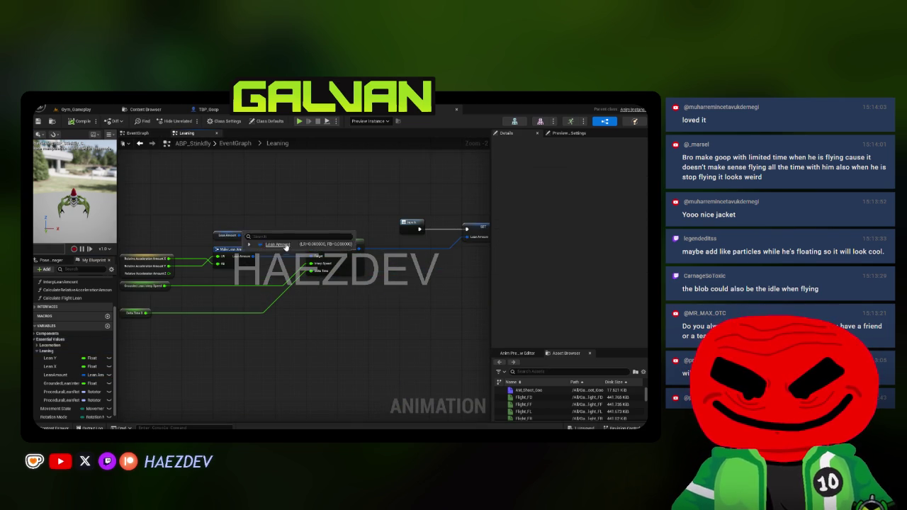
{"action": "scroll", "coordinate": [221, 331], "scroll_direction": "up", "scroll_amount": 1}
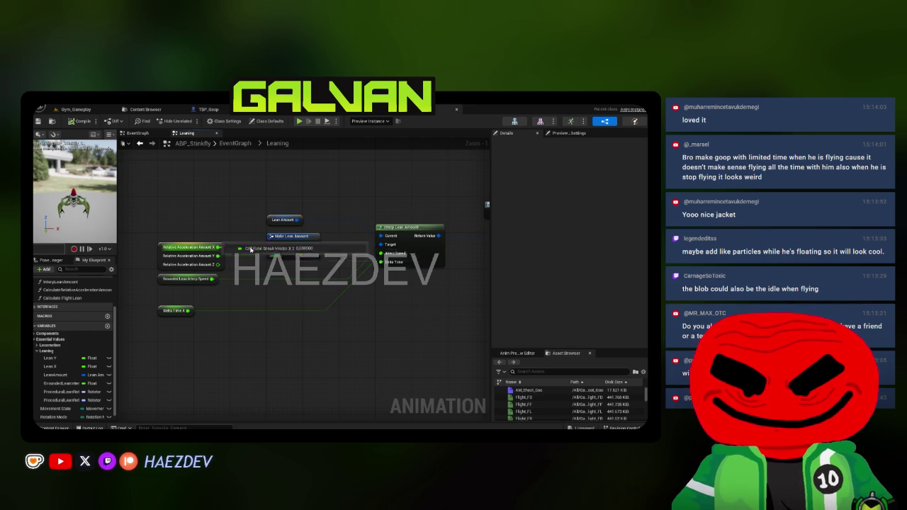
{"action": "scroll", "coordinate": [251, 250], "scroll_direction": "up", "scroll_amount": 1}
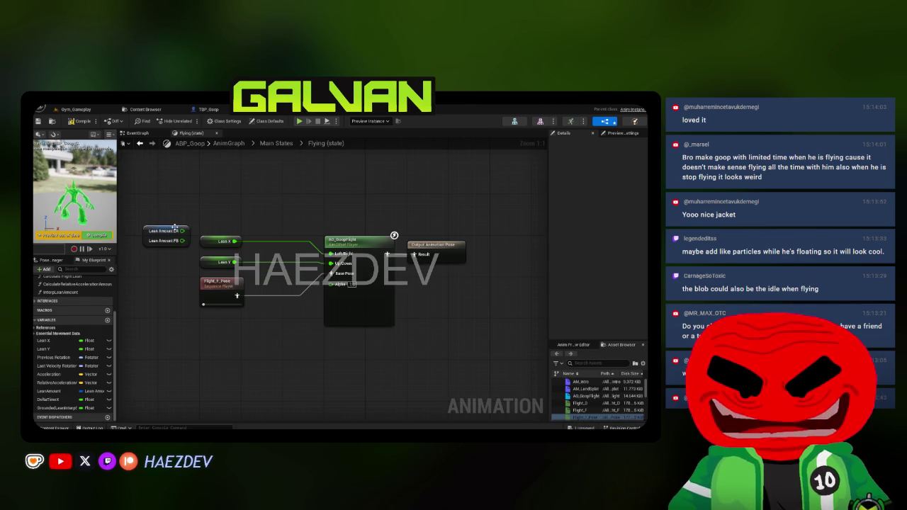
{"action": "left_click_drag", "start_coordinate": [182, 240], "coordinate": [338, 248]}
{"action": "left_click_drag", "start_coordinate": [183, 230], "coordinate": [323, 266]}
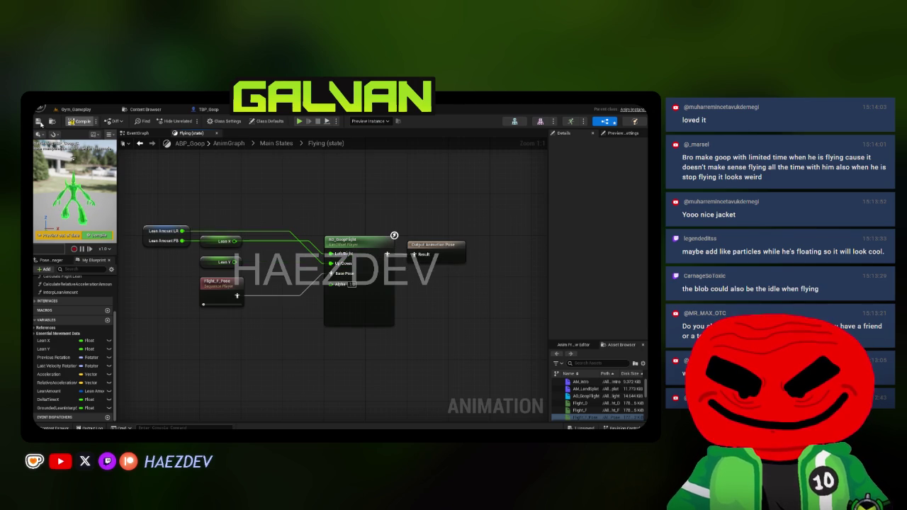
Step: Play Gym_Gameplay full-screen, transform into Goop, and fly toward the red-walled corner and sky
{"action": "left_click", "coordinate": [76, 109]}
{"action": "key", "text": "alt+p"}
{"action": "key", "text": "F11"}
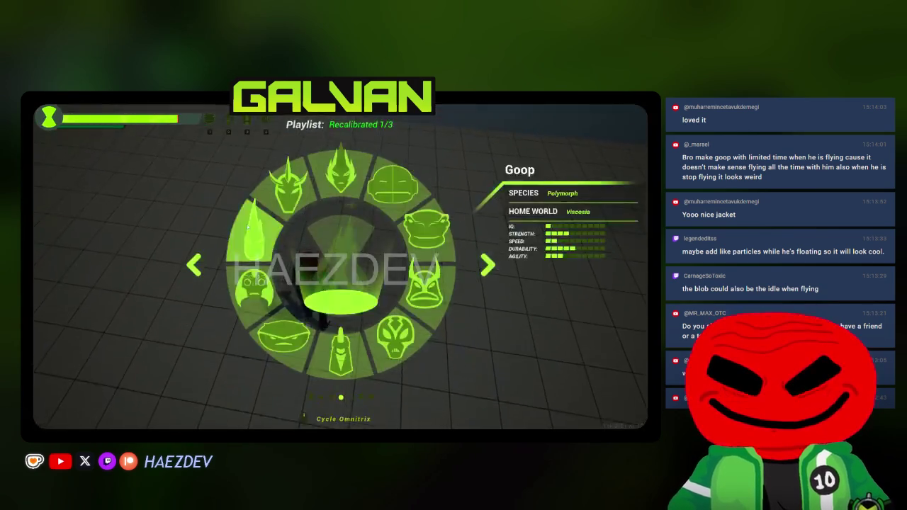
{"action": "left_click", "coordinate": [341, 267]}
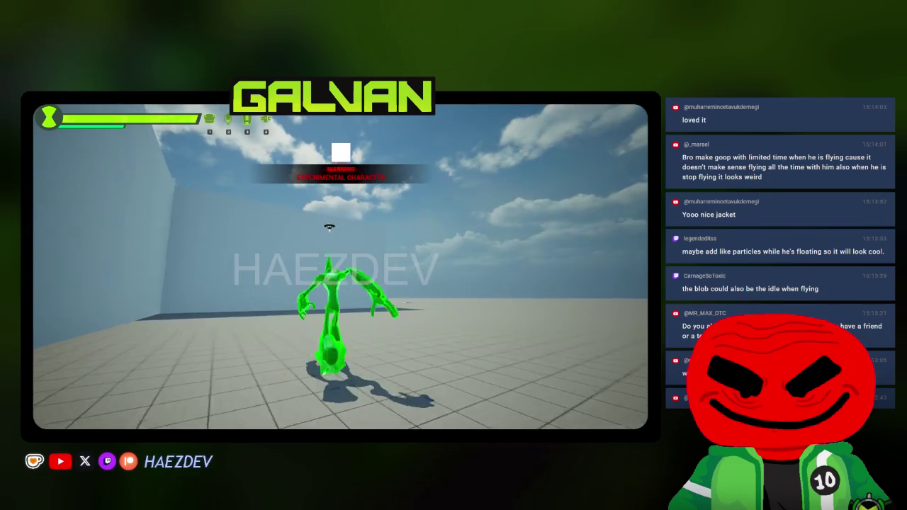
{"action": "key", "text": "w"}
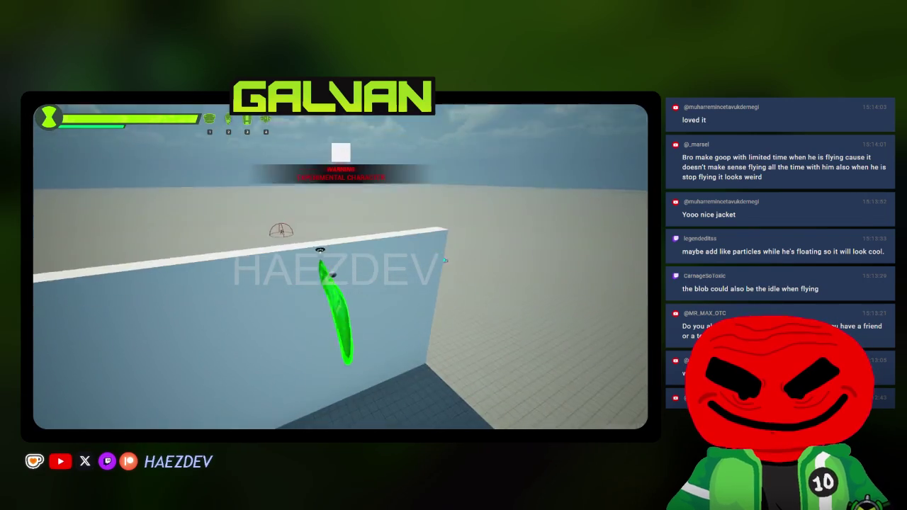
{"action": "key", "text": "w"}
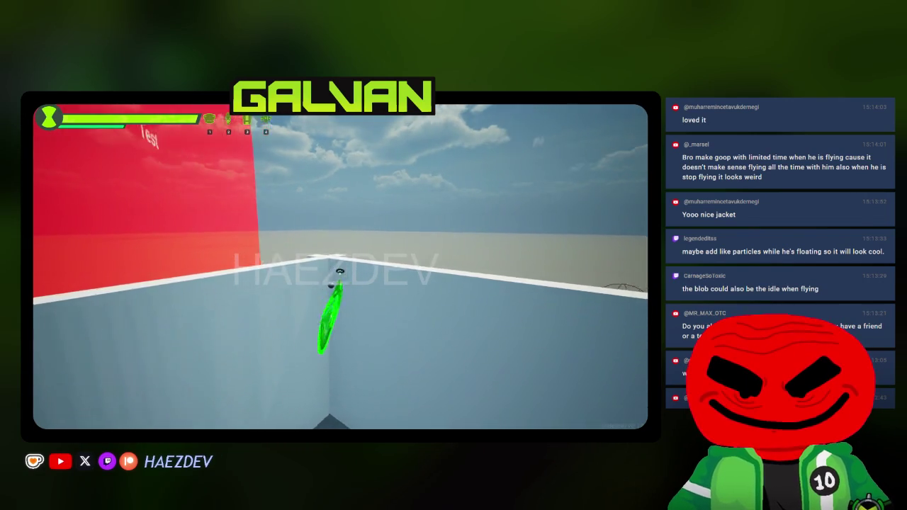
{"action": "key", "text": "w"}
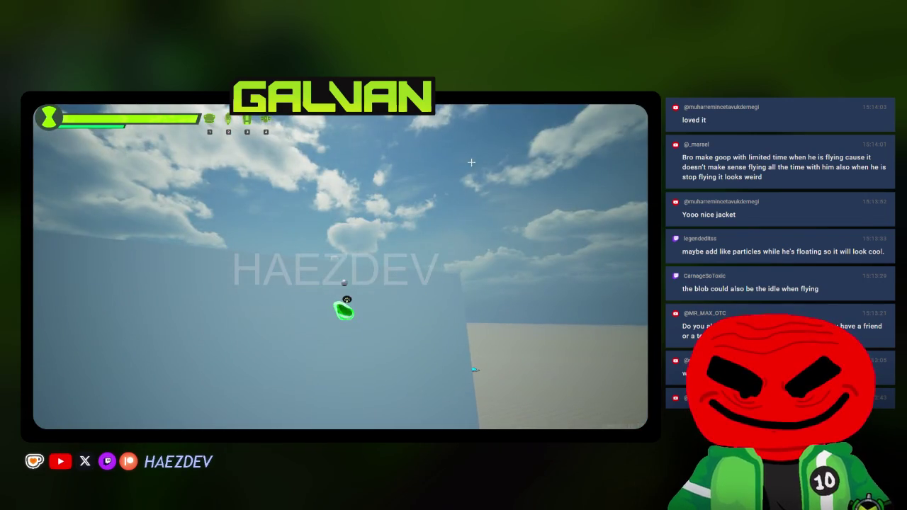
Step: Stop the playtest, connect Lean Amount LR to the Left/Right input, and return to Gym_Gameplay
{"action": "key", "text": "Escape"}
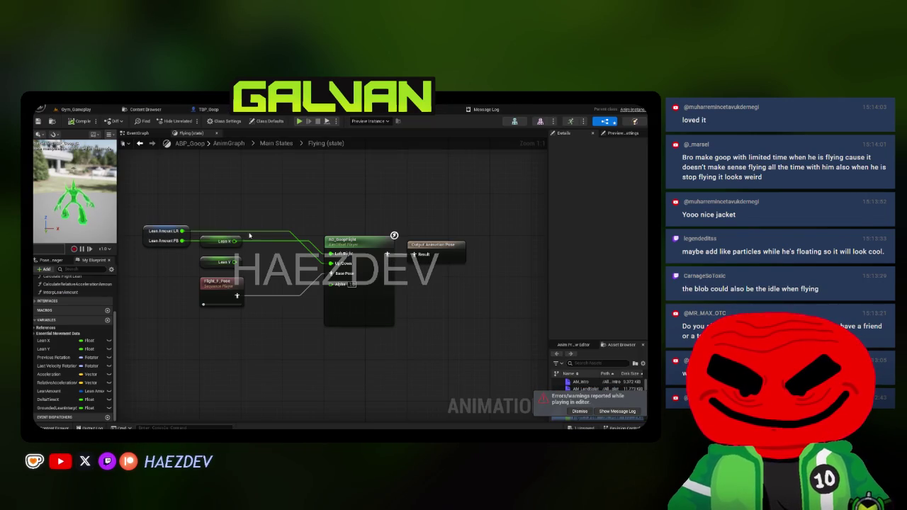
{"action": "mouse_move", "coordinate": [182, 231]}
{"action": "left_mouse_down"}
{"action": "mouse_move", "coordinate": [297, 241]}
{"action": "mouse_move", "coordinate": [326, 234]}
{"action": "mouse_move", "coordinate": [349, 257]}
{"action": "left_mouse_up"}
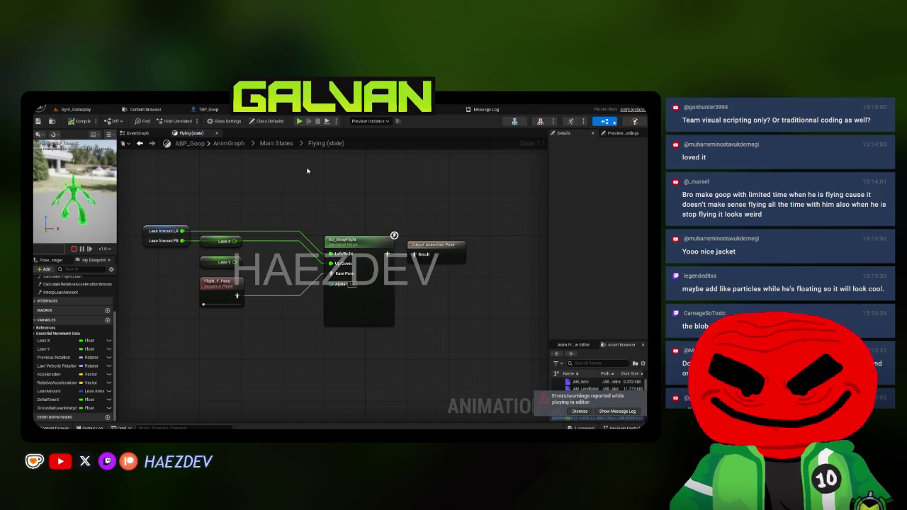
{"action": "left_click", "coordinate": [79, 110]}
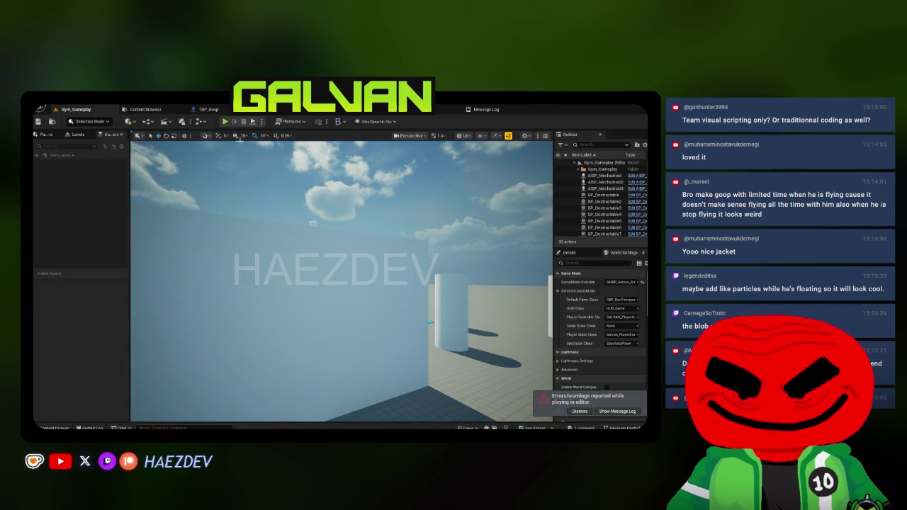
Step: Play the gym level again, pick Goop from the alien wheel, fly around, then stop the session
{"action": "left_click", "coordinate": [225, 121]}
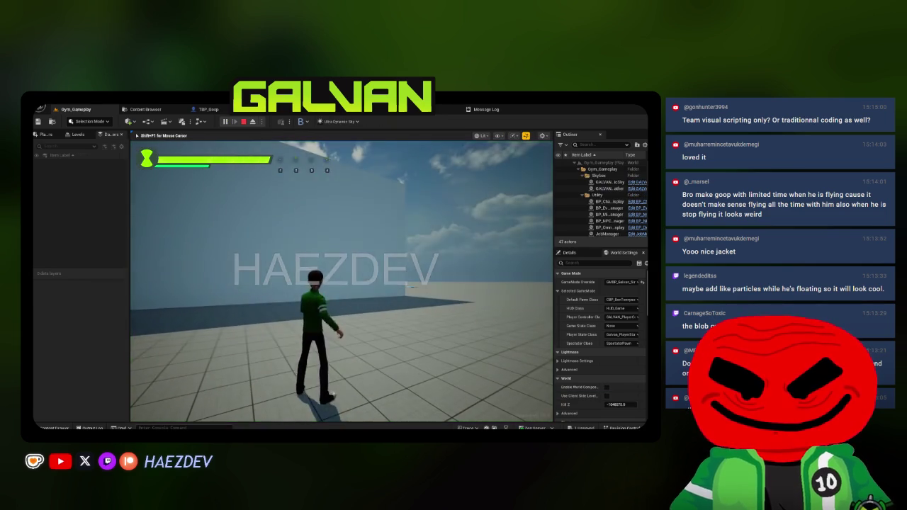
{"action": "key", "text": "F11"}
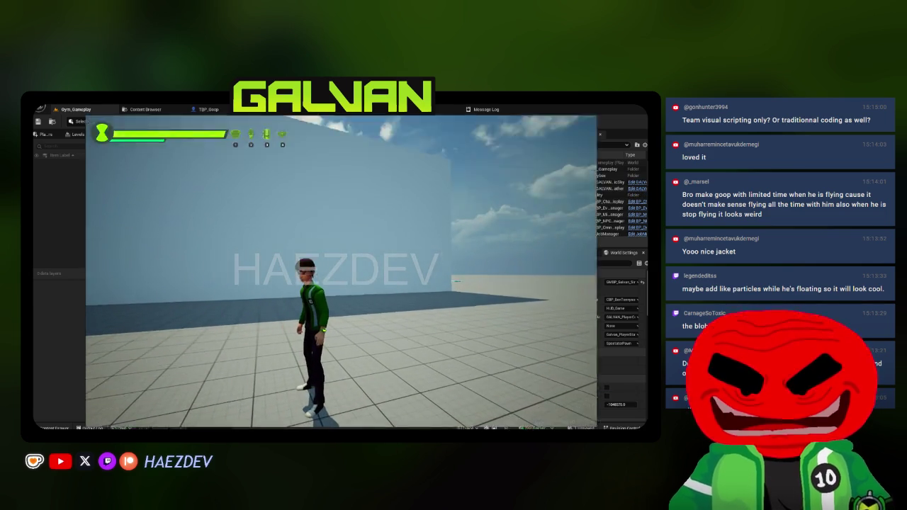
{"action": "key", "text": "Tab"}
{"action": "left_click", "coordinate": [297, 265]}
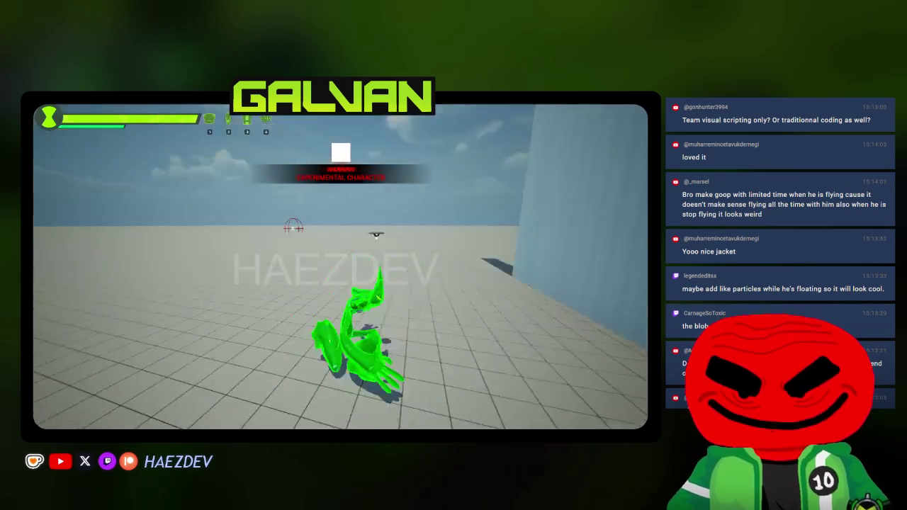
{"action": "key", "text": "space"}
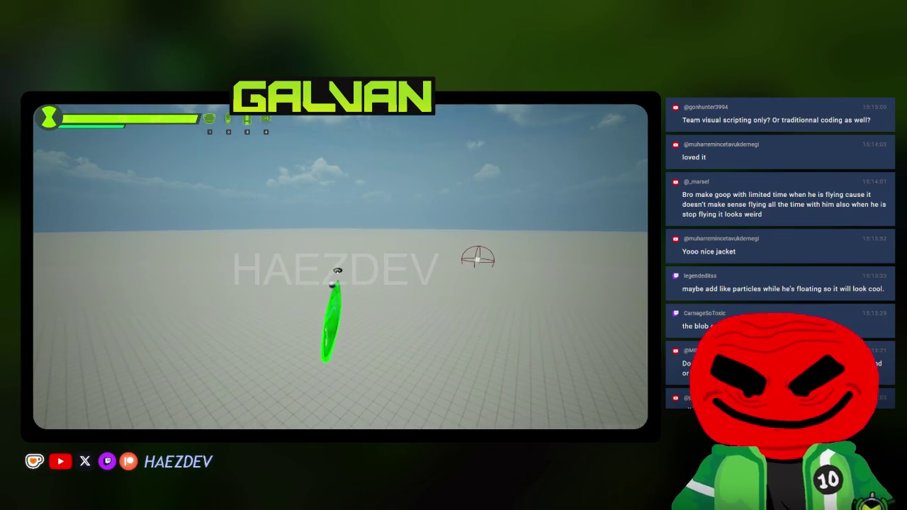
{"action": "key", "text": "Escape"}
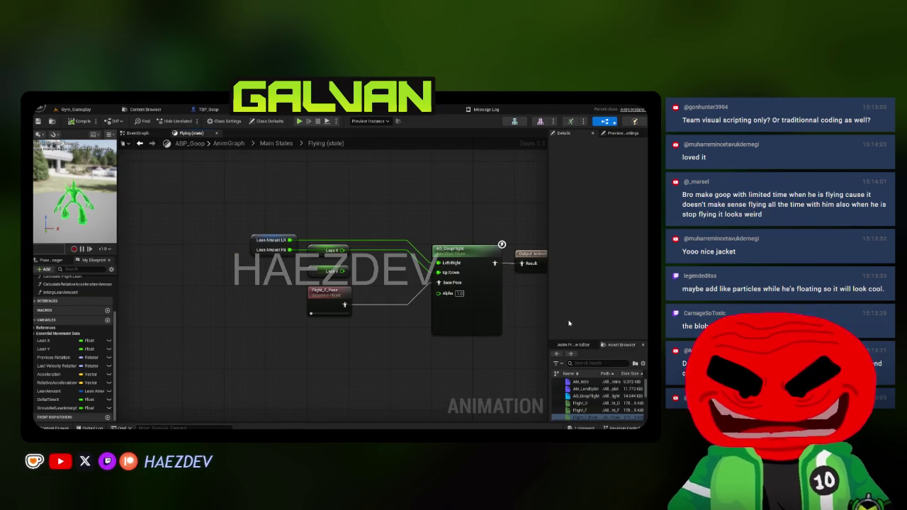
Step: Feed Lean X into the aim offset's Left/Right input and review the Calculate Flight Lean function
{"action": "left_click_drag", "start_coordinate": [572, 341], "coordinate": [573, 256]}
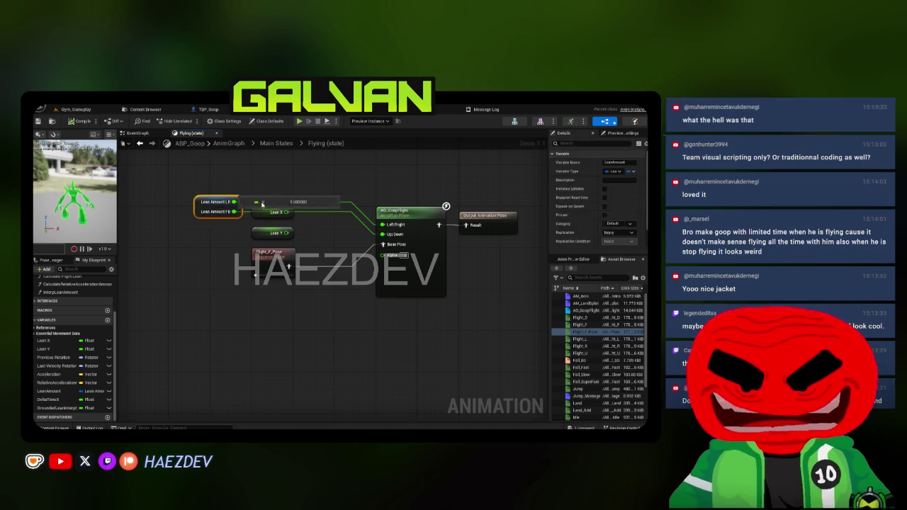
{"action": "left_click_drag", "start_coordinate": [287, 211], "coordinate": [383, 225]}
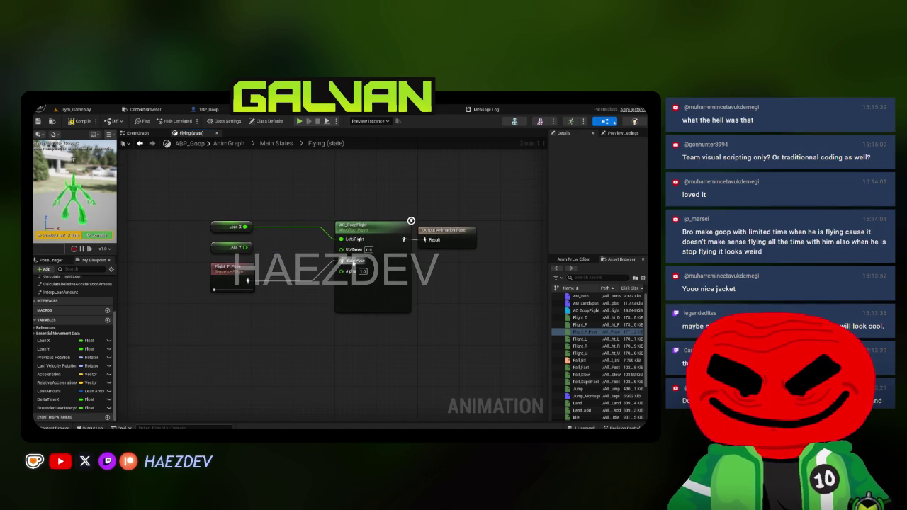
{"action": "left_click", "coordinate": [136, 133]}
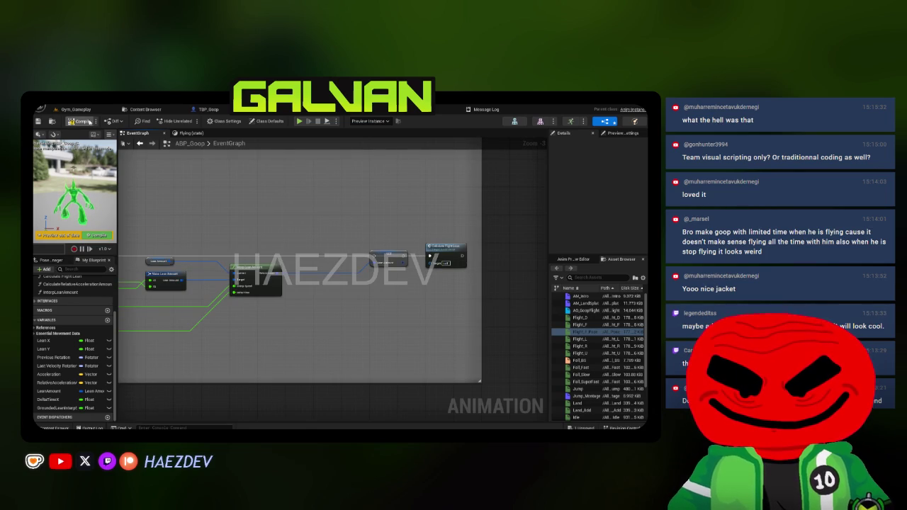
{"action": "double_click", "coordinate": [430, 252]}
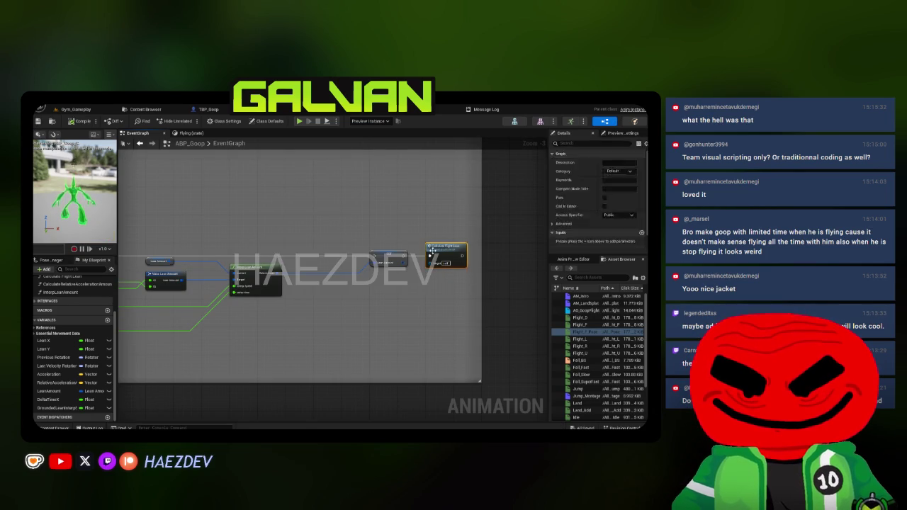
{"action": "scroll", "coordinate": [178, 331], "scroll_direction": "up", "scroll_amount": 3}
{"action": "left_click", "coordinate": [190, 134]}
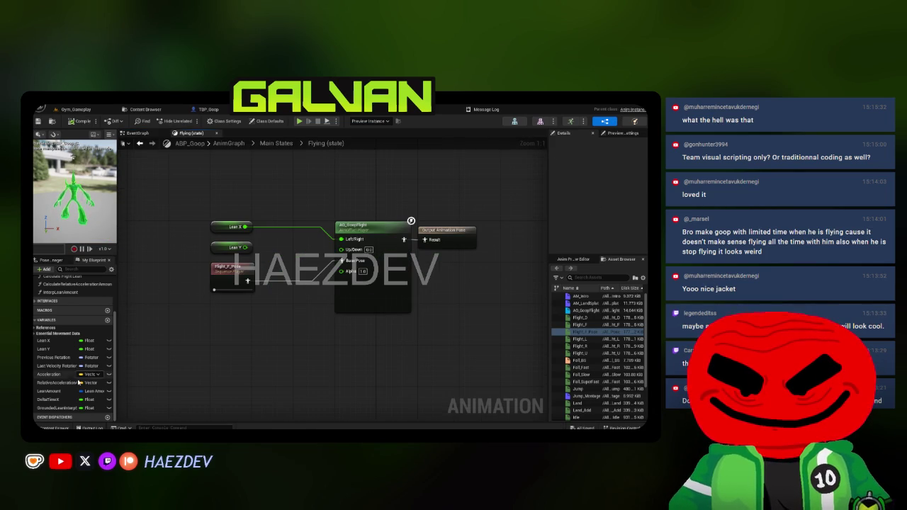
Step: Add a Fall Speed getter below Lean Y, wire it into Up/Down, and open AO_GoopFlight
{"action": "left_click", "coordinate": [34, 334]}
{"action": "left_click", "coordinate": [139, 134]}
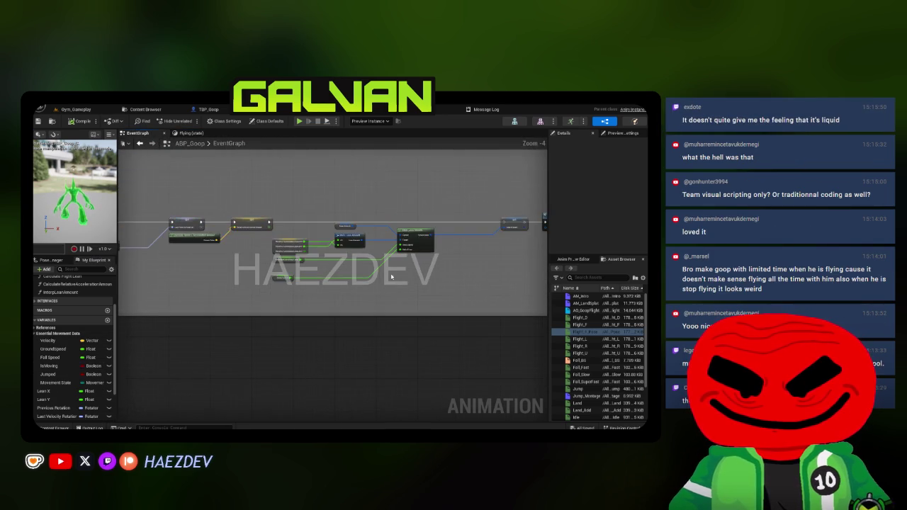
{"action": "scroll", "coordinate": [326, 242], "scroll_direction": "up", "scroll_amount": 2}
{"action": "left_click", "coordinate": [179, 137]}
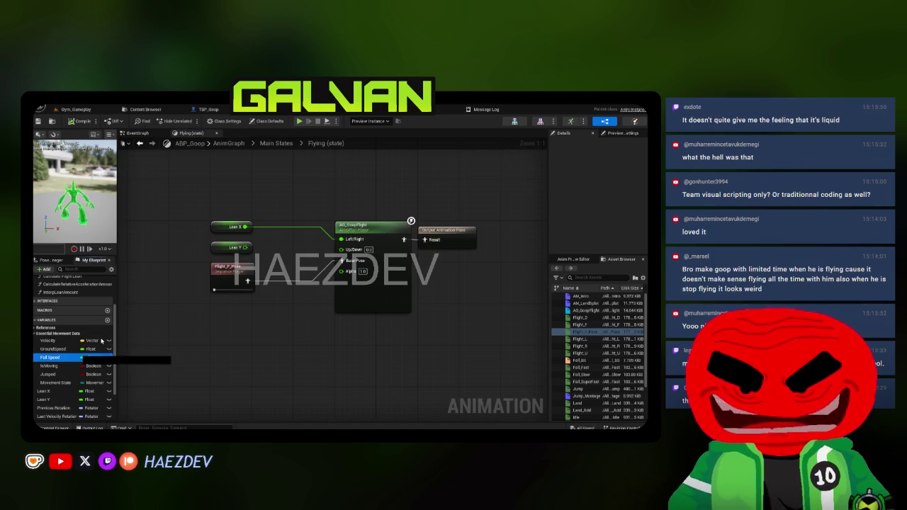
{"action": "left_click_drag", "start_coordinate": [50, 357], "coordinate": [236, 186]}
{"action": "left_click_drag", "start_coordinate": [250, 186], "coordinate": [341, 249]}
{"action": "left_click_drag", "start_coordinate": [224, 265], "coordinate": [220, 297]}
{"action": "left_click_drag", "start_coordinate": [226, 189], "coordinate": [221, 272]}
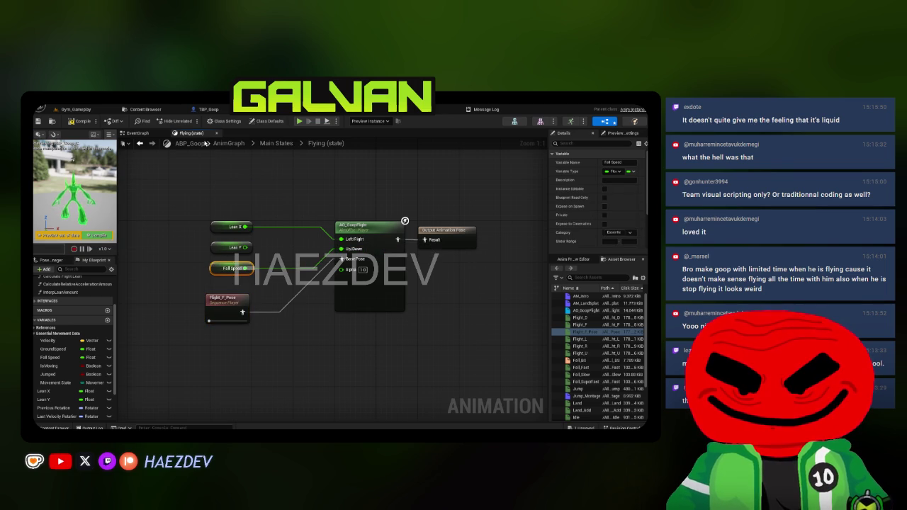
{"action": "left_click", "coordinate": [369, 234]}
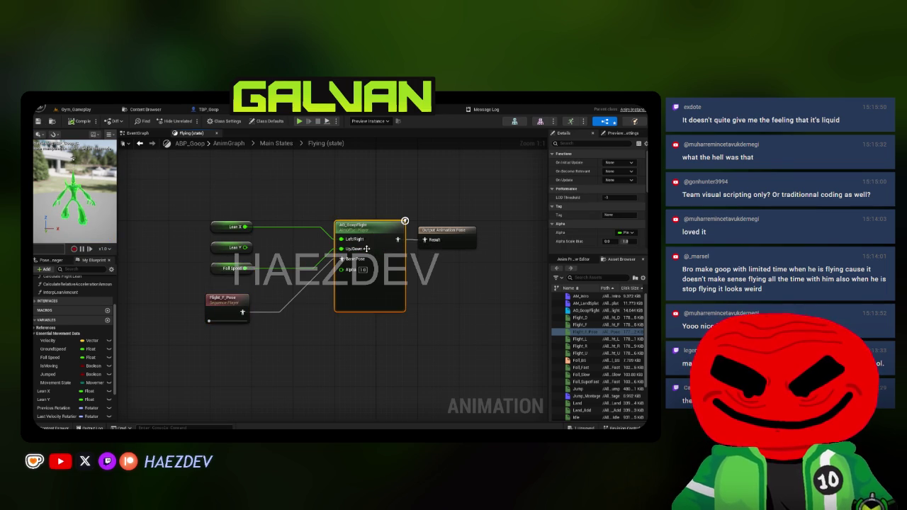
{"action": "double_click", "coordinate": [370, 233]}
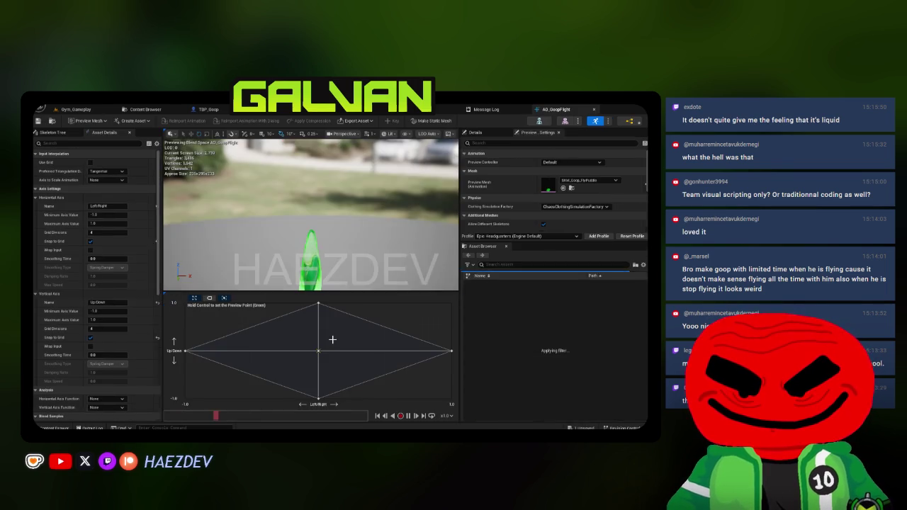
Step: Set the Up/Down axis to -2000 minimum, 2000 maximum, with 4 grid divisions
{"action": "left_click_drag", "start_coordinate": [460, 204], "coordinate": [526, 205]}
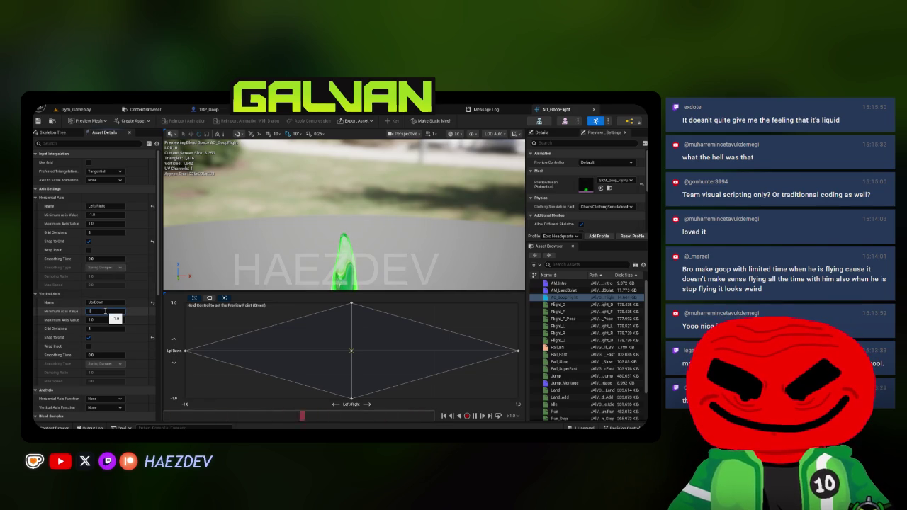
{"action": "type", "text": "00"}
{"action": "key", "text": "Return"}
{"action": "left_click", "coordinate": [103, 320]}
{"action": "left_click", "coordinate": [103, 328]}
{"action": "key", "text": "Return"}
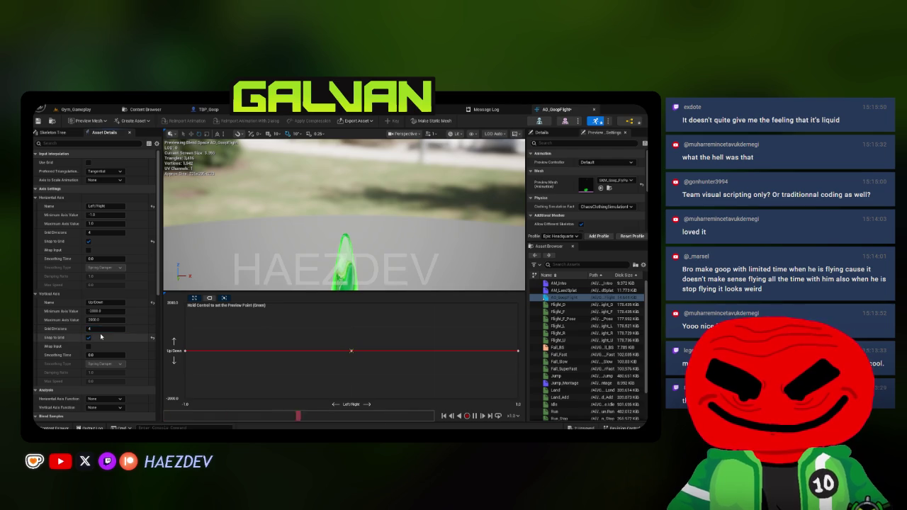
Step: Clear all blend samples and place Flight_F and Flight_L on the grid
{"action": "scroll", "coordinate": [86, 359], "scroll_direction": "down", "scroll_amount": 5}
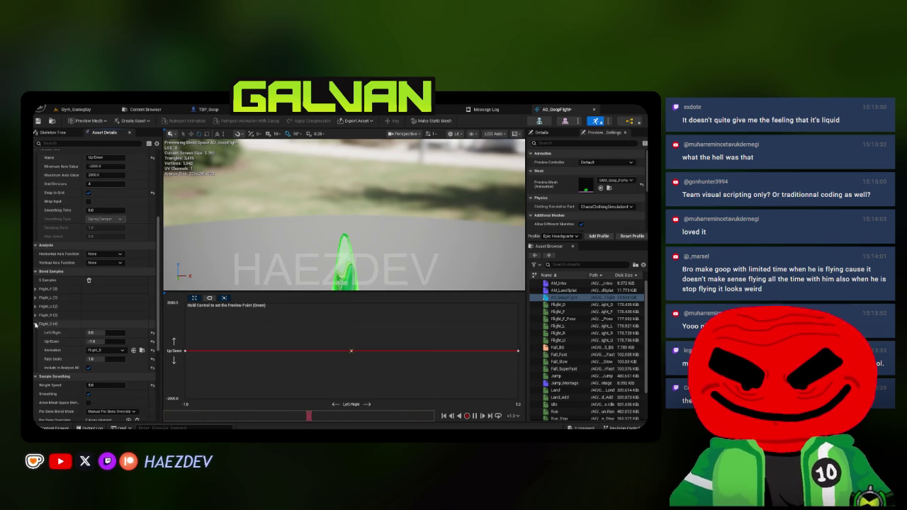
{"action": "left_click", "coordinate": [88, 280]}
{"action": "scroll", "coordinate": [82, 304], "scroll_direction": "up", "scroll_amount": 5}
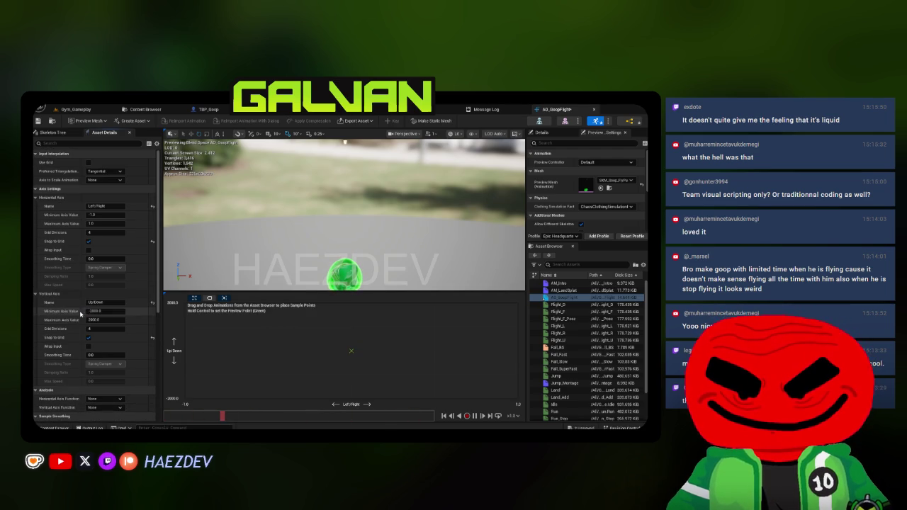
{"action": "mouse_move", "coordinate": [543, 312]}
{"action": "left_mouse_down"}
{"action": "mouse_move", "coordinate": [343, 352]}
{"action": "mouse_move", "coordinate": [491, 330]}
{"action": "left_mouse_up"}
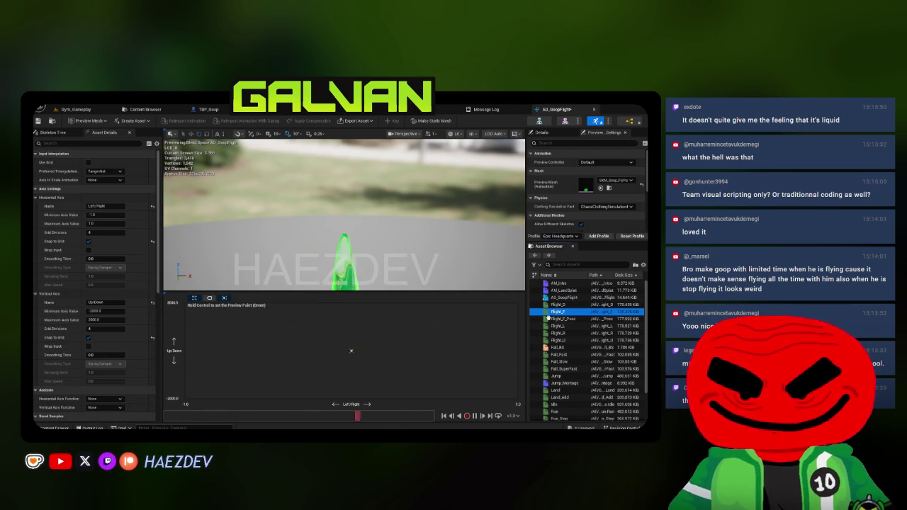
{"action": "left_click", "coordinate": [568, 304]}
{"action": "mouse_move", "coordinate": [562, 323]}
{"action": "left_mouse_down"}
{"action": "mouse_move", "coordinate": [212, 358]}
{"action": "mouse_move", "coordinate": [185, 351]}
{"action": "mouse_move", "coordinate": [545, 291]}
{"action": "mouse_move", "coordinate": [493, 355]}
{"action": "mouse_move", "coordinate": [518, 350]}
{"action": "mouse_move", "coordinate": [352, 304]}
{"action": "left_mouse_up"}
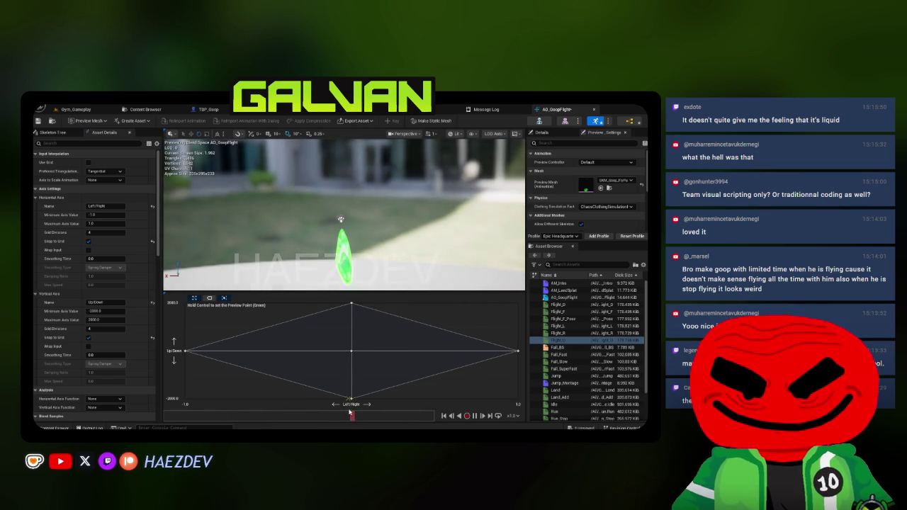
Step: Move the misplaced Flight_D sample to the grid's bottom point, then switch to Blender's Goop rig in pose mode
{"action": "scroll", "coordinate": [66, 326], "scroll_direction": "down", "scroll_amount": 5}
{"action": "scroll", "coordinate": [66, 326], "scroll_direction": "down", "scroll_amount": 5}
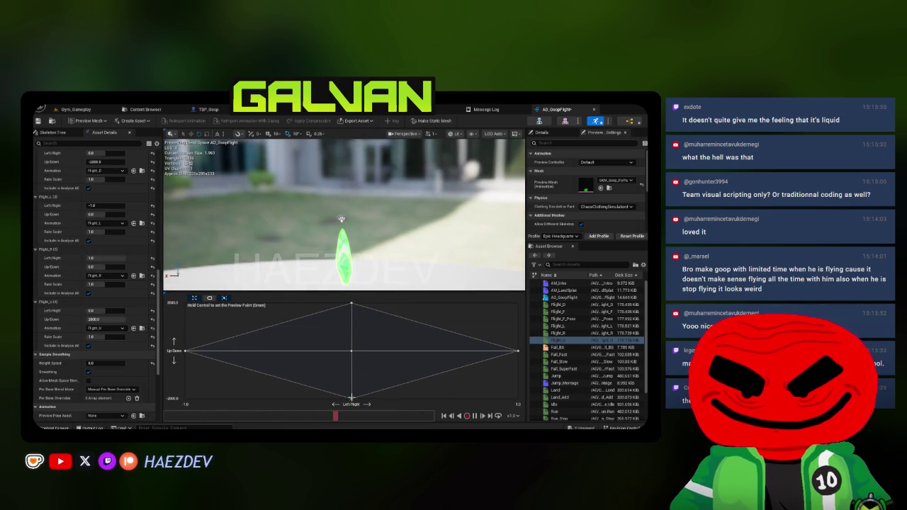
{"action": "key", "text": "Delete"}
{"action": "left_click_drag", "start_coordinate": [560, 304], "coordinate": [351, 398]}
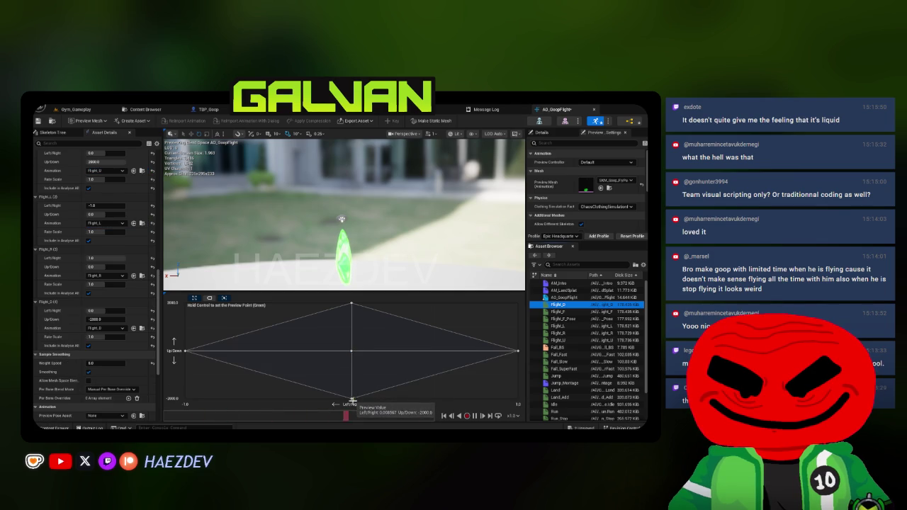
{"action": "key", "text": "alt+Tab"}
{"action": "key", "text": "ctrl+Tab"}
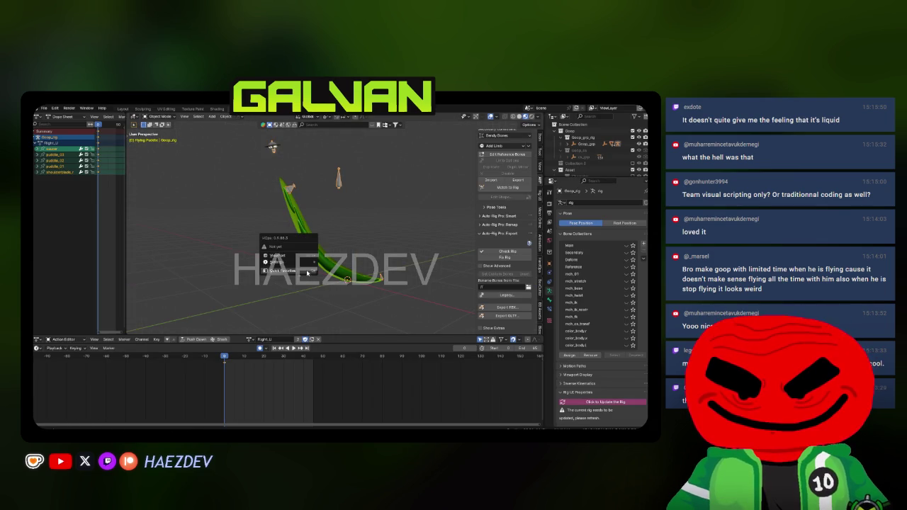
Step: Make Flight_D the active action, export it as Flight_D.fbx, and return to Unreal
{"action": "left_click", "coordinate": [261, 339]}
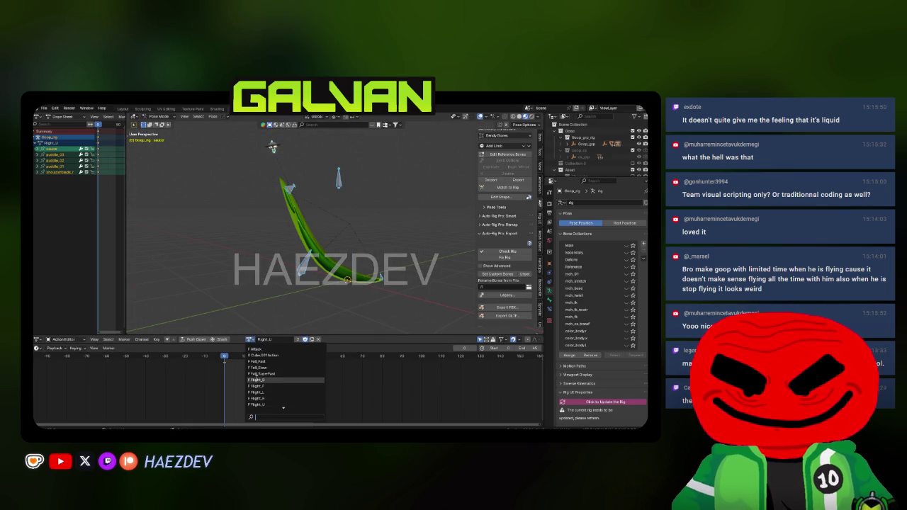
{"action": "left_click", "coordinate": [269, 379]}
{"action": "left_click", "coordinate": [495, 309]}
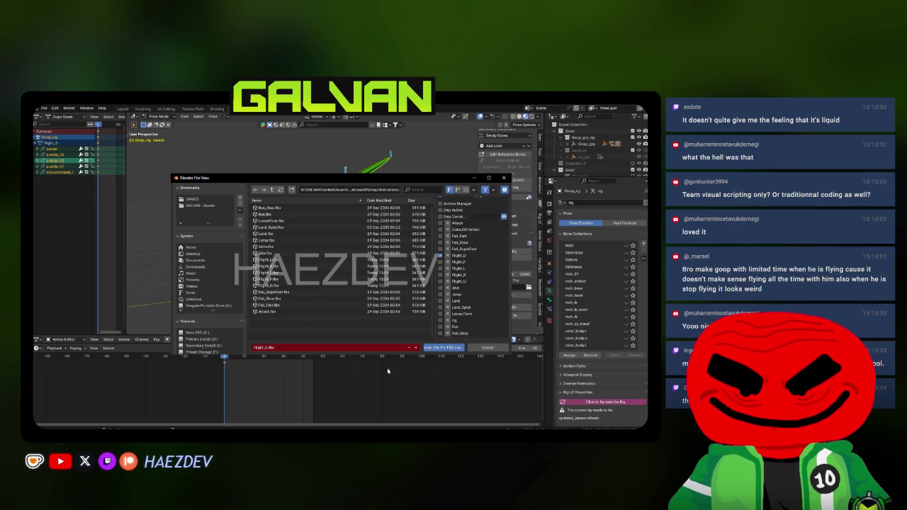
{"action": "key", "text": "Return"}
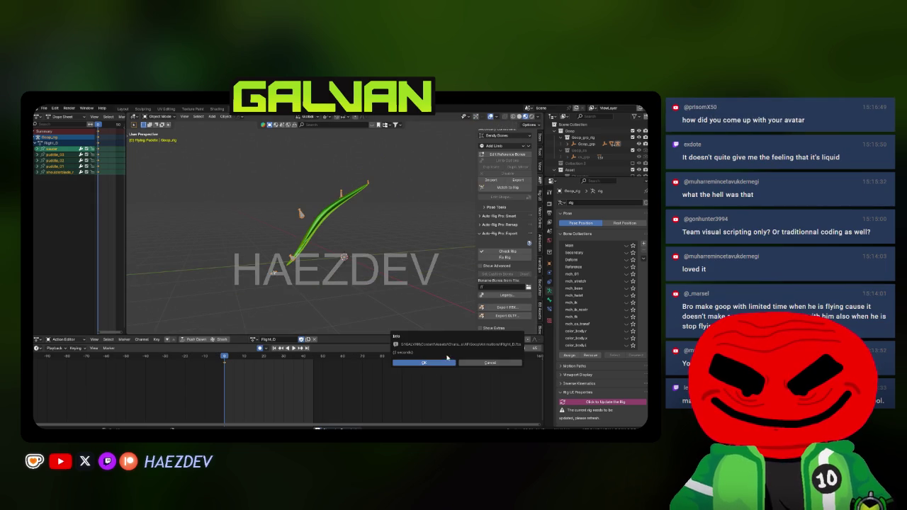
{"action": "key", "text": "alt+Tab"}
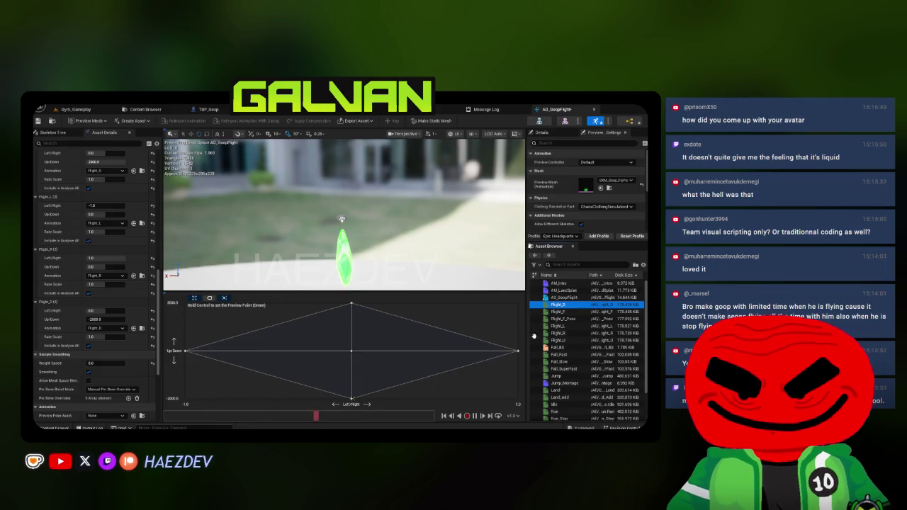
Step: Reimport Flight_D from the updated FBX, reopen AO_GoopFlight, and start playing Gym_Gameplay
{"action": "double_click", "coordinate": [542, 305]}
{"action": "left_click", "coordinate": [185, 121]}
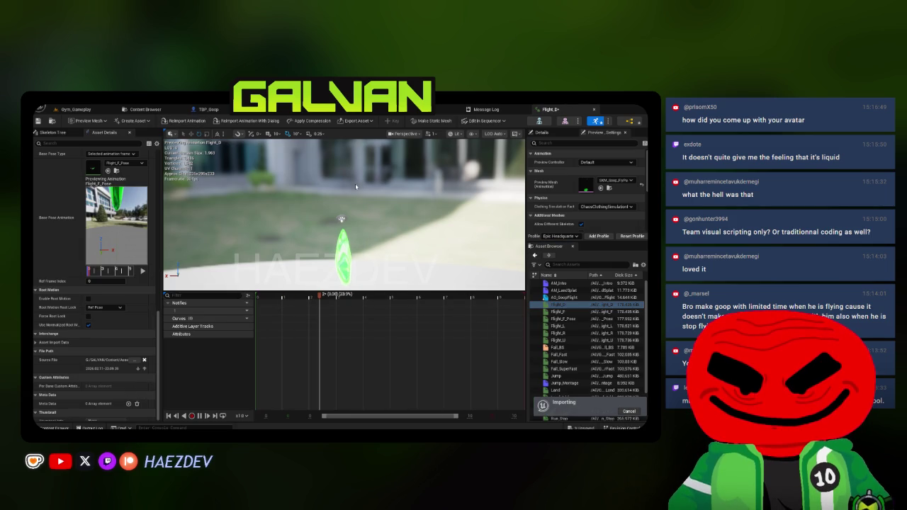
{"action": "double_click", "coordinate": [581, 298]}
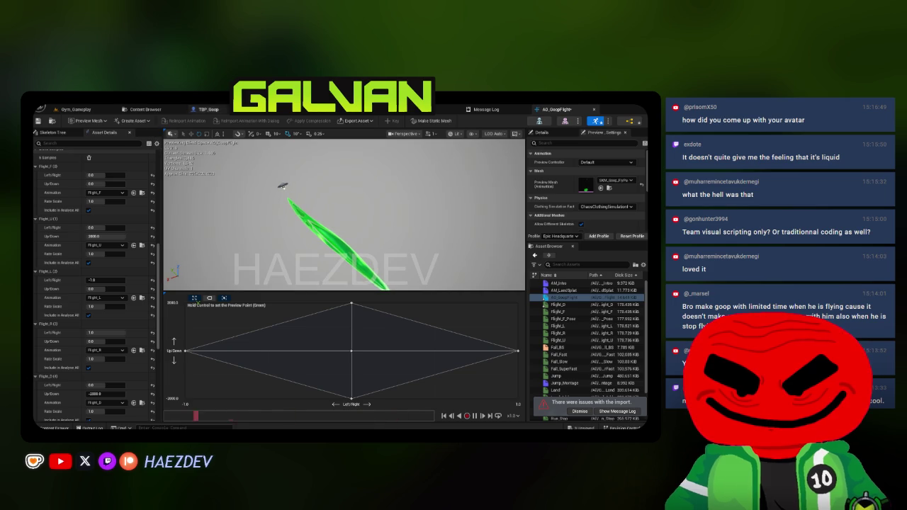
{"action": "left_click", "coordinate": [78, 109]}
{"action": "left_click", "coordinate": [224, 122]}
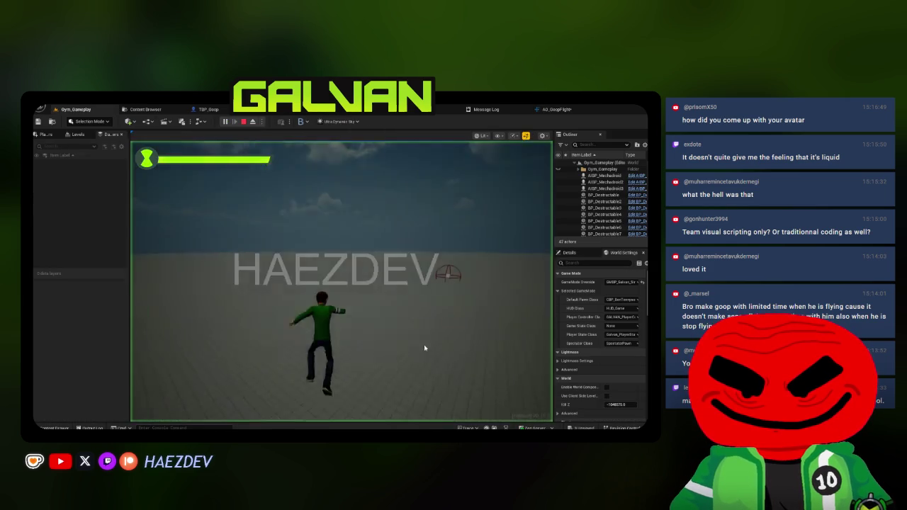
Step: Play full-screen, transform into Goop, fly to test the new flight animation, then stop
{"action": "key", "text": "F11"}
{"action": "key", "text": "w"}
{"action": "key", "text": "Tab"}
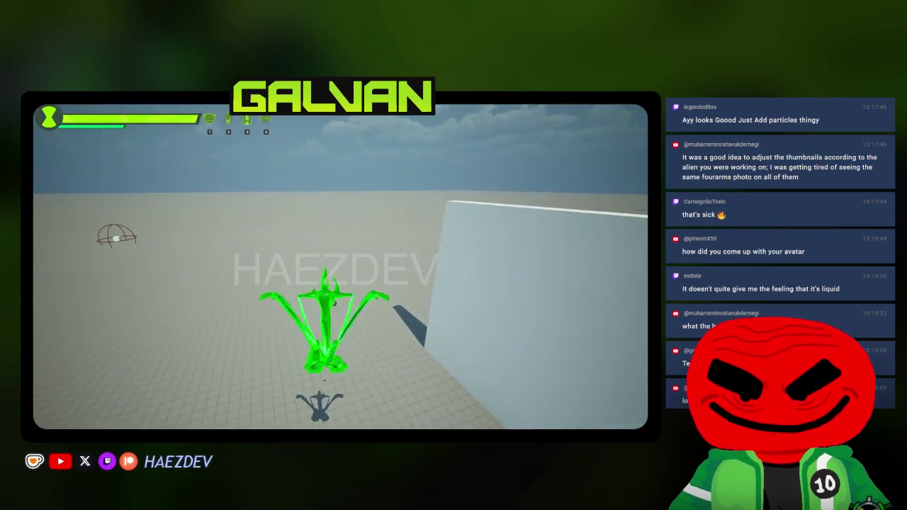
{"action": "key", "text": "Escape"}
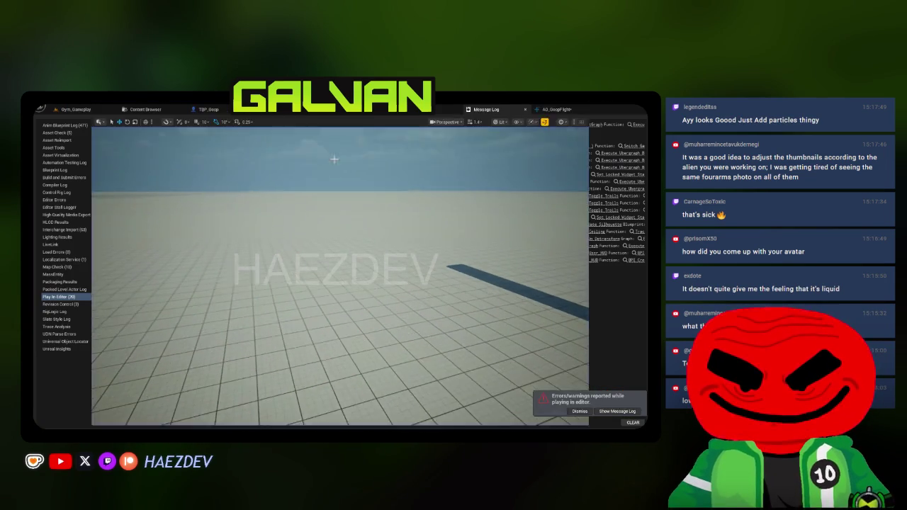
Step: Open ABP_Goop and move from the Flying state graph up to the top-level AnimGraph
{"action": "left_click", "coordinate": [446, 110]}
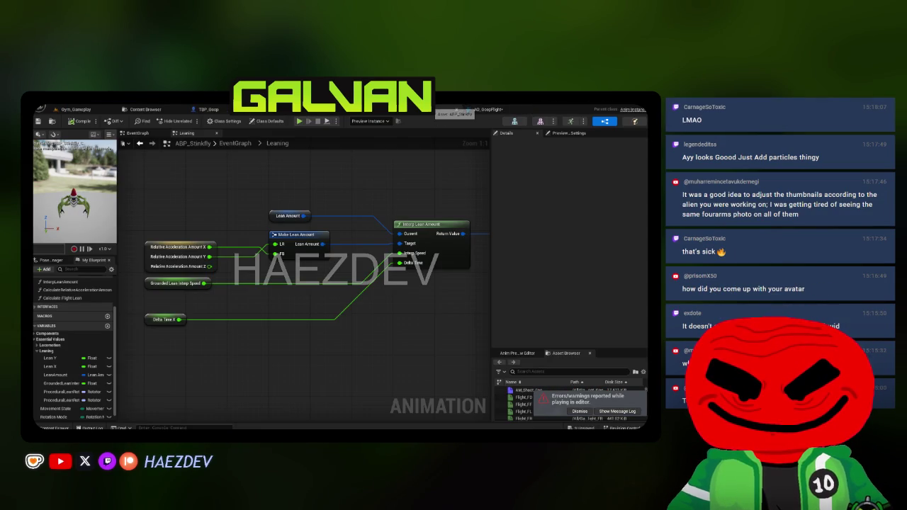
{"action": "left_click", "coordinate": [456, 110]}
{"action": "left_click", "coordinate": [297, 163]}
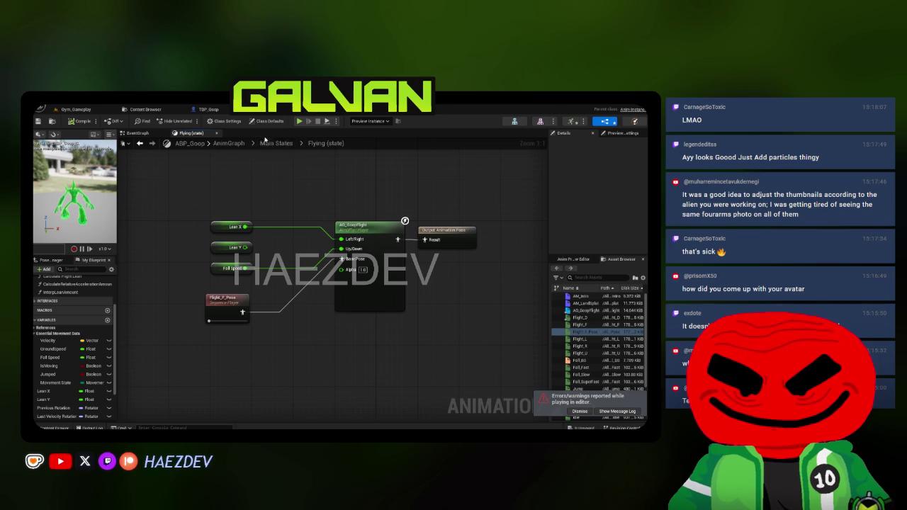
{"action": "left_click", "coordinate": [239, 145]}
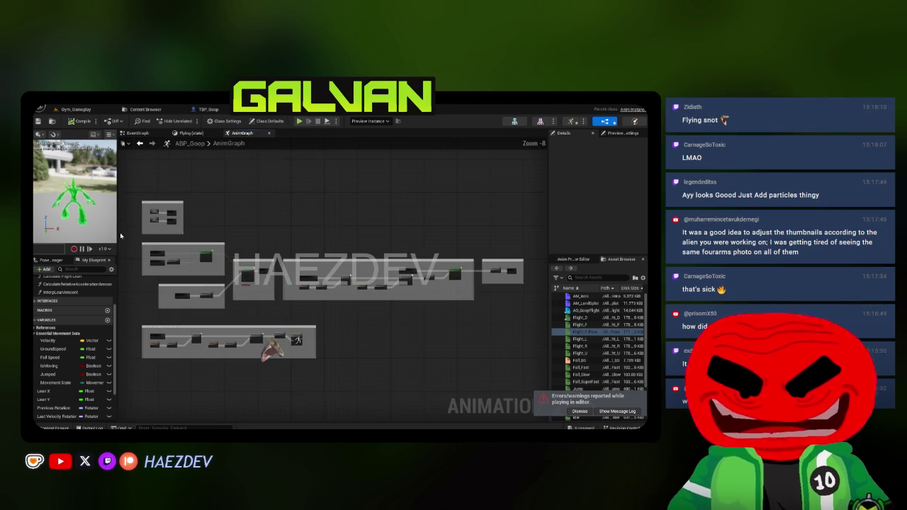
{"action": "left_click", "coordinate": [268, 240]}
Step: Open Main States, check the To Falling and To Land aliases, then return to Gym_Gameplay
{"action": "double_click", "coordinate": [267, 240]}
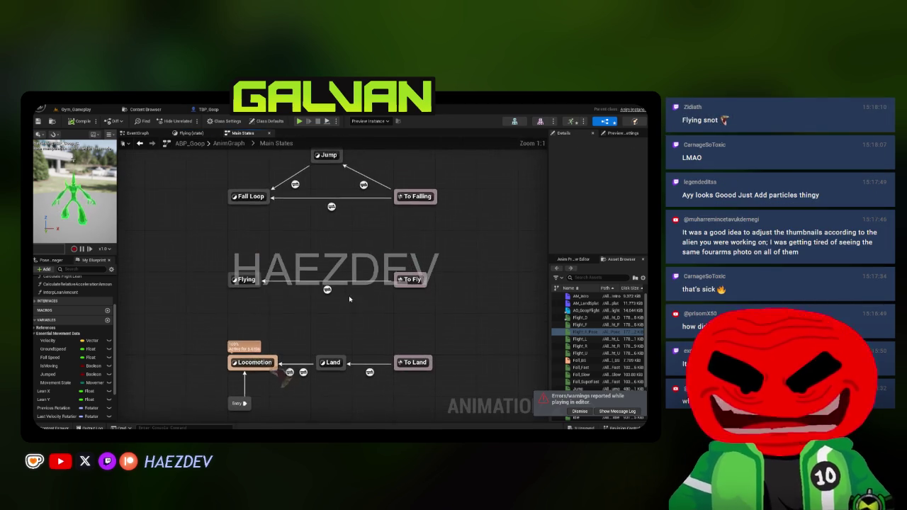
{"action": "left_click", "coordinate": [577, 412]}
{"action": "left_click", "coordinate": [417, 197]}
{"action": "left_click", "coordinate": [414, 363]}
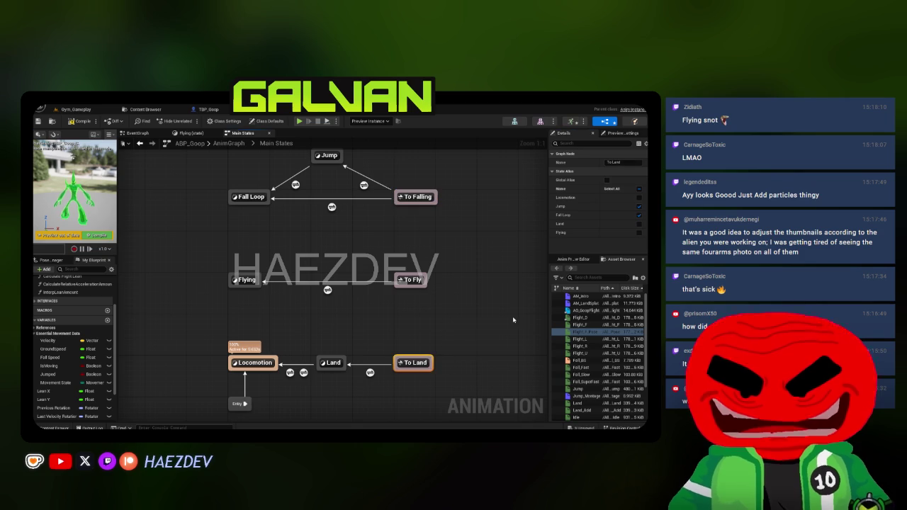
{"action": "left_click", "coordinate": [69, 109]}
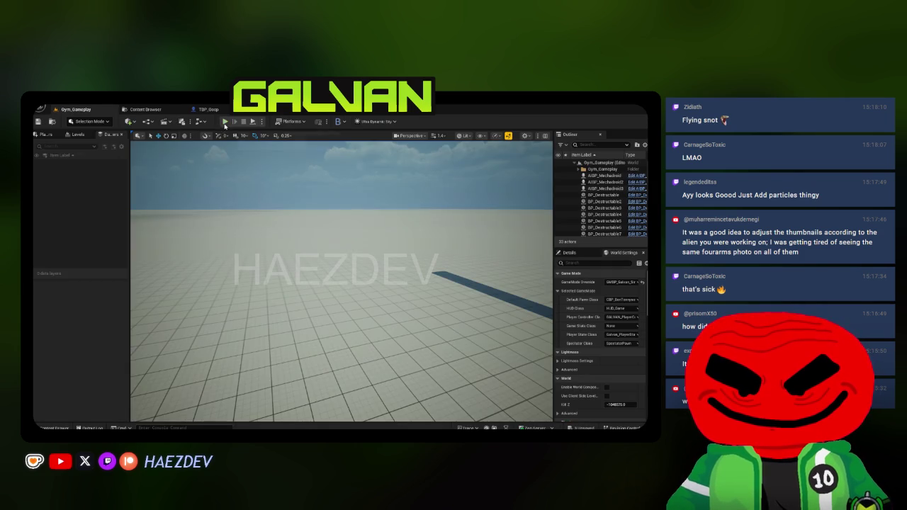
Step: Start a play test and pick Goop from the alien-selection wheel
{"action": "key", "text": "alt+p"}
{"action": "key", "text": "F11"}
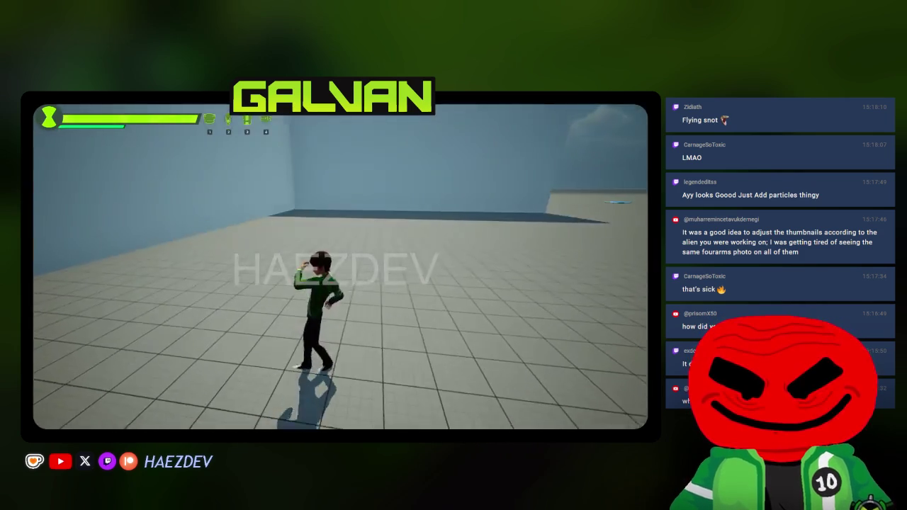
{"action": "key", "text": "Tab"}
{"action": "left_click", "coordinate": [254, 233]}
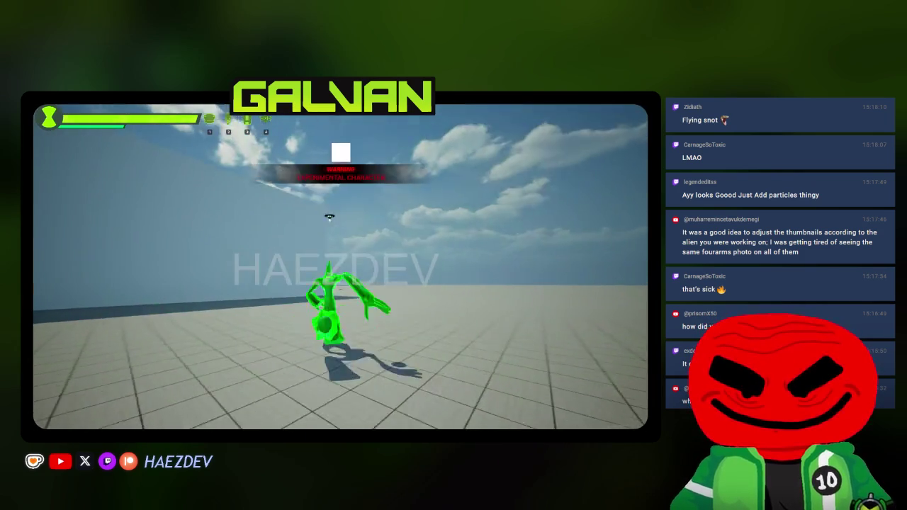
Step: Walk Goop around, switch to standing form, and fly several times before ending play-in-editor
{"action": "key", "text": "w"}
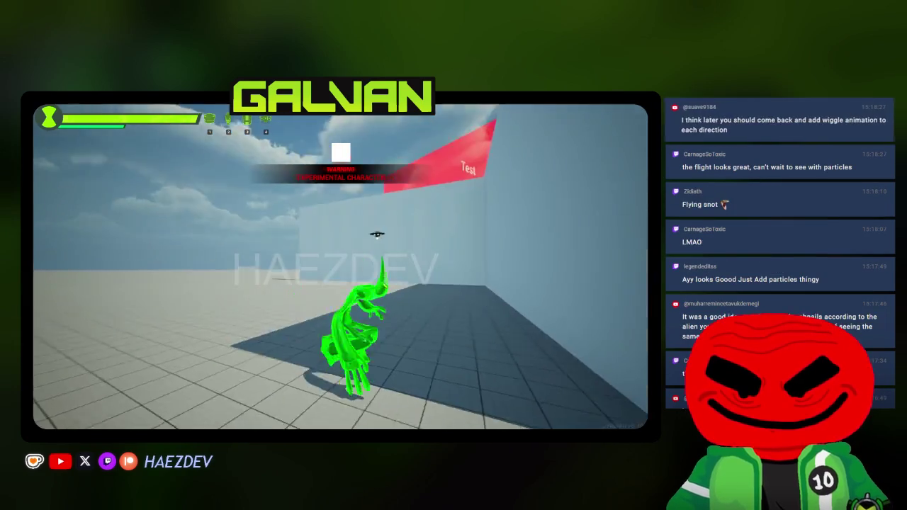
{"action": "key", "text": "2"}
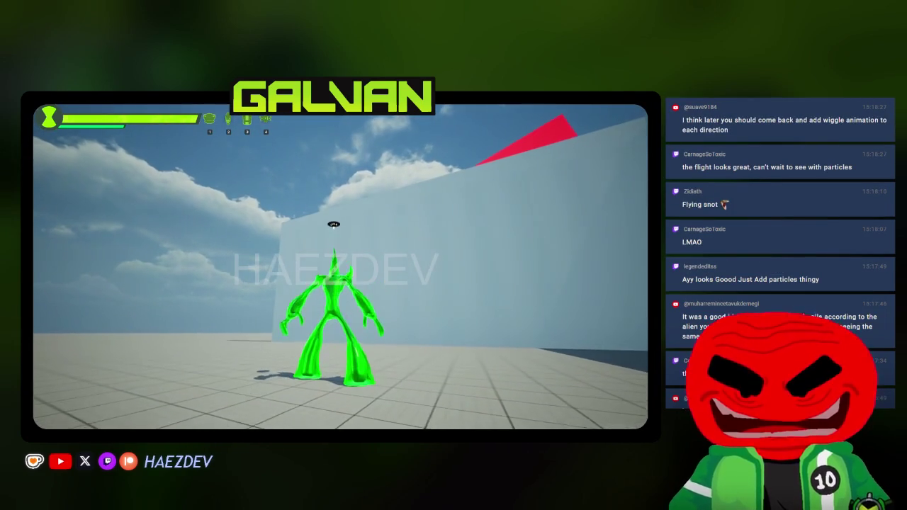
{"action": "key", "text": "space"}
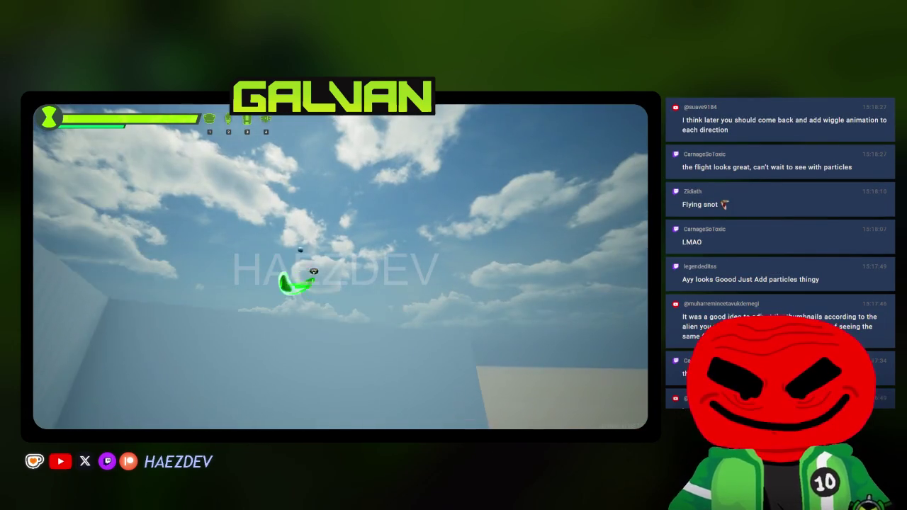
{"action": "key", "text": "space"}
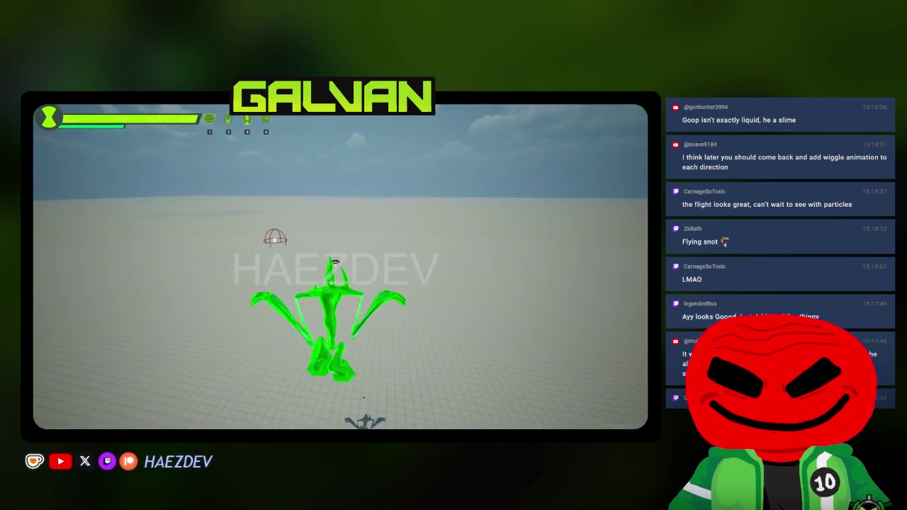
{"action": "key", "text": "space"}
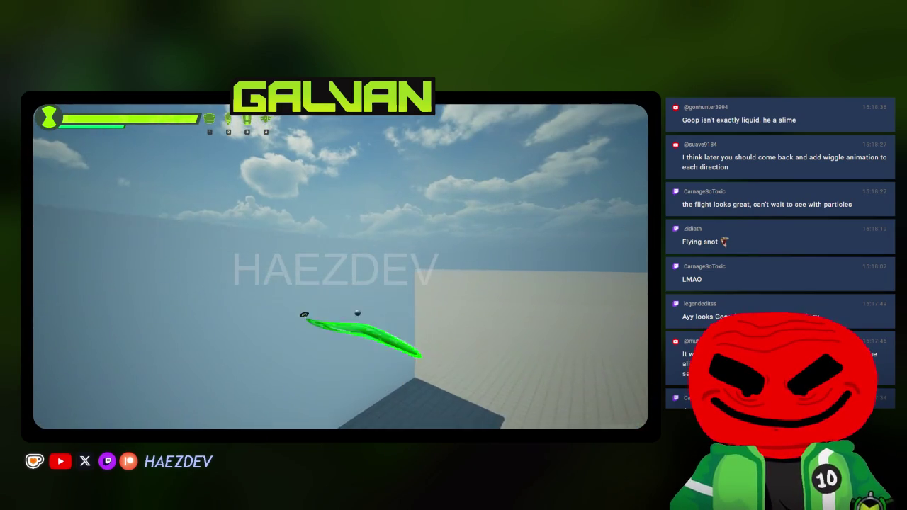
{"action": "key", "text": "Escape"}
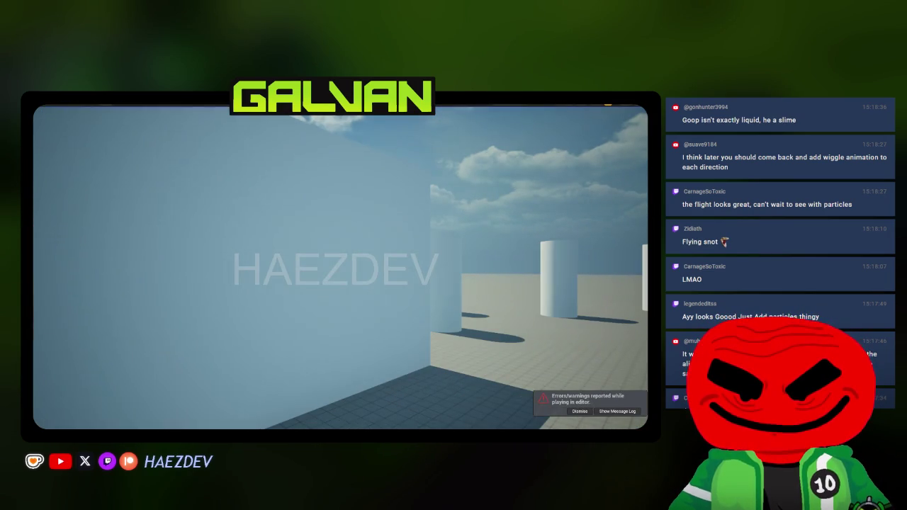
{"action": "left_click", "coordinate": [584, 413]}
Step: Load the Flight action on the Goop rig and paste the starting pose at frame 30
{"action": "key", "text": "alt+Tab"}
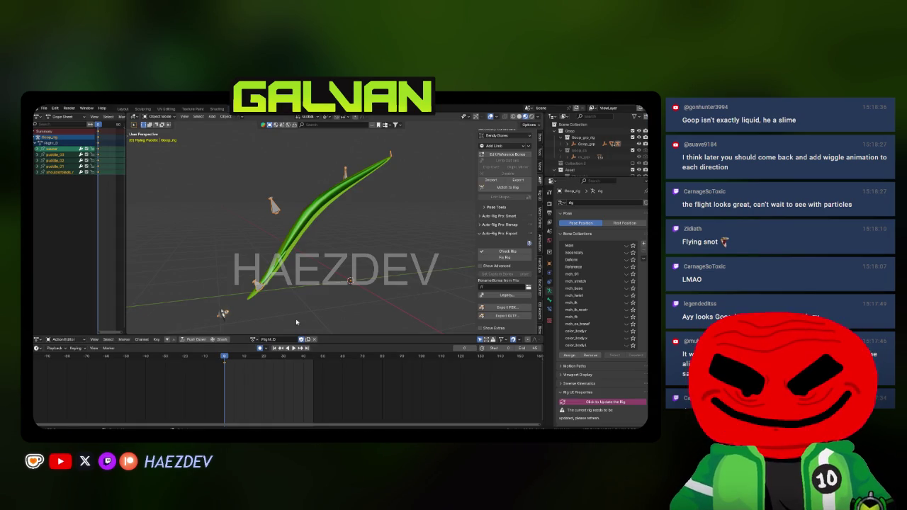
{"action": "left_click", "coordinate": [259, 344]}
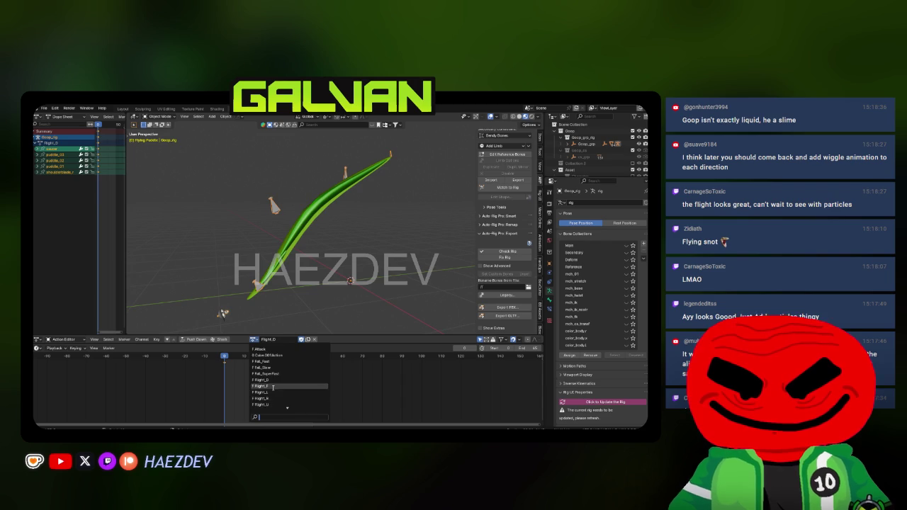
{"action": "left_click", "coordinate": [272, 387]}
{"action": "key", "text": "ctrl+Tab"}
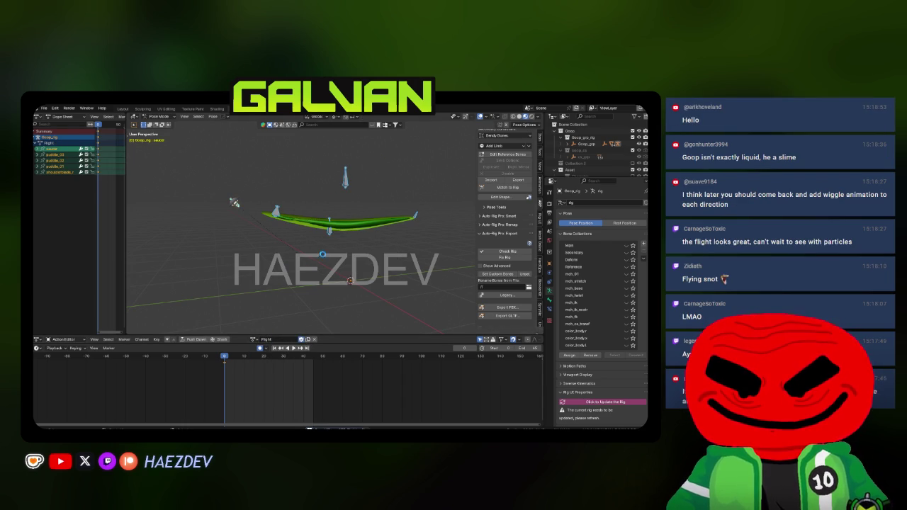
{"action": "key", "text": "KP_3"}
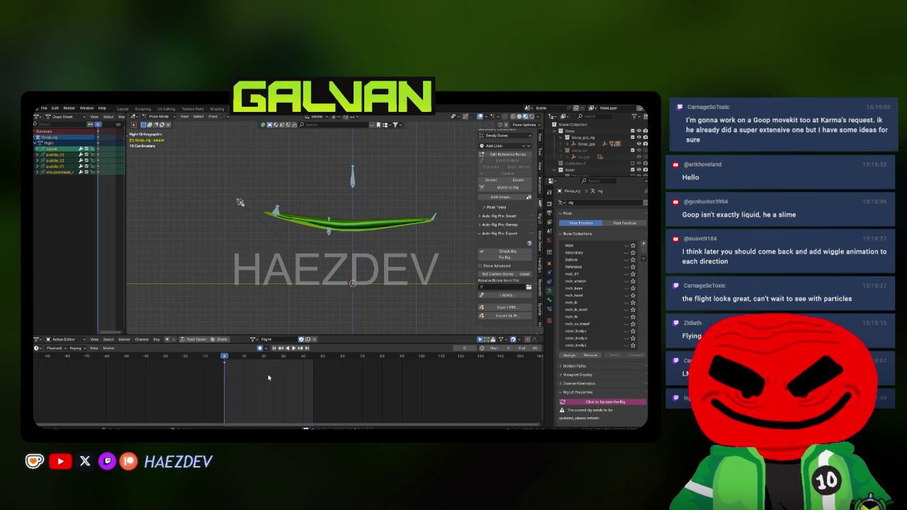
{"action": "key", "text": "Up"}
{"action": "key", "text": "ctrl+v"}
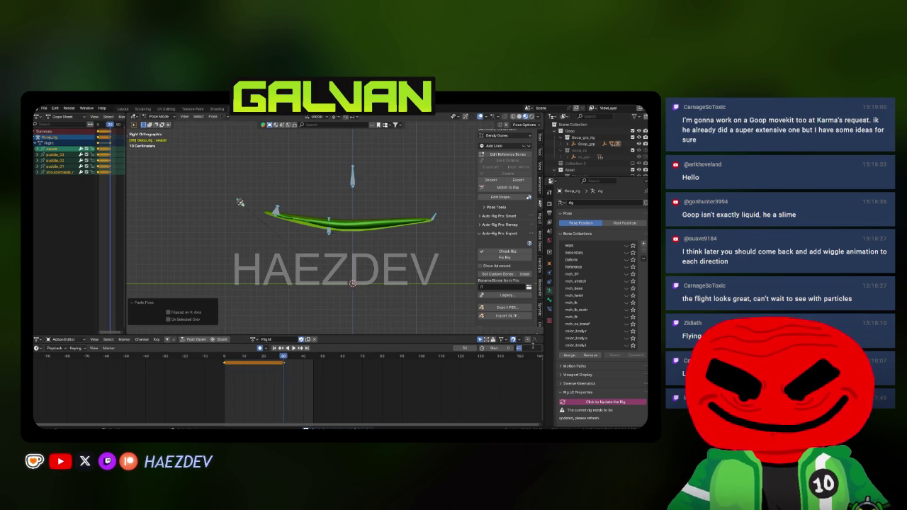
{"action": "key", "text": "Return"}
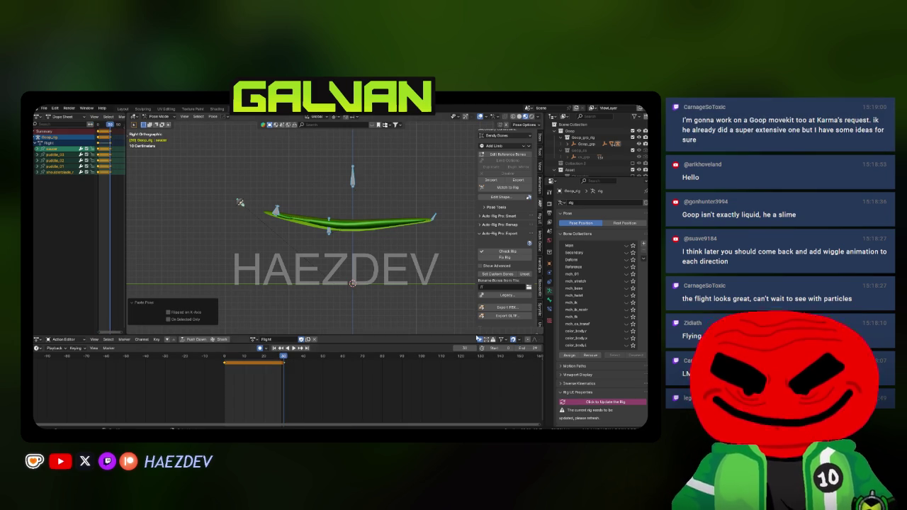
Step: Move the puddle_02 bone downward and preview the result
{"action": "left_click", "coordinate": [327, 230]}
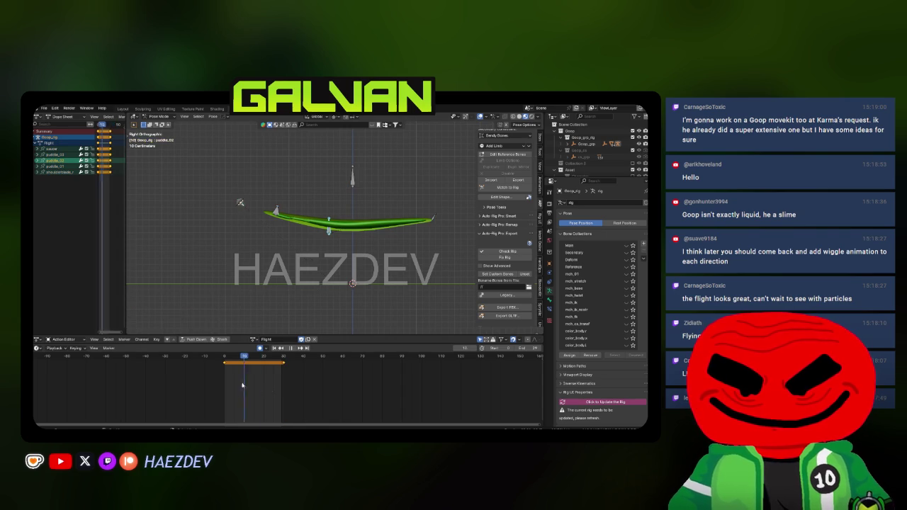
{"action": "key", "text": "Escape"}
{"action": "key", "text": "space"}
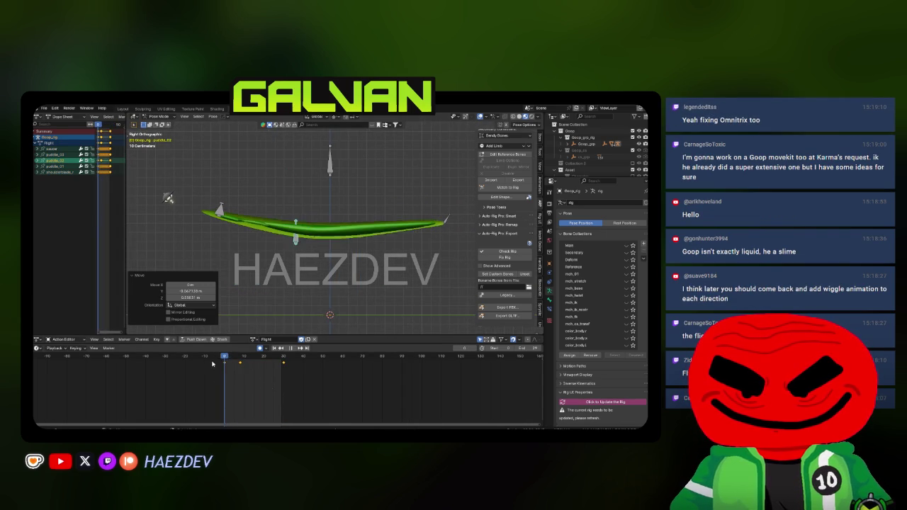
{"action": "key", "text": "g"}
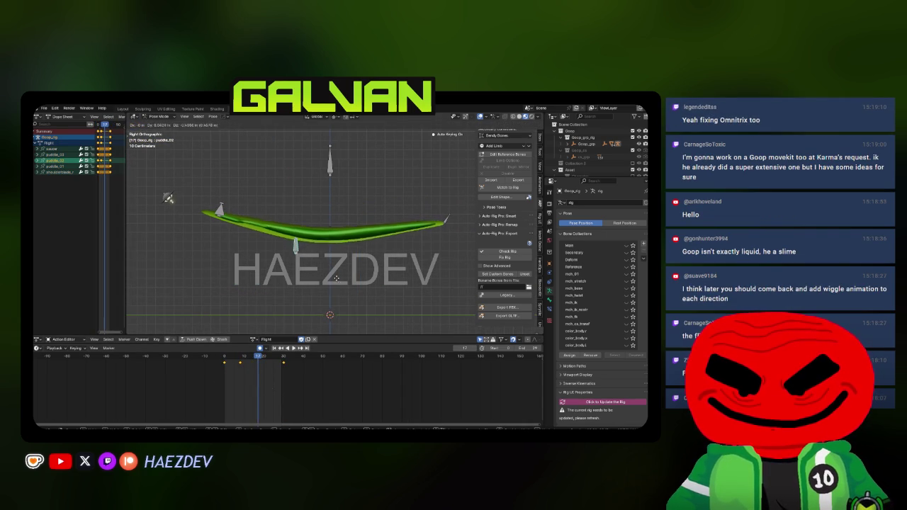
{"action": "left_click", "coordinate": [335, 276]}
{"action": "key", "text": "space"}
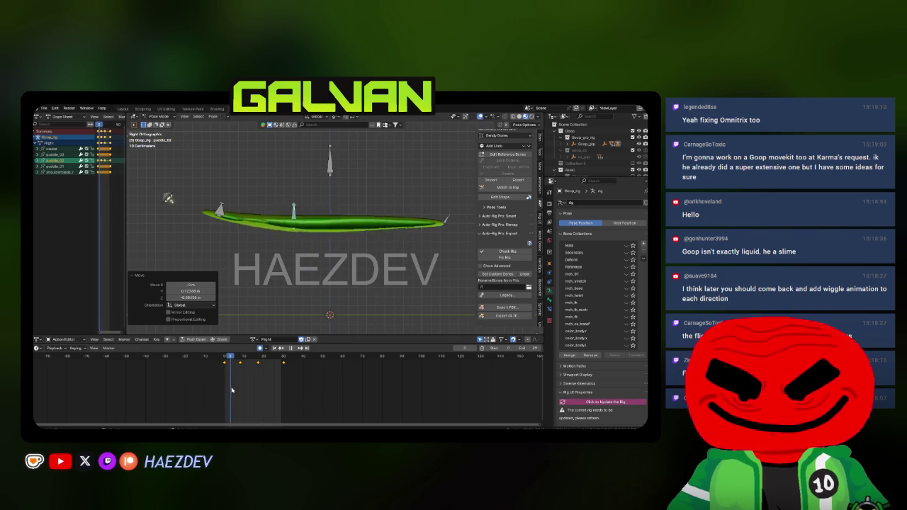
{"action": "key", "text": "space"}
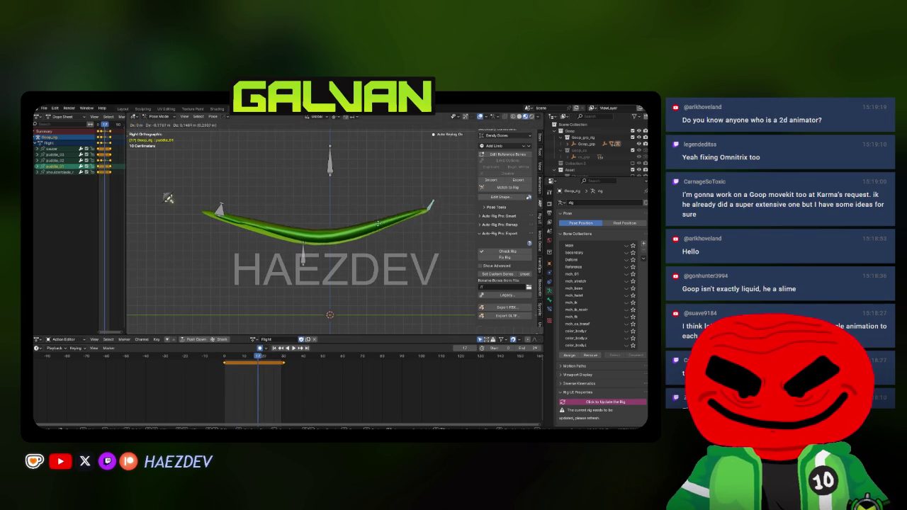
Step: Key frame 10 with the tip bone moved to bend the puddle
{"action": "mouse_move", "coordinate": [255, 375]}
{"action": "left_mouse_down"}
{"action": "mouse_move", "coordinate": [239, 375]}
{"action": "mouse_move", "coordinate": [247, 375]}
{"action": "left_mouse_up"}
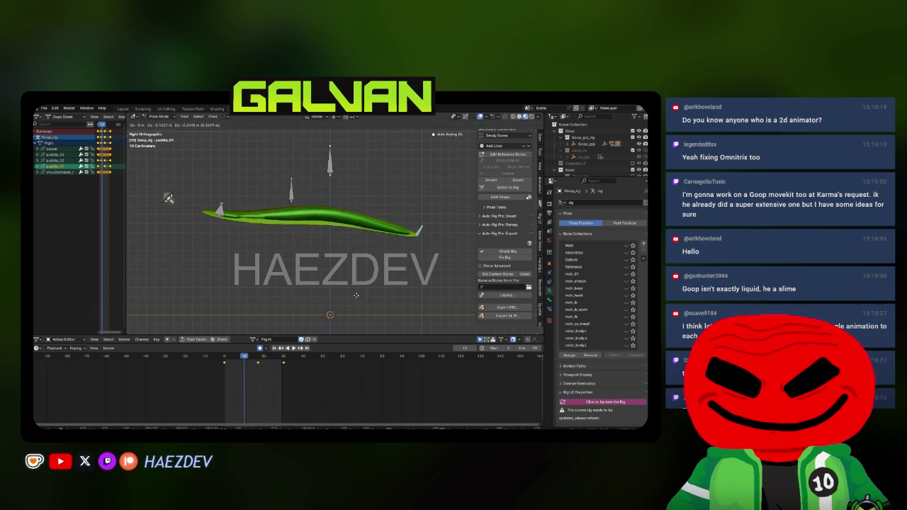
{"action": "key", "text": "space"}
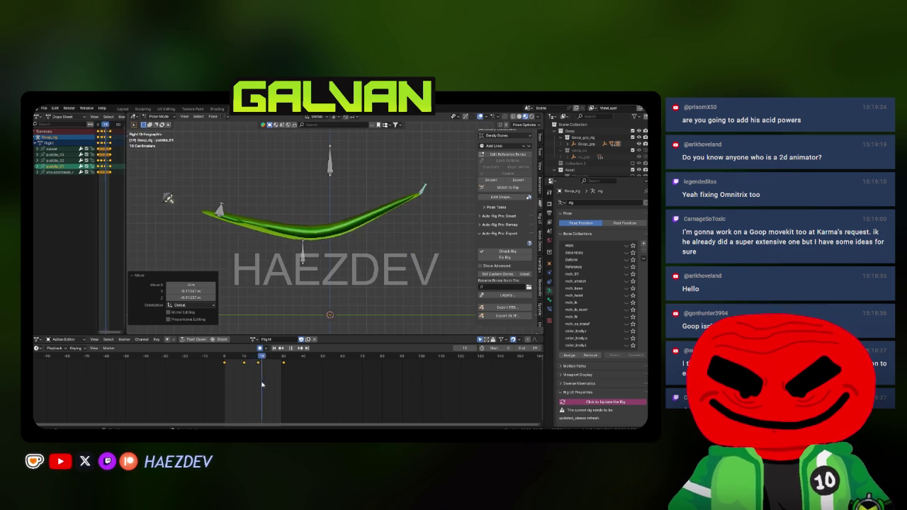
{"action": "key", "text": "Escape"}
{"action": "key", "text": "g"}
{"action": "left_click", "coordinate": [365, 267]}
{"action": "key", "text": "space"}
{"action": "key", "text": "Escape"}
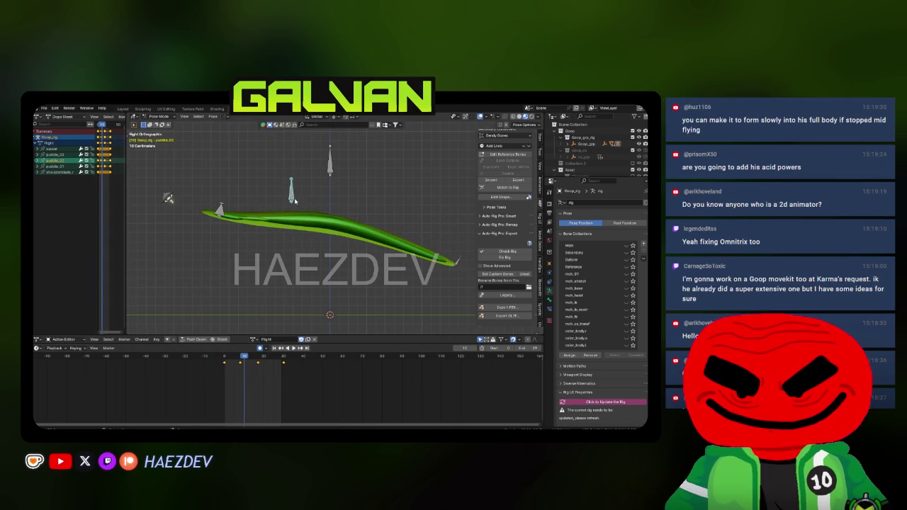
Step: At frame 8, shift a puddle bone up and to the right
{"action": "key", "text": "Left"}
{"action": "key", "text": "Left"}
{"action": "key", "text": "g"}
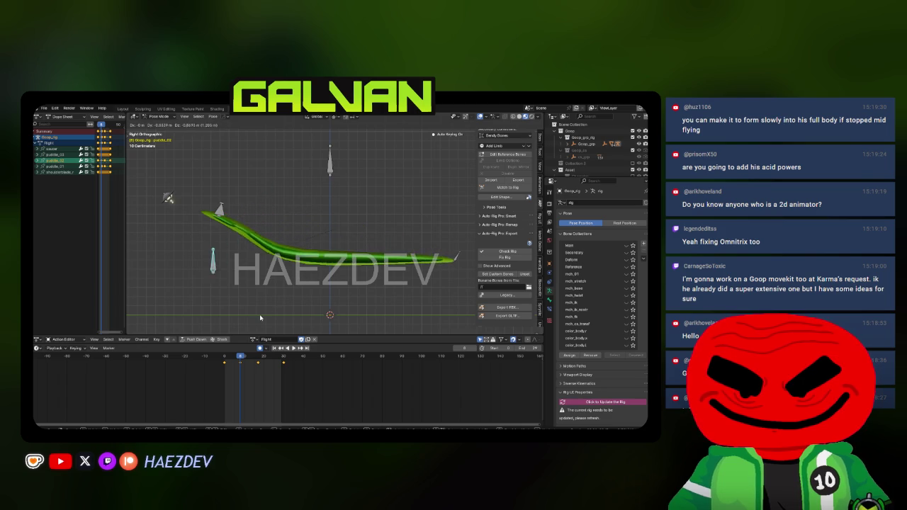
{"action": "left_click", "coordinate": [260, 315]}
{"action": "key", "text": "shift+Left"}
{"action": "key", "text": "space"}
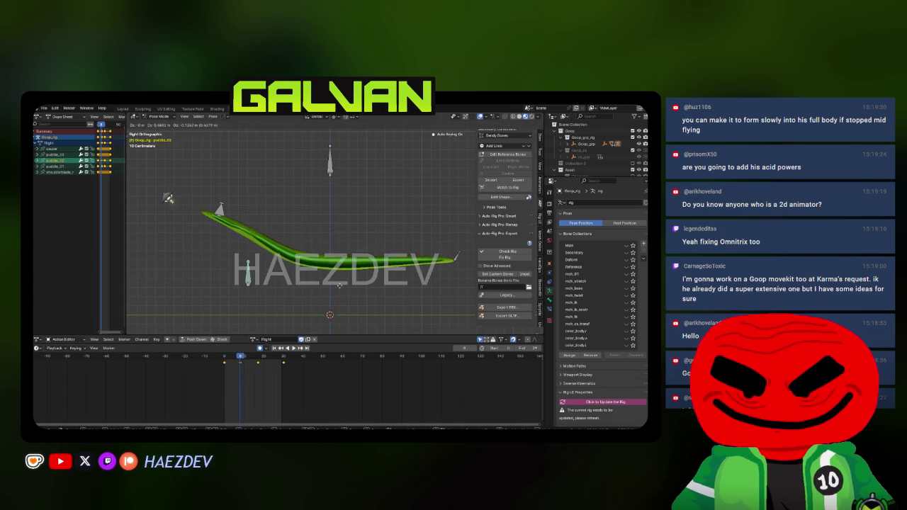
{"action": "left_click", "coordinate": [353, 262]}
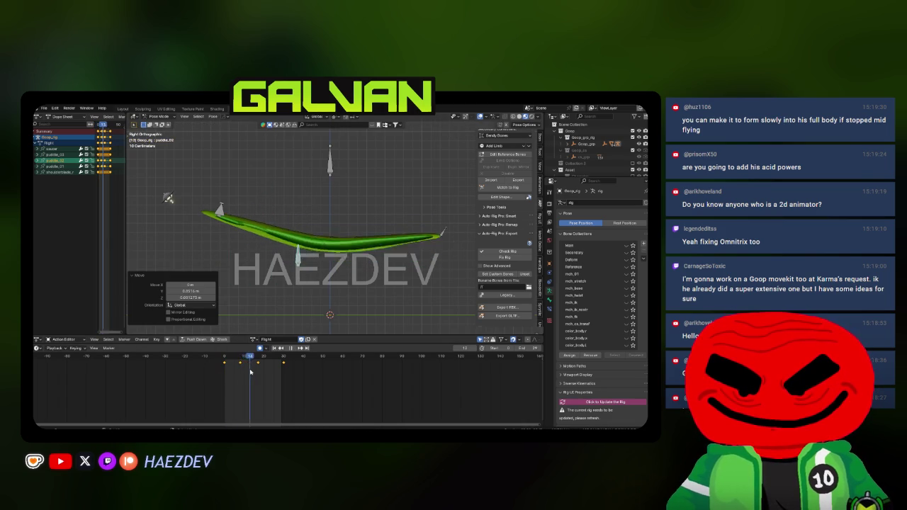
{"action": "key", "text": "space"}
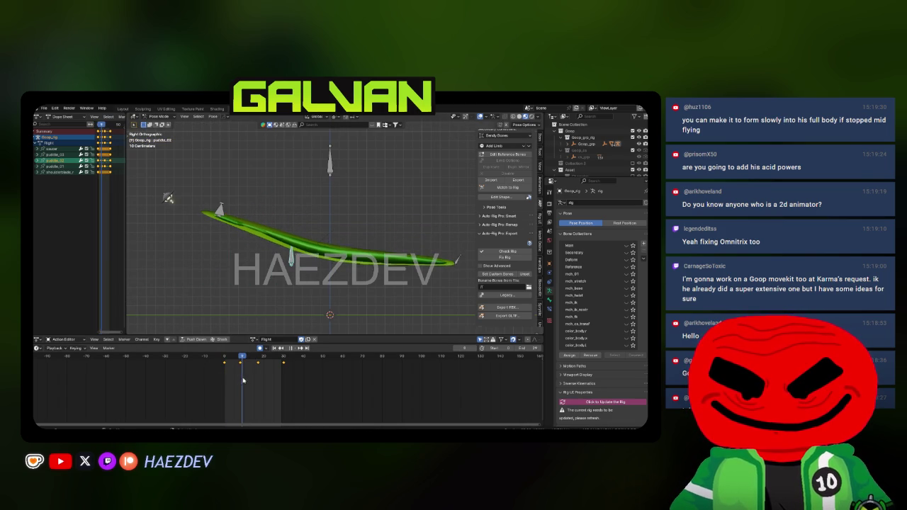
Step: Rotate and reposition the puddle_01 tip bone around frame 9
{"action": "left_click", "coordinate": [454, 259]}
{"action": "key", "text": "r"}
{"action": "left_click", "coordinate": [454, 237]}
{"action": "key", "text": "g"}
{"action": "left_click", "coordinate": [435, 178]}
{"action": "key", "text": "r"}
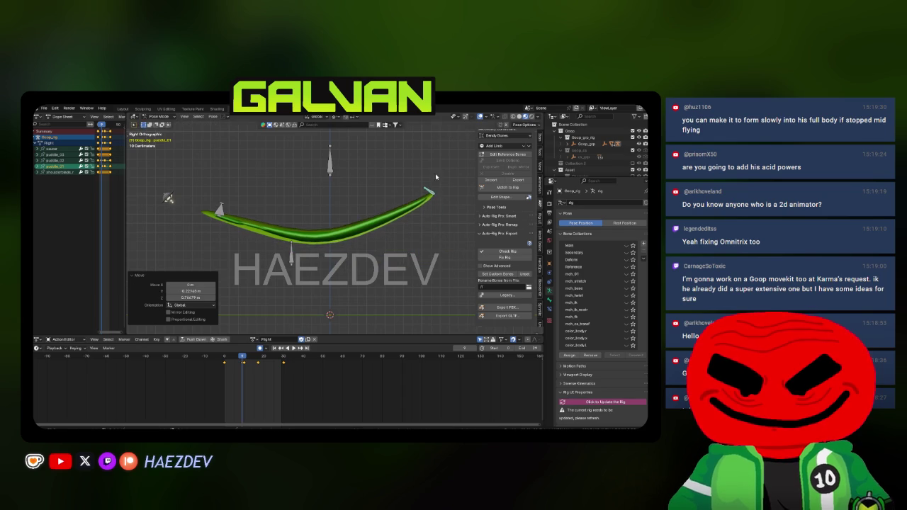
{"action": "key", "text": "g"}
{"action": "left_click", "coordinate": [216, 377]}
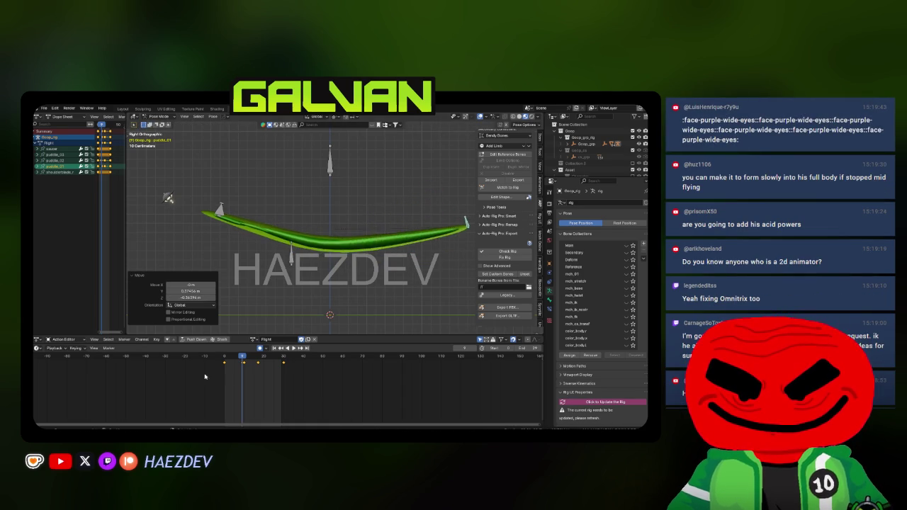
Step: Retime a keyframe and nudge the puddle bones, then undo those changes
{"action": "key", "text": "g"}
{"action": "left_click", "coordinate": [229, 369]}
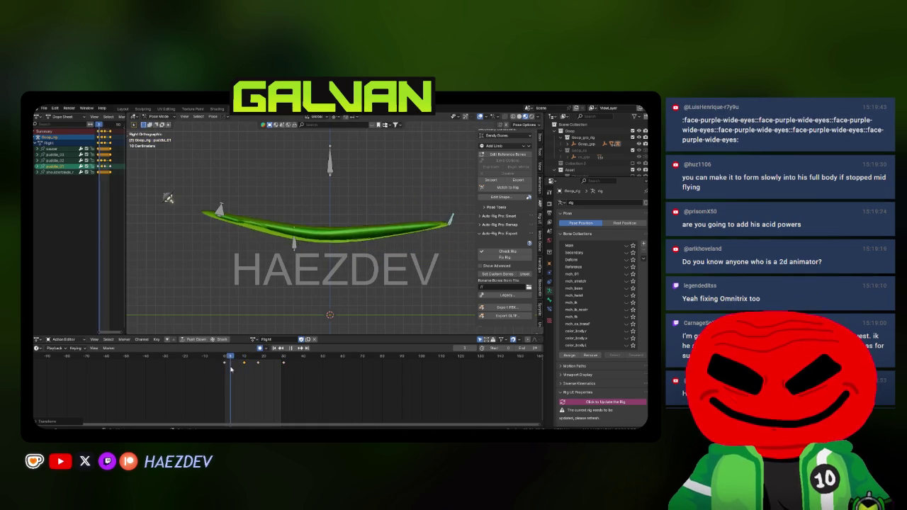
{"action": "key", "text": "g"}
{"action": "left_click", "coordinate": [258, 369]}
{"action": "left_click", "coordinate": [296, 177]}
{"action": "key", "text": "g"}
{"action": "left_click", "coordinate": [219, 377]}
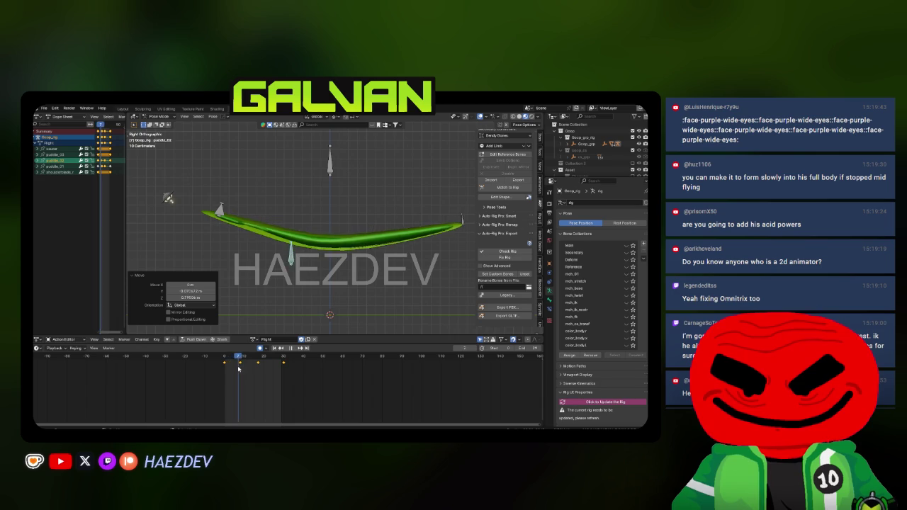
{"action": "key", "text": "ctrl+z"}
{"action": "key", "text": "ctrl+z"}
{"action": "key", "text": "ctrl+z"}
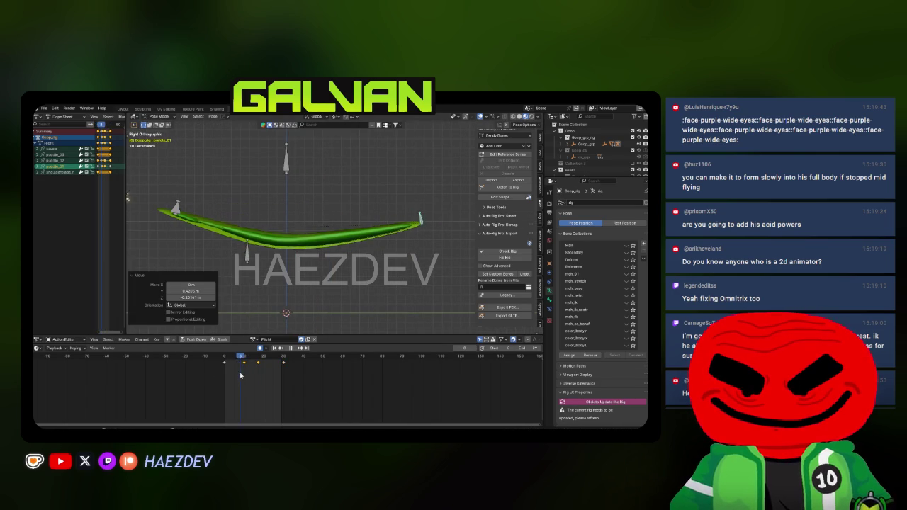
Step: Play the Flight loop and orbit around the puddle, stopping at frame 14
{"action": "key", "text": "space"}
{"action": "key", "text": "space"}
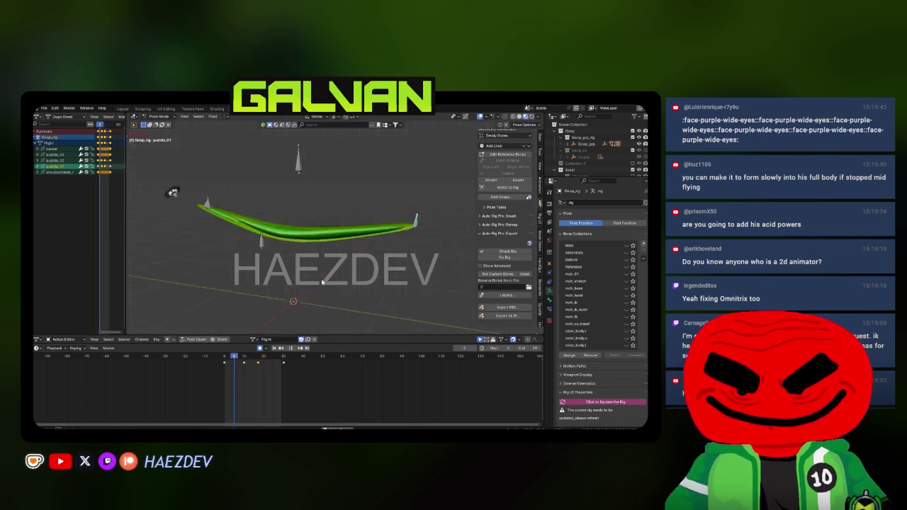
{"action": "key", "text": "space"}
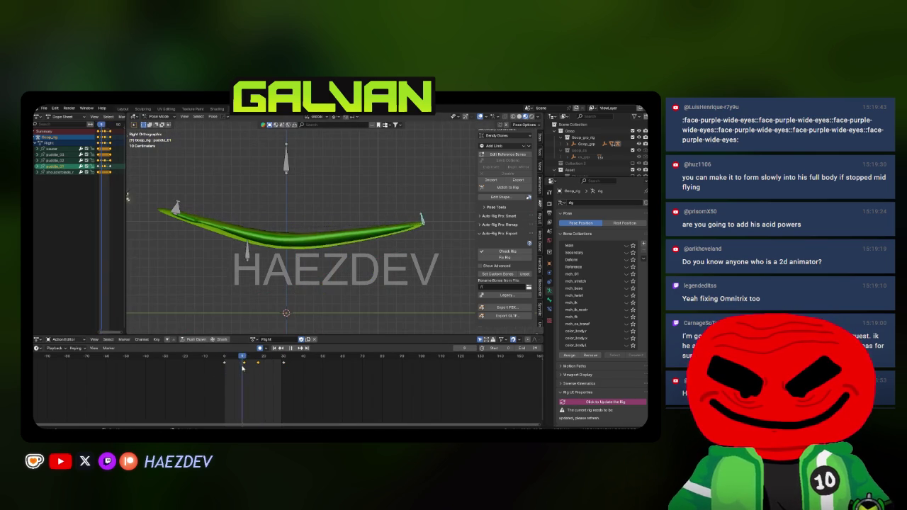
{"action": "left_click_drag", "start_coordinate": [253, 255], "coordinate": [264, 249]}
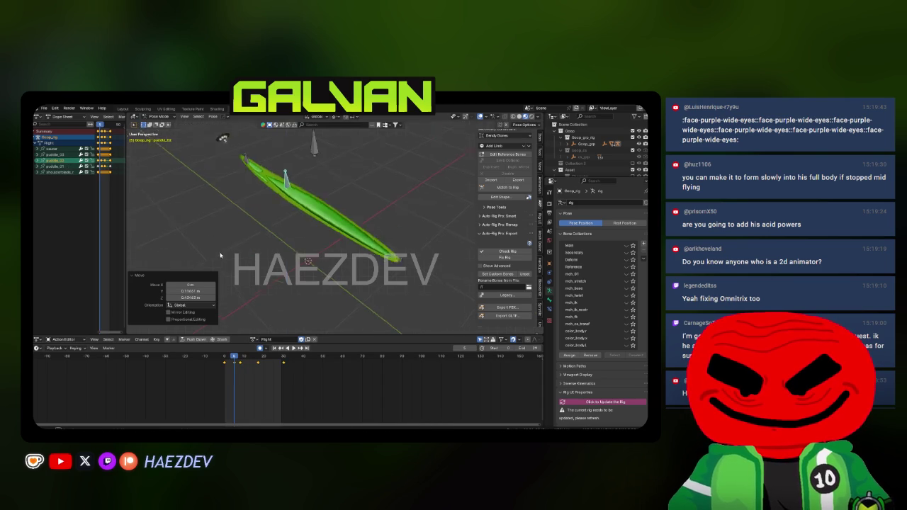
{"action": "left_click_drag", "start_coordinate": [387, 287], "coordinate": [360, 263]}
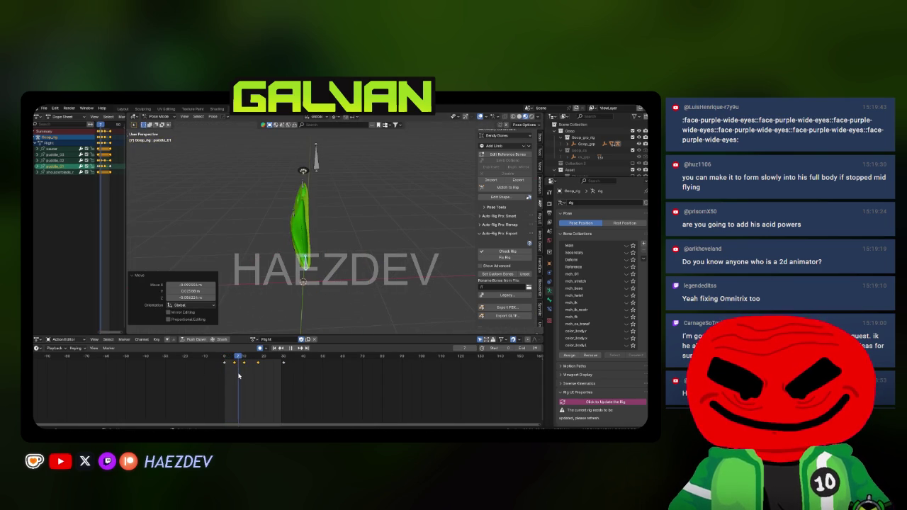
{"action": "key", "text": "space"}
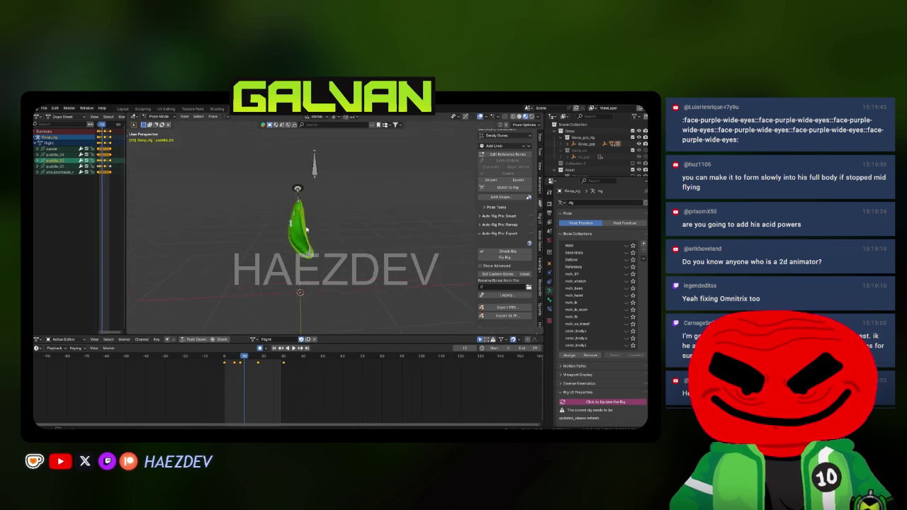
{"action": "left_click", "coordinate": [231, 384]}
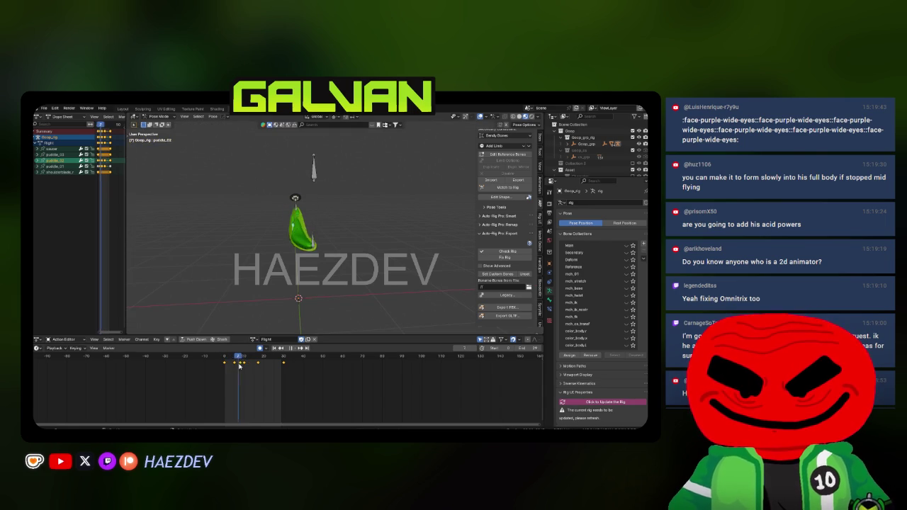
{"action": "key", "text": "space"}
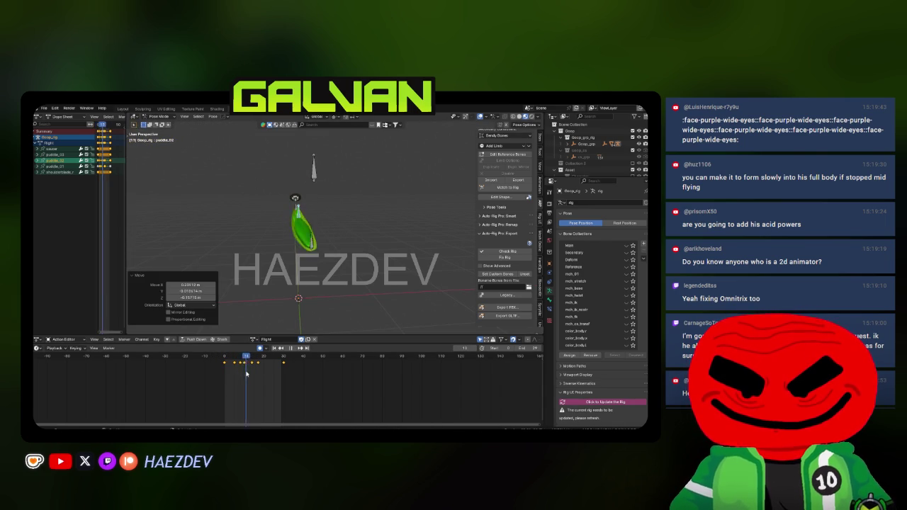
{"action": "key", "text": "space"}
Step: In right side view, adjust the puddle_01 bone and replay the motion
{"action": "key", "text": "space"}
{"action": "key", "text": "KP_3"}
{"action": "key", "text": "space"}
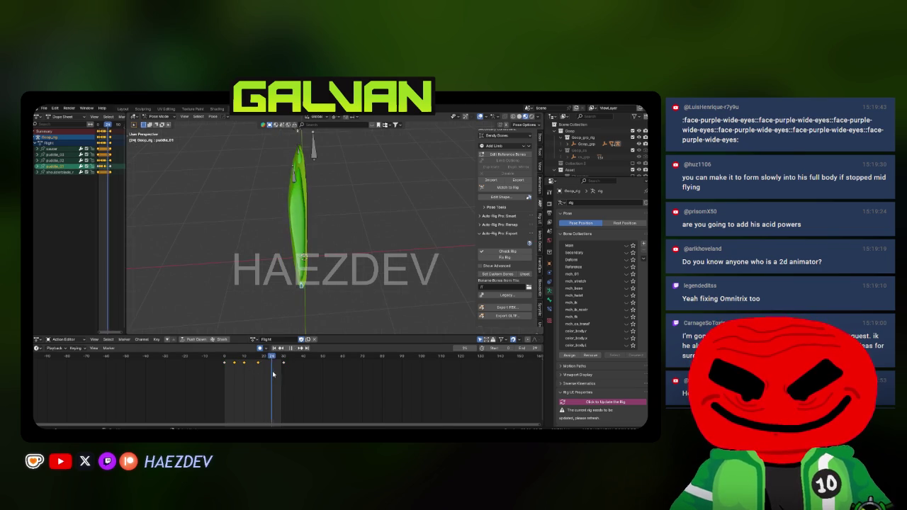
{"action": "key", "text": "g"}
{"action": "left_click", "coordinate": [347, 262]}
{"action": "key", "text": "space"}
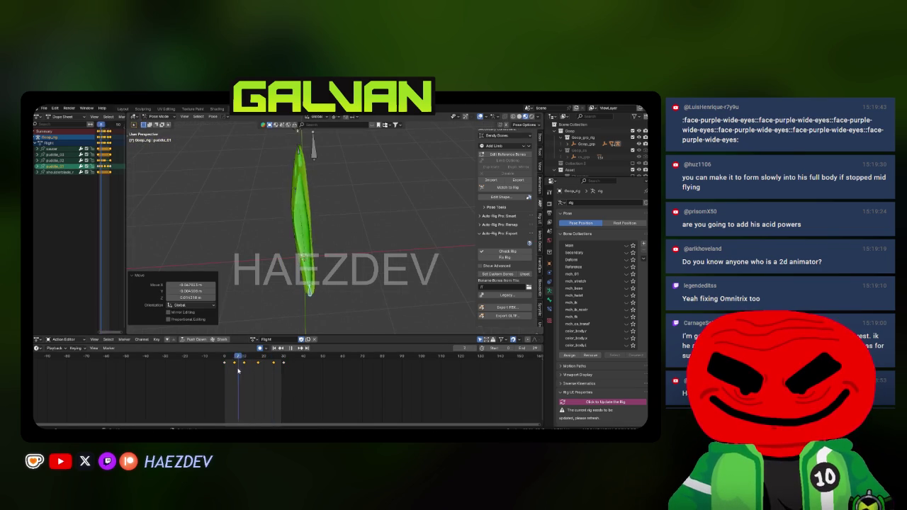
Step: Reposition the puddle_02 bone and check the pose at frame 14 from the side
{"action": "key", "text": "space"}
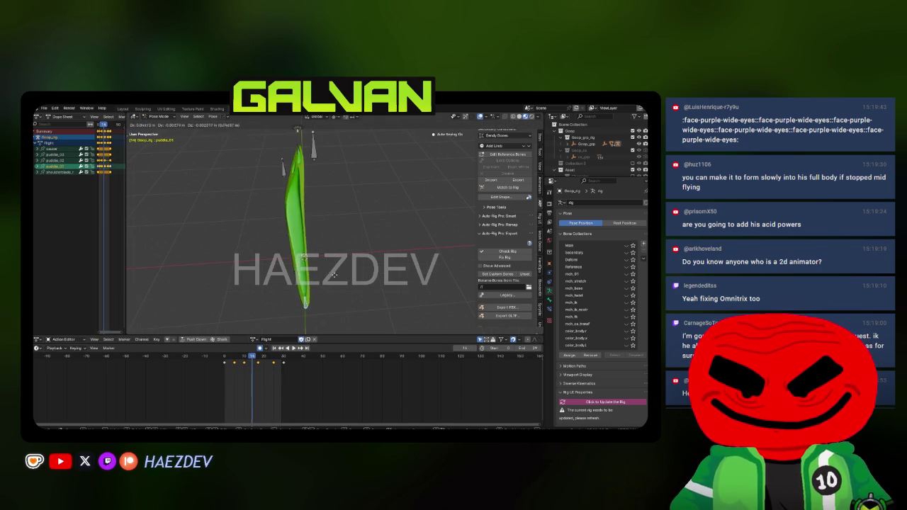
{"action": "left_click", "coordinate": [298, 213]}
{"action": "key", "text": "g"}
{"action": "left_click", "coordinate": [306, 214]}
{"action": "key", "text": "space"}
{"action": "left_click_drag", "start_coordinate": [246, 374], "coordinate": [256, 376]}
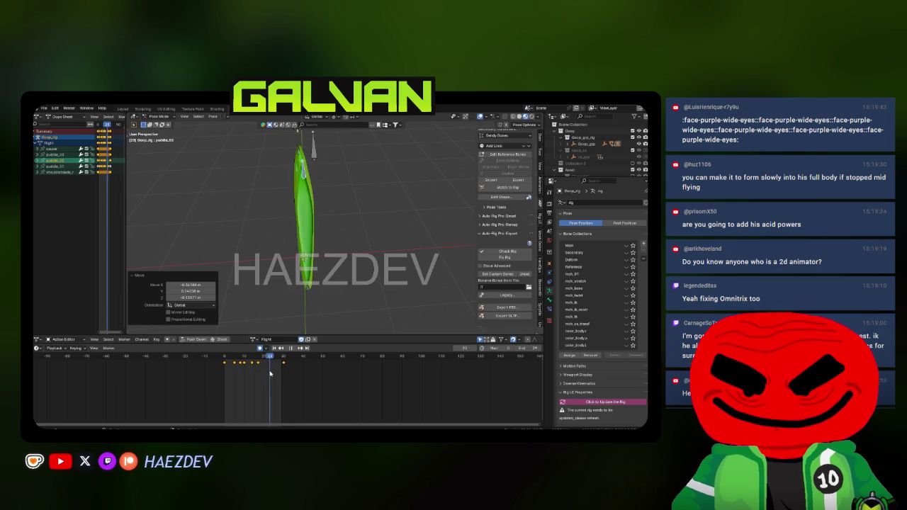
{"action": "key", "text": "space"}
{"action": "key", "text": "KP_3"}
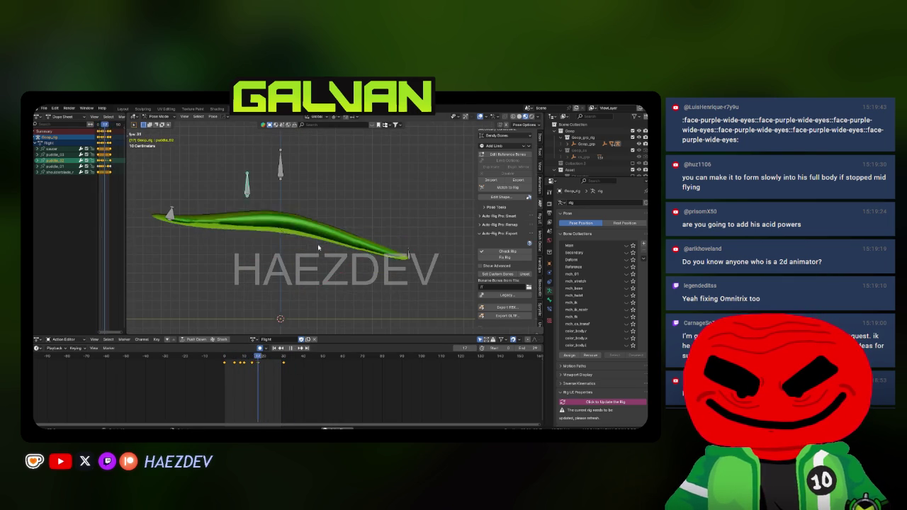
Step: Review the loop, scrubbing from frame 6 through frame 22
{"action": "key", "text": "space"}
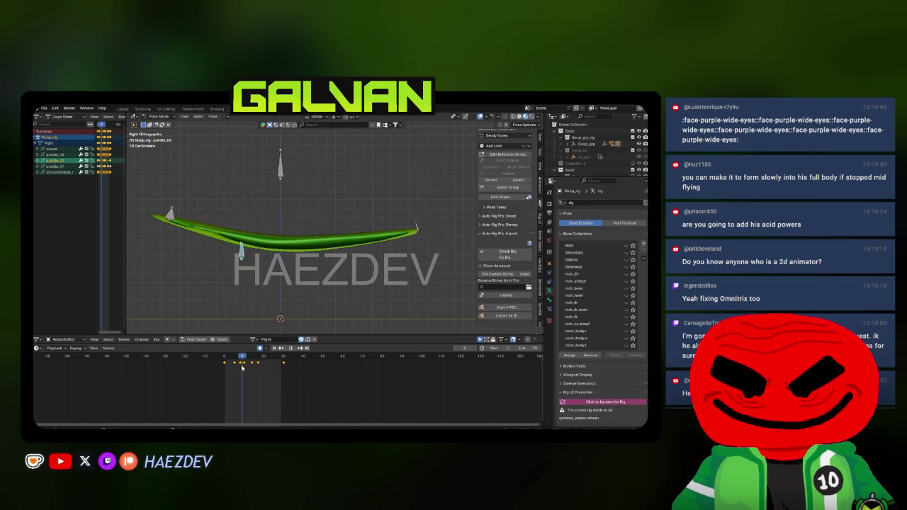
{"action": "key", "text": "space"}
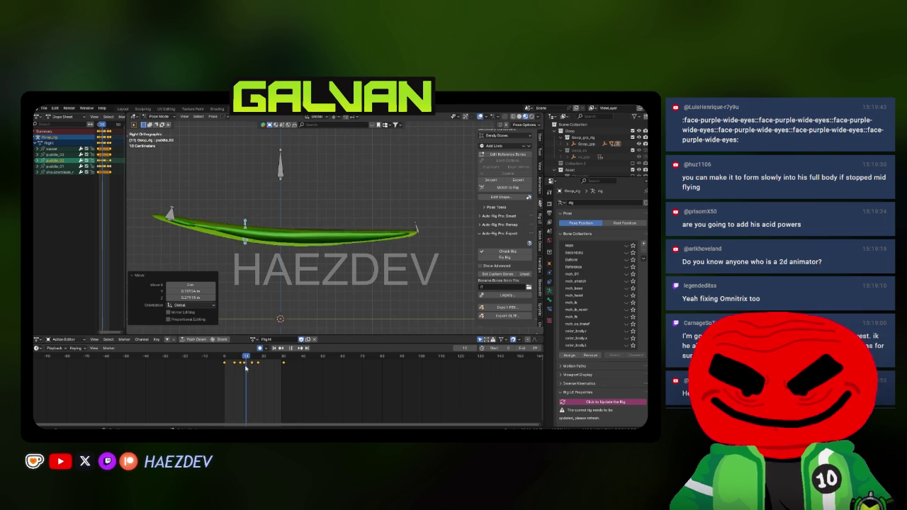
{"action": "key", "text": "space"}
{"action": "key", "text": "space"}
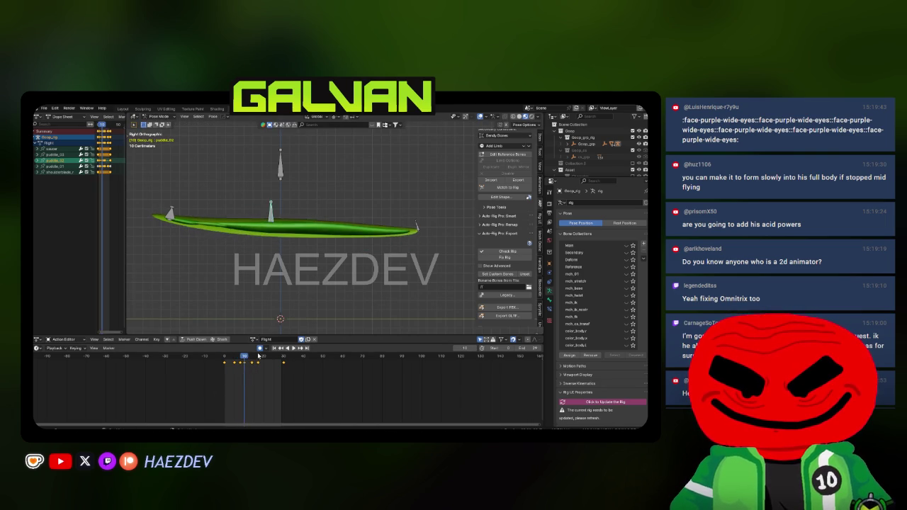
{"action": "left_click", "coordinate": [235, 366]}
{"action": "left_click_drag", "start_coordinate": [235, 367], "coordinate": [286, 365]}
{"action": "key", "text": "space"}
Step: Orbit to a diagonal perspective of the puddle and move a puddle bone
{"action": "mouse_move", "coordinate": [283, 234]}
{"action": "left_mouse_down"}
{"action": "mouse_move", "coordinate": [303, 221]}
{"action": "mouse_move", "coordinate": [287, 238]}
{"action": "mouse_move", "coordinate": [369, 262]}
{"action": "left_mouse_up"}
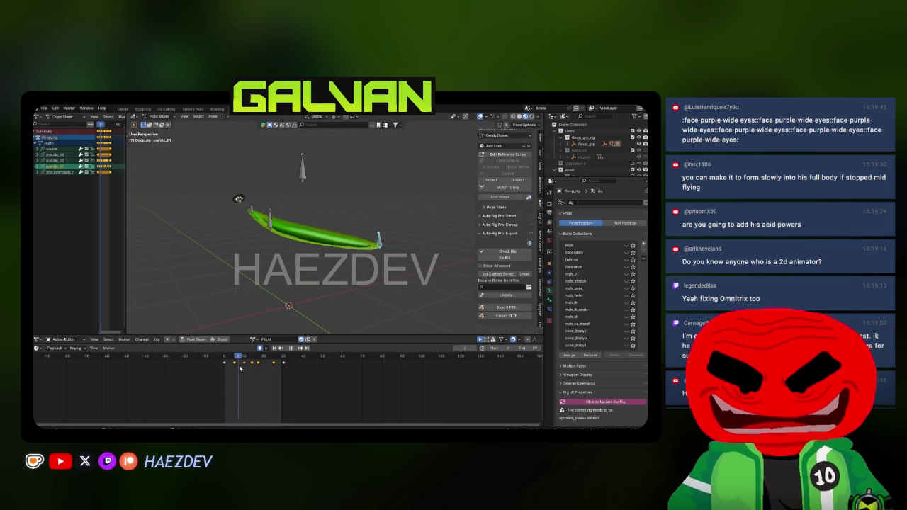
{"action": "key", "text": "space"}
{"action": "left_click_drag", "start_coordinate": [333, 255], "coordinate": [367, 214]}
{"action": "key", "text": "g"}
{"action": "left_click", "coordinate": [333, 233]}
{"action": "key", "text": "space"}
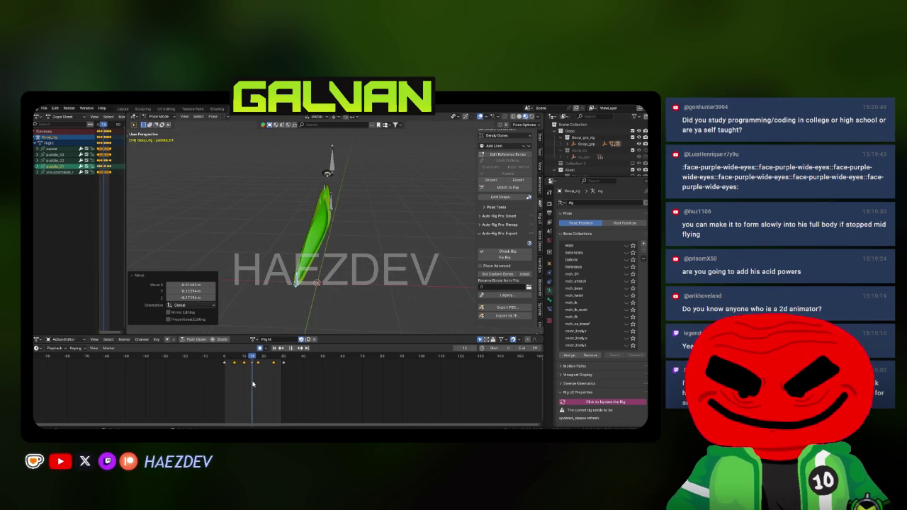
Step: Replay the loop from the right side view and scrub to frame 15
{"action": "key", "text": "space"}
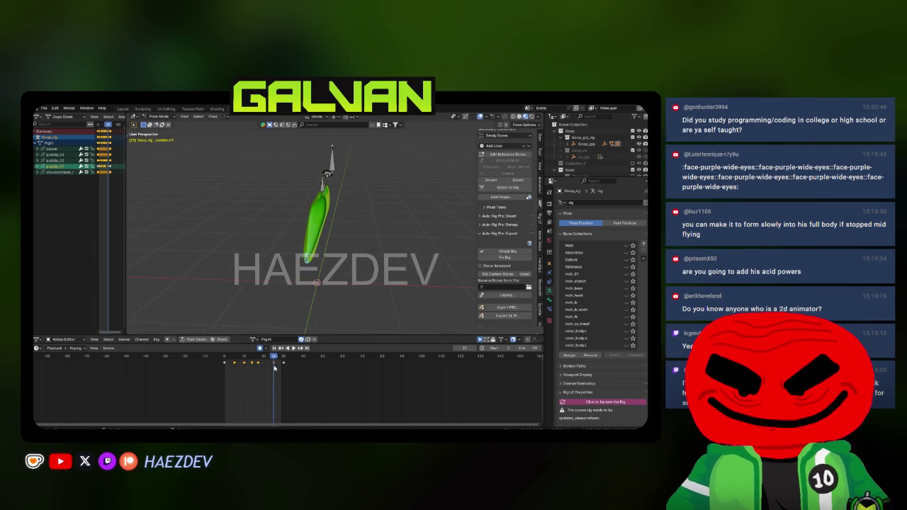
{"action": "key", "text": "space"}
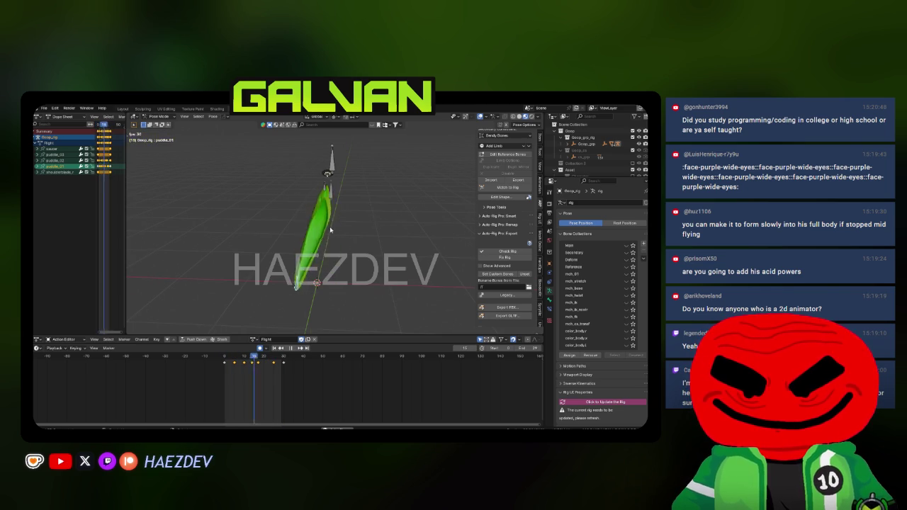
{"action": "key", "text": "KP_3"}
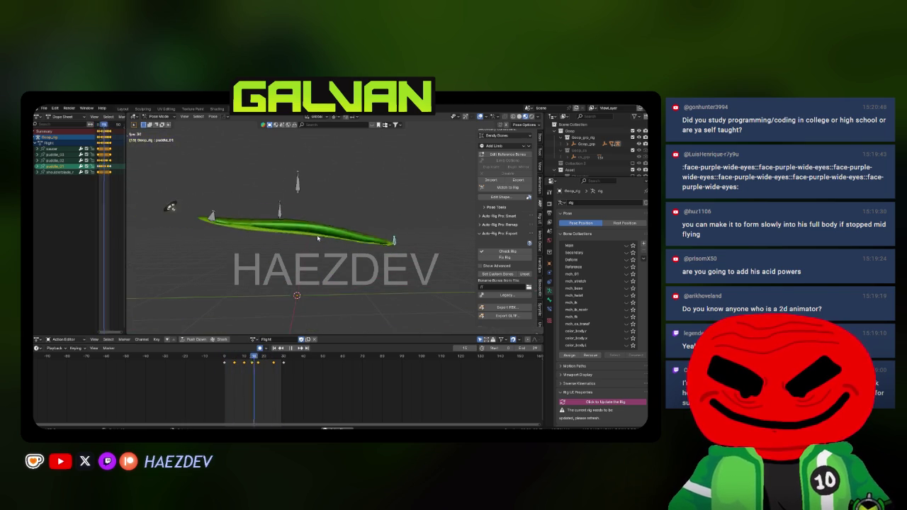
{"action": "key", "text": "Escape"}
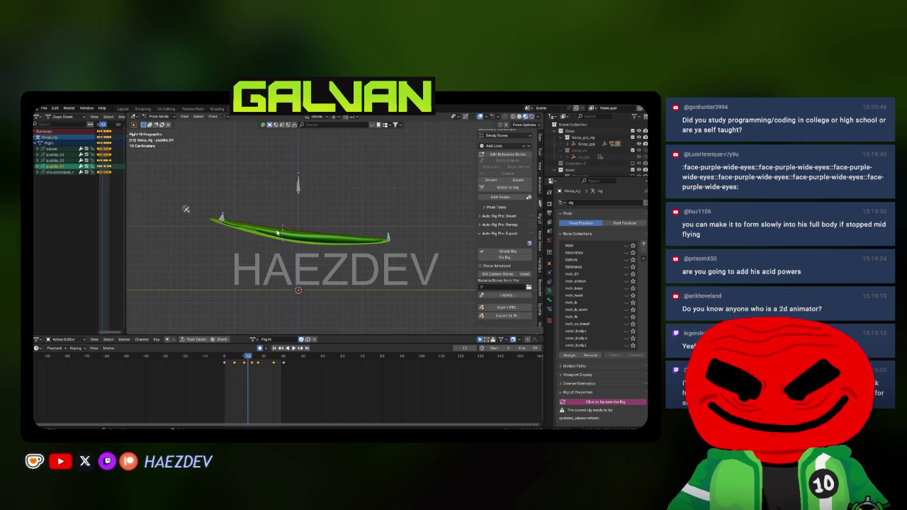
{"action": "key", "text": "space"}
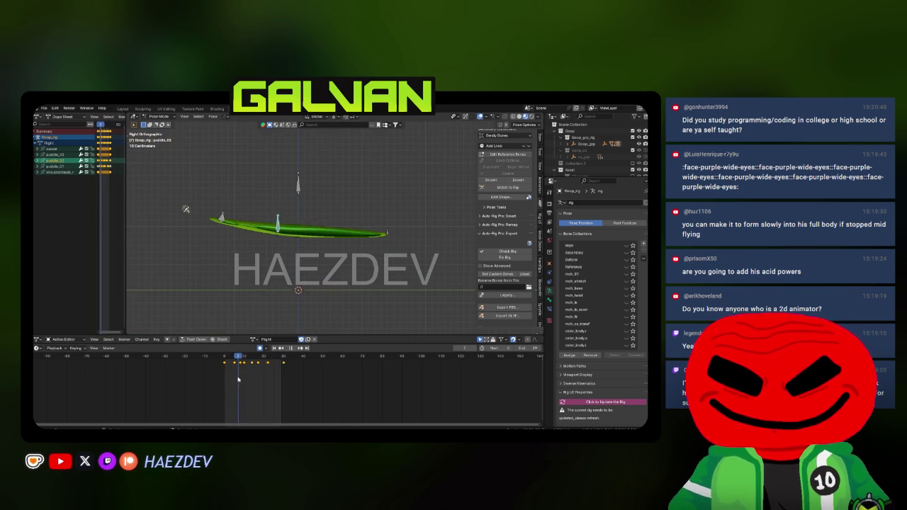
{"action": "left_click_drag", "start_coordinate": [246, 382], "coordinate": [252, 381]}
Step: Bend the puddle bone down near frame 14 and preview it
{"action": "key", "text": "g"}
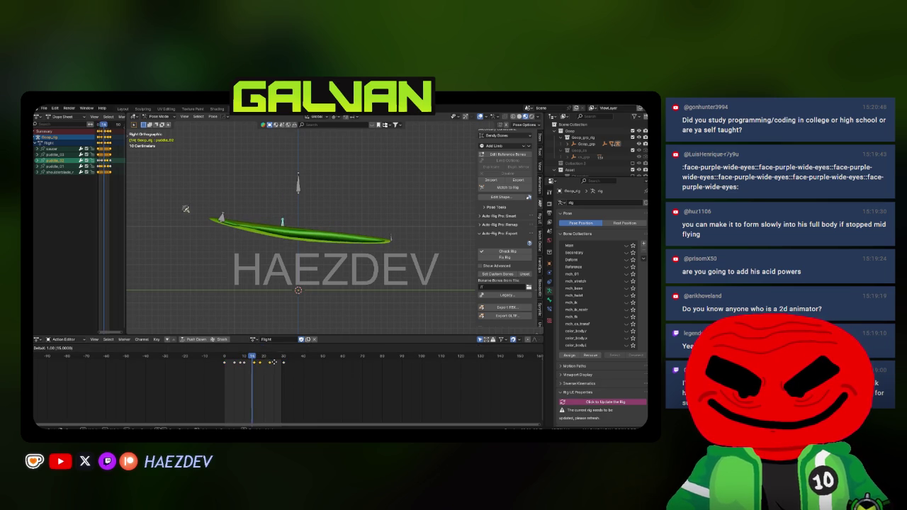
{"action": "left_click", "coordinate": [301, 325]}
{"action": "key", "text": "space"}
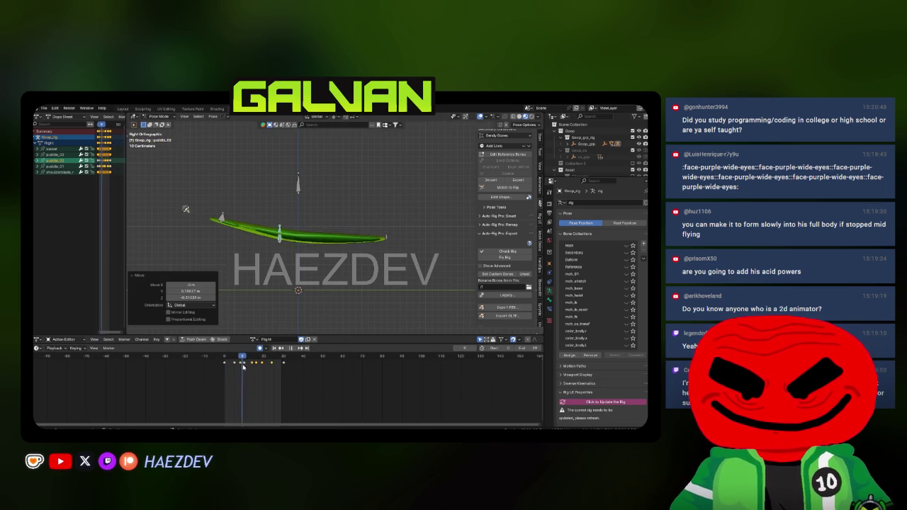
{"action": "key", "text": "space"}
Step: Box-select the keyframes between frames 20 and 30 and reposition a puddle bone
{"action": "key", "text": "b"}
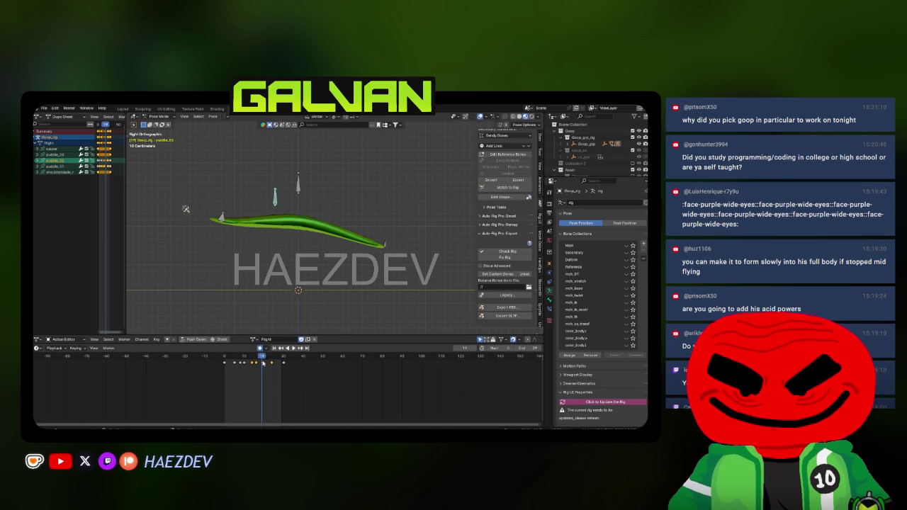
{"action": "left_click_drag", "start_coordinate": [272, 363], "coordinate": [258, 369]}
{"action": "key", "text": "space"}
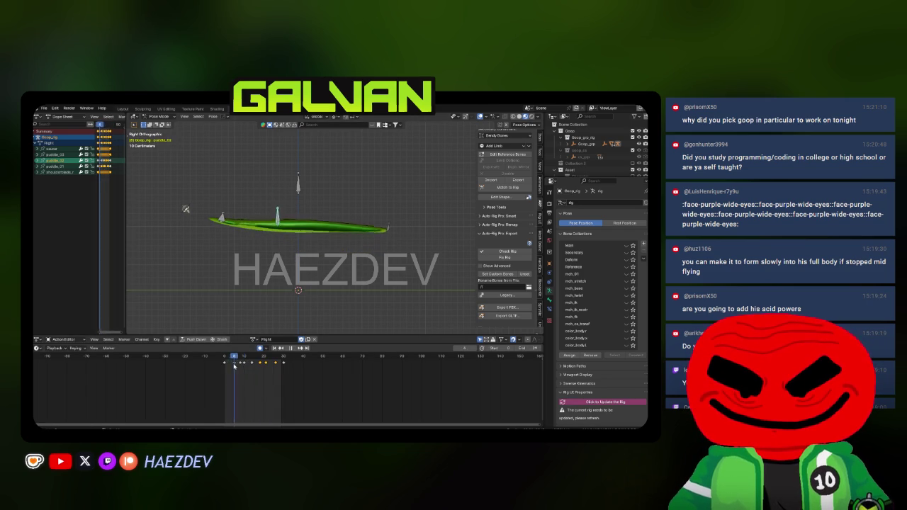
{"action": "key", "text": "space"}
{"action": "key", "text": "g"}
{"action": "left_click", "coordinate": [292, 292]}
Step: Scrub to frame 17, replay the loop, and park at frame 8
{"action": "left_click_drag", "start_coordinate": [244, 366], "coordinate": [253, 367]}
{"action": "key", "text": "space"}
{"action": "scroll", "coordinate": [363, 241], "scroll_direction": "down", "scroll_amount": 5}
{"action": "key", "text": "space"}
{"action": "left_click", "coordinate": [241, 366]}
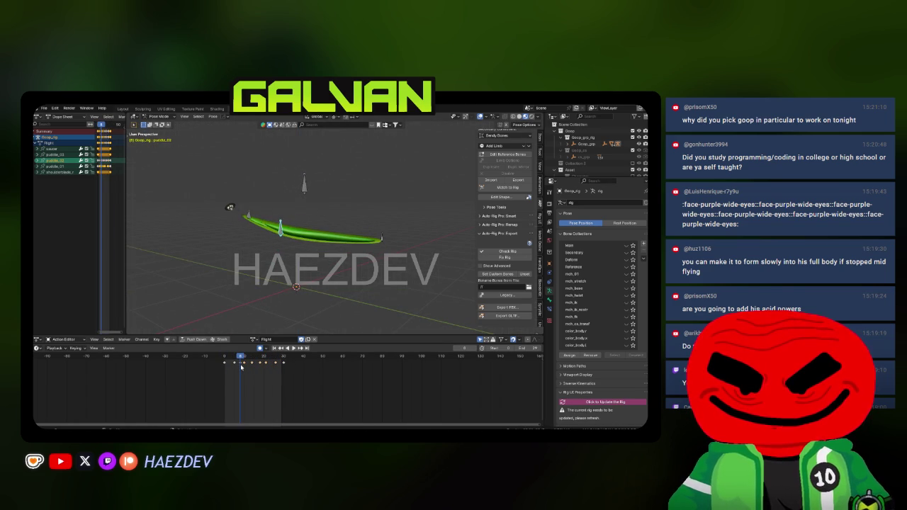
{"action": "key", "text": "space"}
{"action": "scroll", "coordinate": [376, 218], "scroll_direction": "down", "scroll_amount": 5}
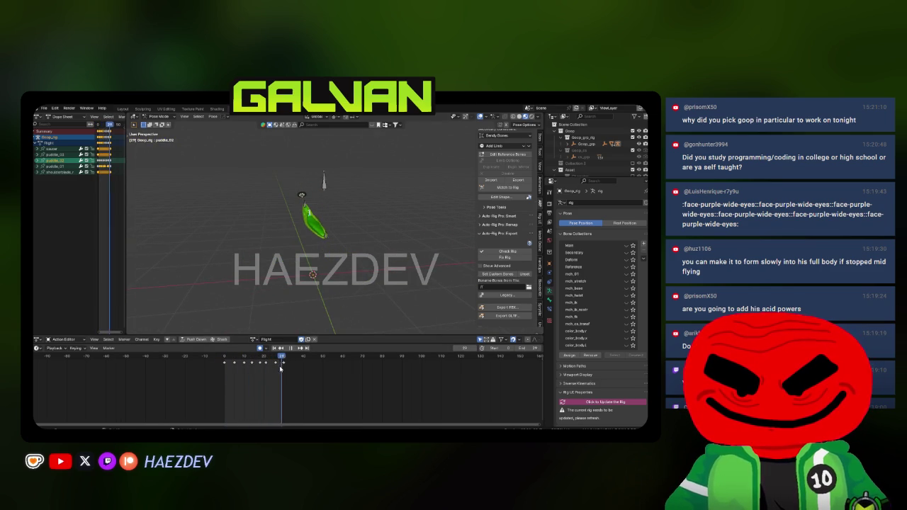
{"action": "scroll", "coordinate": [346, 249], "scroll_direction": "down", "scroll_amount": 5}
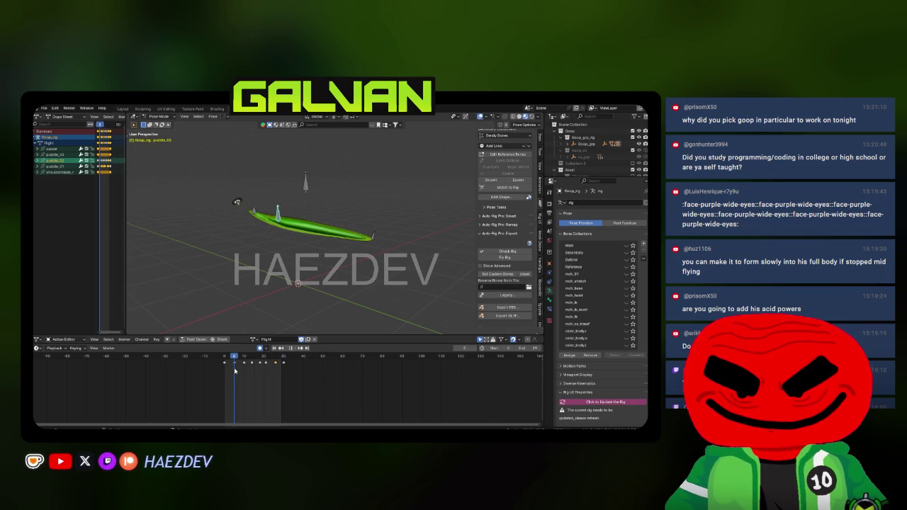
Step: Lower the puddle bone about 0.2 m around frame 9 and keyframe it
{"action": "key", "text": "g"}
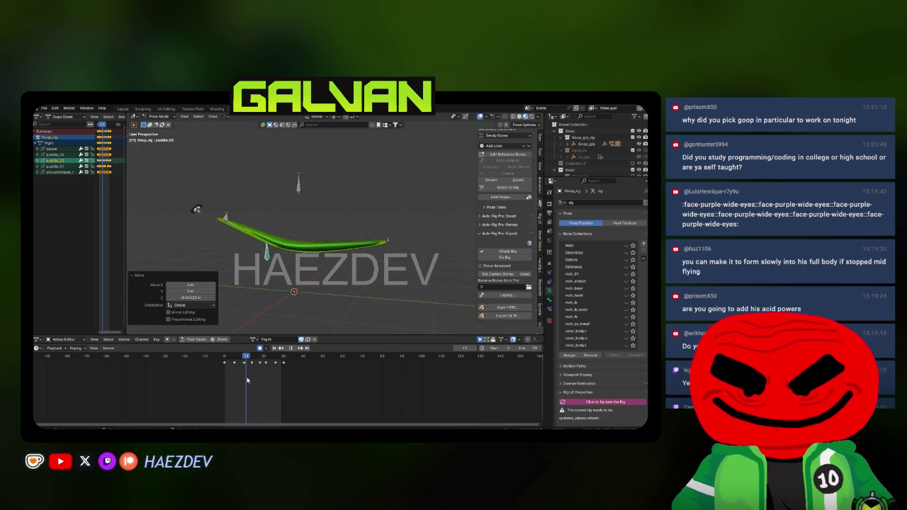
{"action": "key", "text": "space"}
{"action": "left_click_drag", "start_coordinate": [227, 367], "coordinate": [244, 363]}
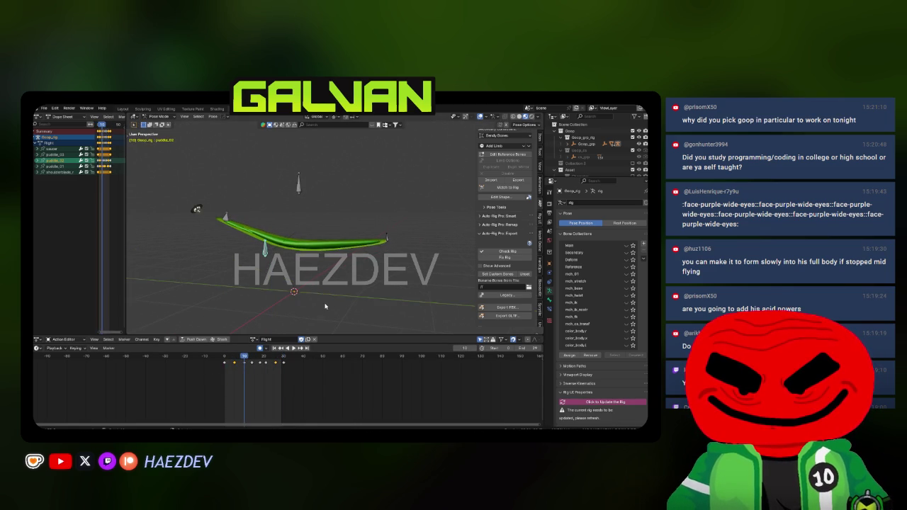
{"action": "key", "text": "KP_3"}
{"action": "key", "text": "g"}
{"action": "key", "text": "Return"}
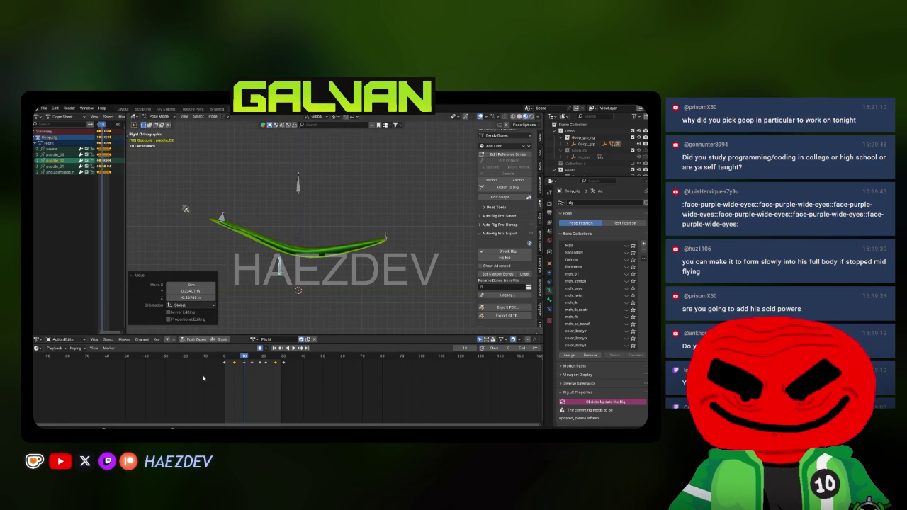
{"action": "key", "text": "shift+Left"}
Step: Review the loop end-on and compare the poses around frame 14
{"action": "left_click_drag", "start_coordinate": [223, 384], "coordinate": [264, 396]}
{"action": "key", "text": "space"}
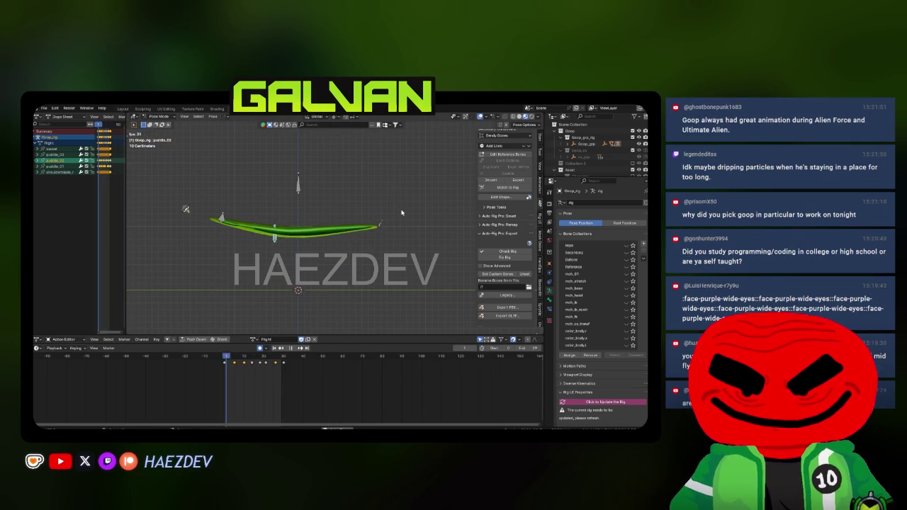
{"action": "mouse_move", "coordinate": [382, 242]}
{"action": "left_mouse_down"}
{"action": "mouse_move", "coordinate": [308, 252]}
{"action": "mouse_move", "coordinate": [319, 270]}
{"action": "mouse_move", "coordinate": [340, 259]}
{"action": "mouse_move", "coordinate": [307, 253]}
{"action": "left_mouse_up"}
{"action": "key", "text": "space"}
{"action": "left_click_drag", "start_coordinate": [252, 369], "coordinate": [253, 369]}
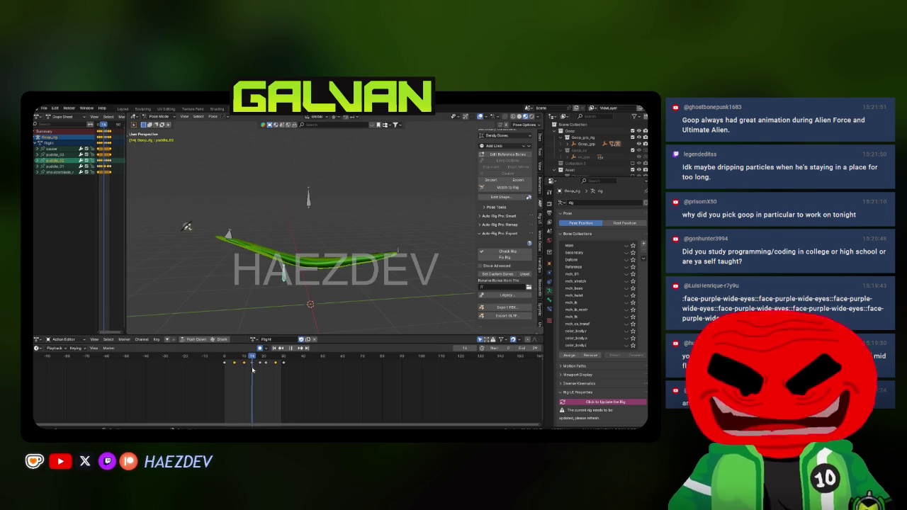
Step: In Right Ortho view at frame 12, move the puddle bones and rotate them 22.5°
{"action": "key", "text": "KP_3"}
{"action": "key", "text": "g"}
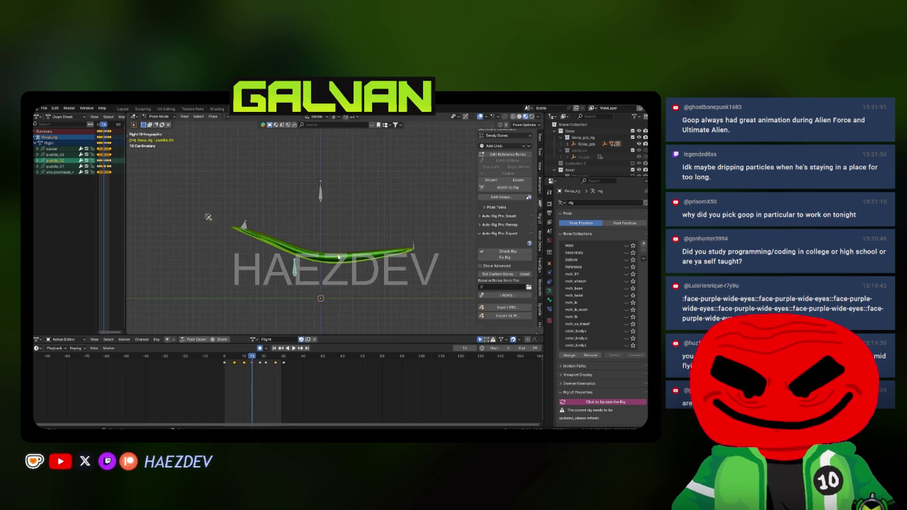
{"action": "left_click", "coordinate": [341, 246]}
{"action": "key", "text": "r"}
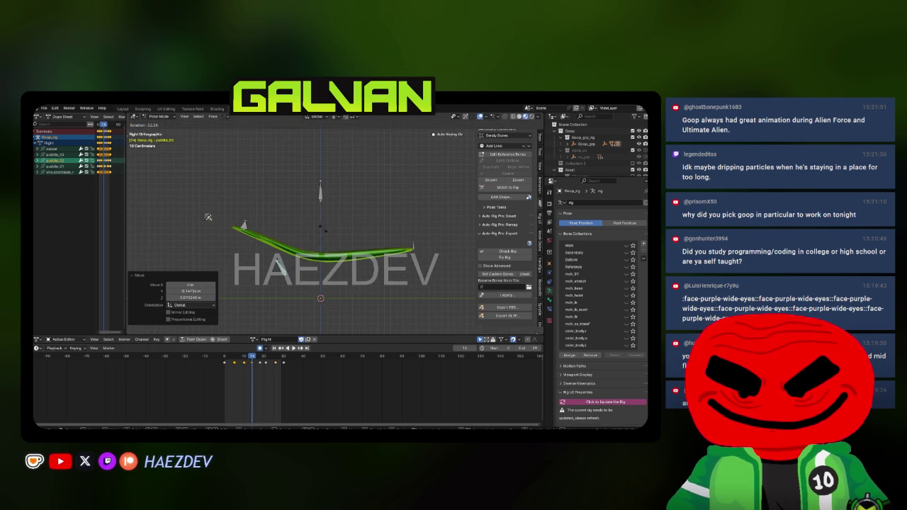
{"action": "left_click", "coordinate": [325, 229]}
Step: At about frame 16, shift a puddle bone to a new position
{"action": "left_click", "coordinate": [248, 373]}
{"action": "left_click_drag", "start_coordinate": [249, 374], "coordinate": [259, 377]}
{"action": "key", "text": "g"}
{"action": "left_click", "coordinate": [291, 297]}
Step: Scrub through frames 21–31 and play the loop to check the bend
{"action": "left_click", "coordinate": [266, 364]}
{"action": "mouse_move", "coordinate": [267, 364]}
{"action": "left_mouse_down"}
{"action": "mouse_move", "coordinate": [287, 360]}
{"action": "mouse_move", "coordinate": [235, 373]}
{"action": "left_mouse_up"}
{"action": "key", "text": "space"}
{"action": "key", "text": "space"}
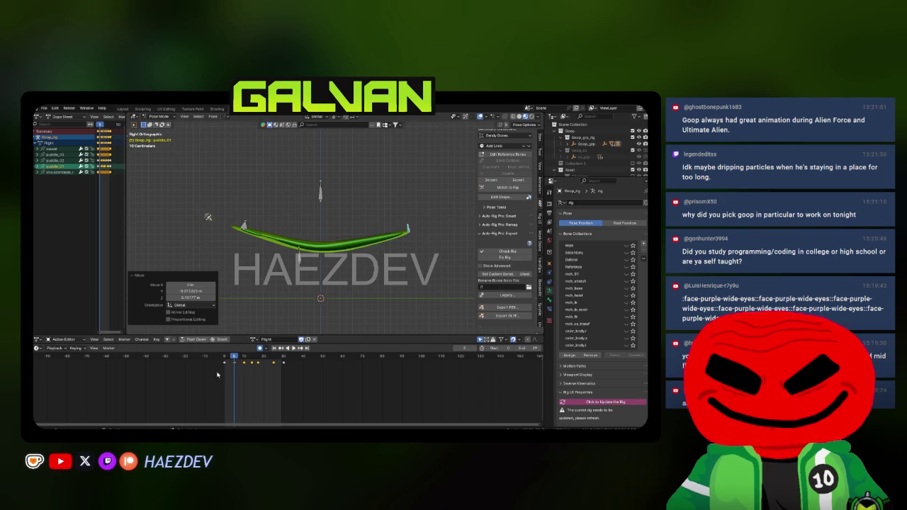
{"action": "left_click_drag", "start_coordinate": [233, 381], "coordinate": [241, 379]}
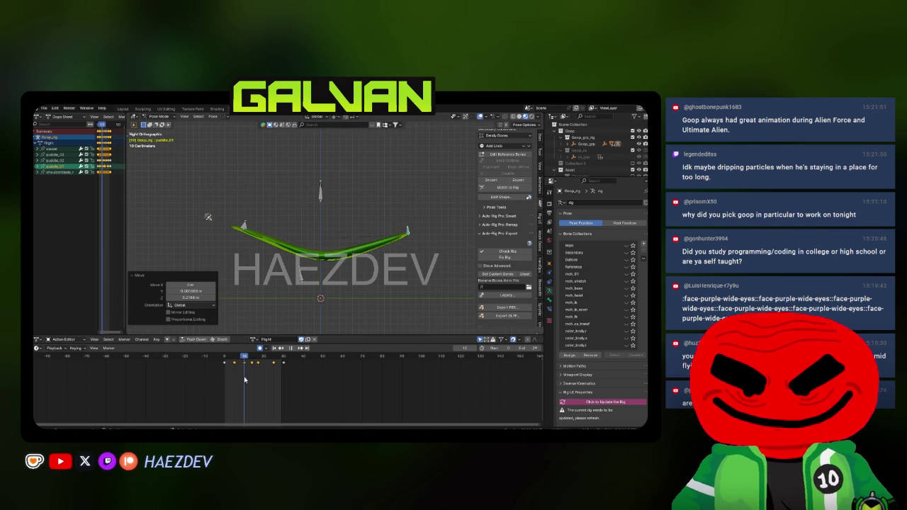
{"action": "key", "text": "space"}
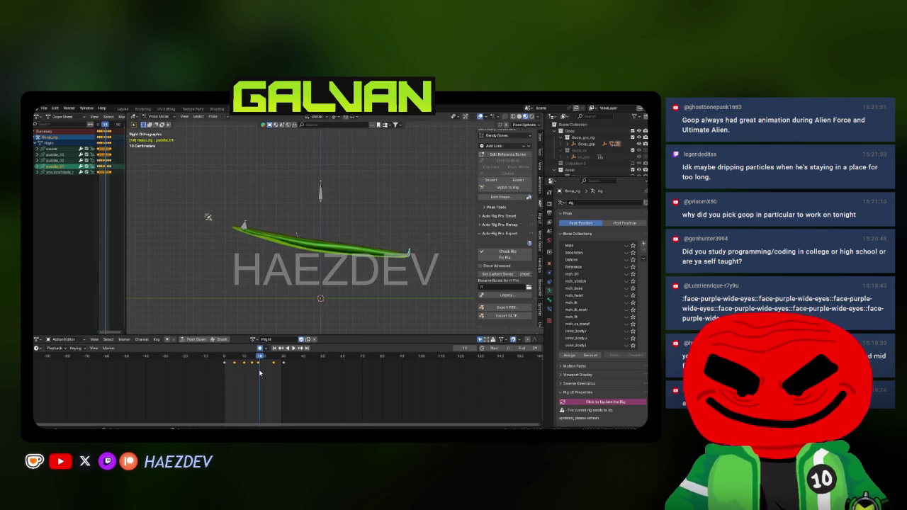
{"action": "key", "text": "space"}
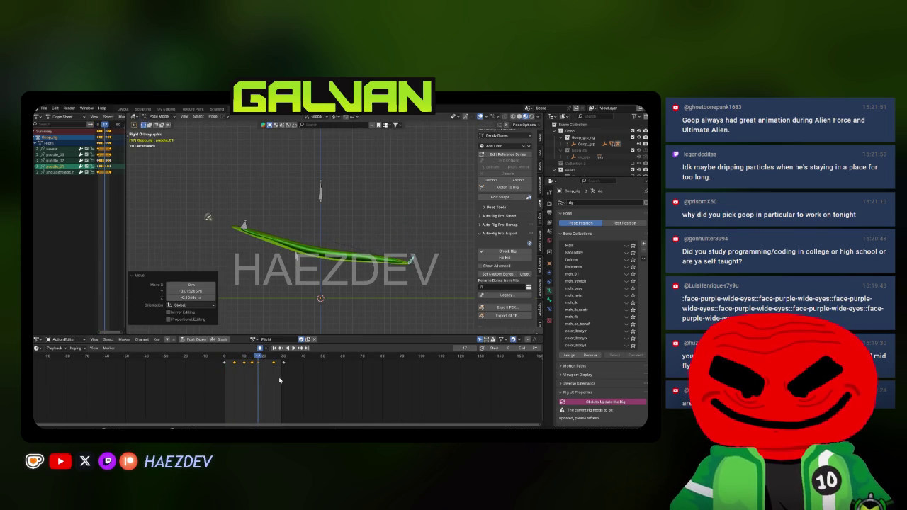
Step: At frame 21, tilt the puddle bone about 28.7° and replay the loop
{"action": "key", "text": "r"}
{"action": "mouse_move", "coordinate": [265, 368]}
{"action": "left_mouse_down"}
{"action": "mouse_move", "coordinate": [249, 370]}
{"action": "mouse_move", "coordinate": [259, 371]}
{"action": "left_mouse_up"}
{"action": "key", "text": "space"}
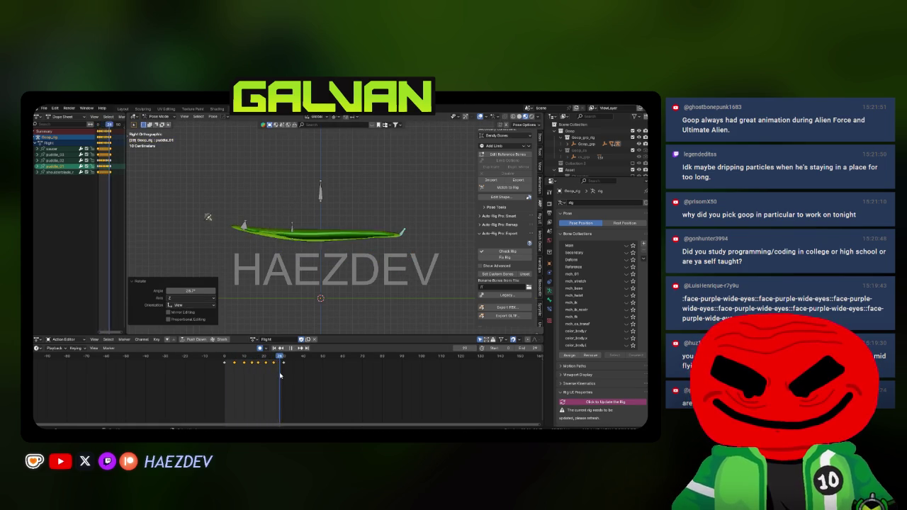
{"action": "mouse_move", "coordinate": [353, 258]}
{"action": "left_mouse_down"}
{"action": "mouse_move", "coordinate": [318, 257]}
{"action": "mouse_move", "coordinate": [415, 251]}
{"action": "mouse_move", "coordinate": [366, 254]}
{"action": "mouse_move", "coordinate": [374, 245]}
{"action": "left_mouse_up"}
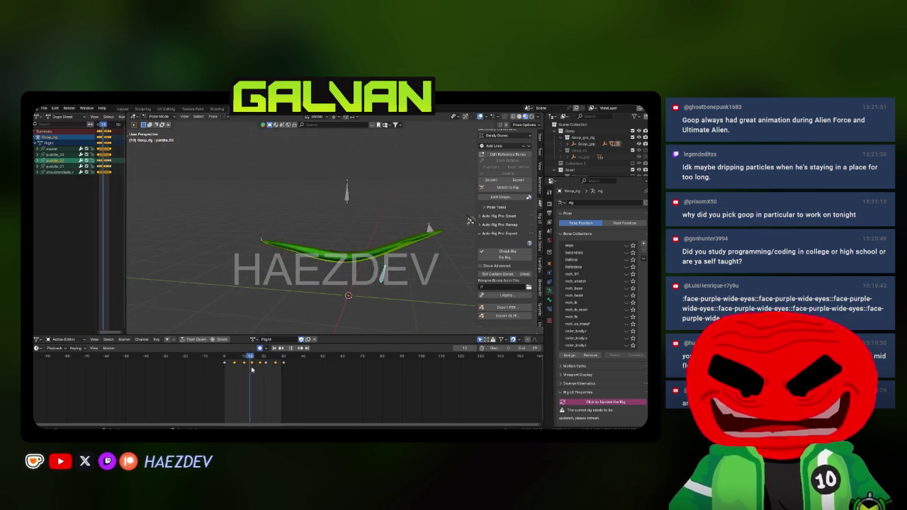
Step: In side view, shift the puddle_03 bone slightly further left
{"action": "key", "text": "KP_3"}
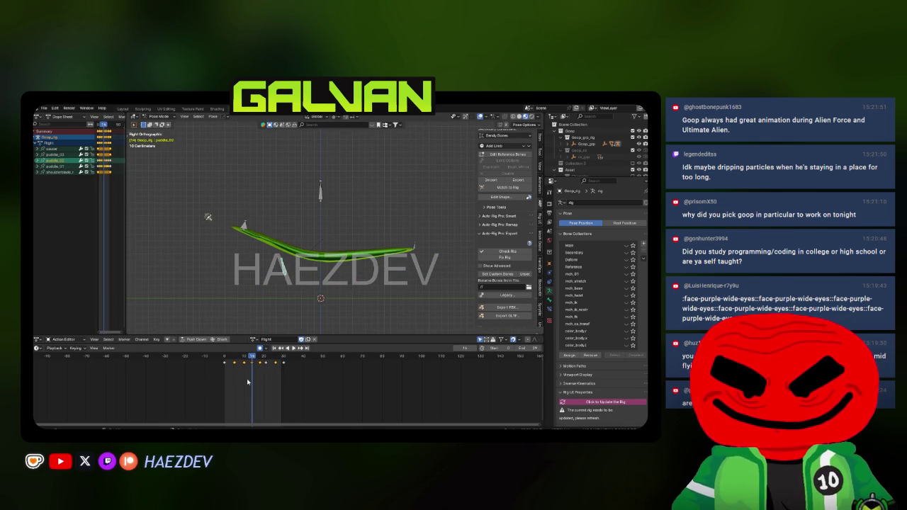
{"action": "key", "text": "g"}
{"action": "left_click", "coordinate": [328, 280]}
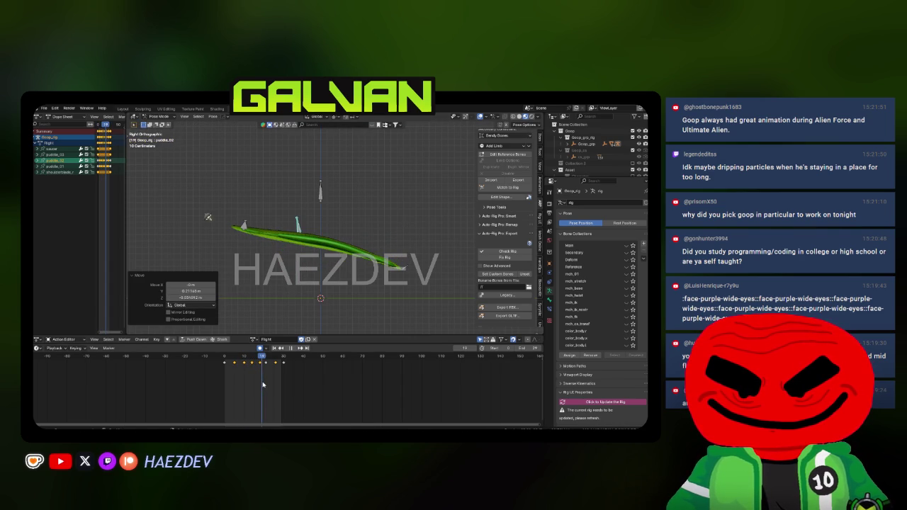
{"action": "left_click", "coordinate": [298, 348]}
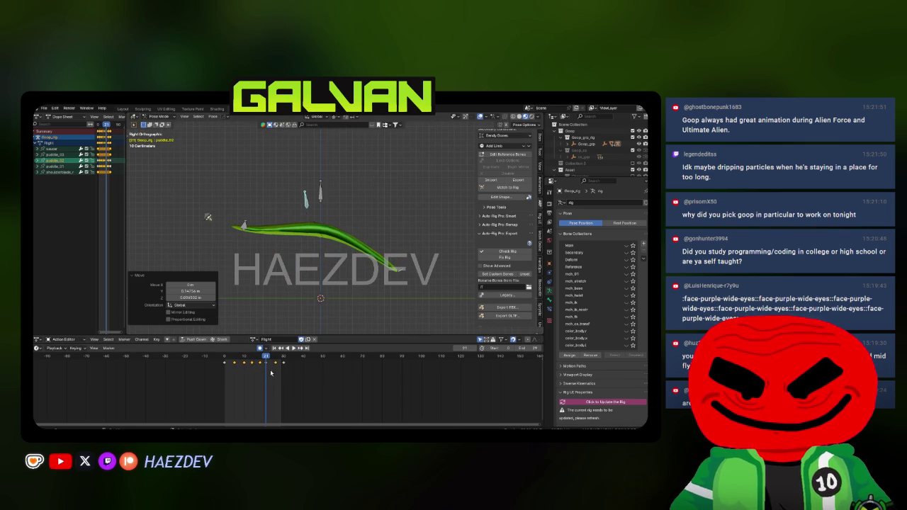
{"action": "left_click", "coordinate": [298, 348]}
Step: Reposition puddle_03, then raise it at frame 19
{"action": "key", "text": "g"}
{"action": "key", "text": "Return"}
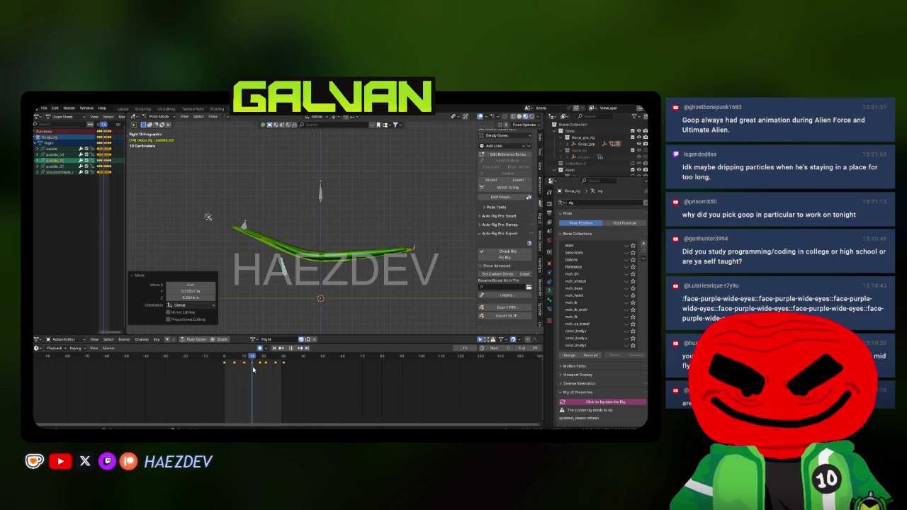
{"action": "key", "text": "space"}
{"action": "key", "text": "space"}
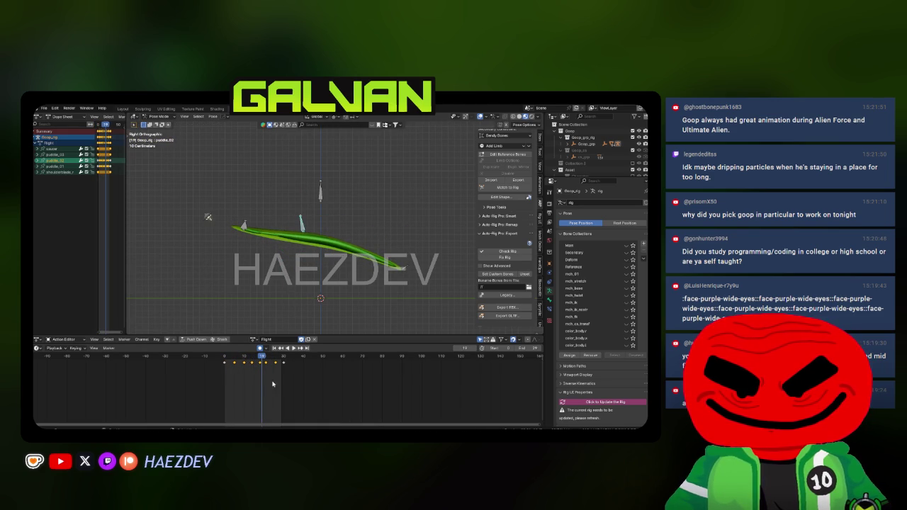
{"action": "key", "text": "g"}
{"action": "left_click", "coordinate": [325, 267]}
{"action": "key", "text": "space"}
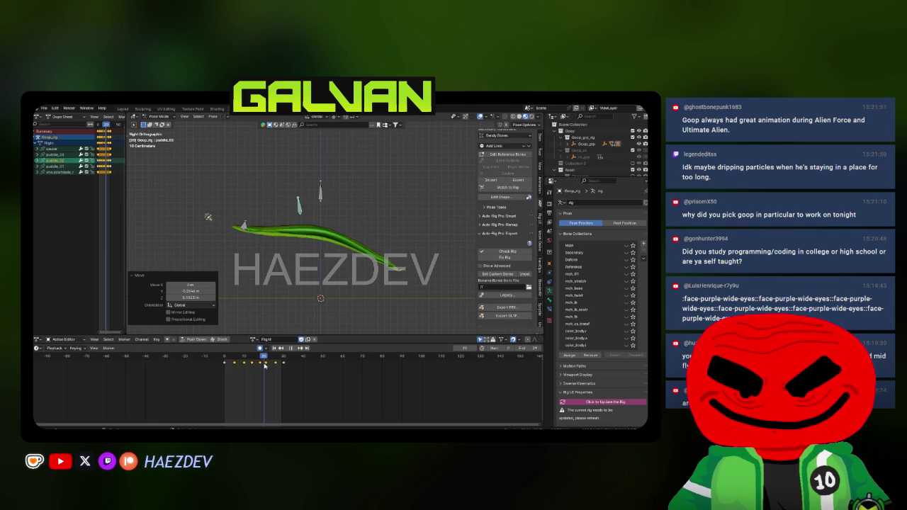
Step: Nudge puddle_03 slightly left at frame 20, then position it for the last frame
{"action": "key", "text": "space"}
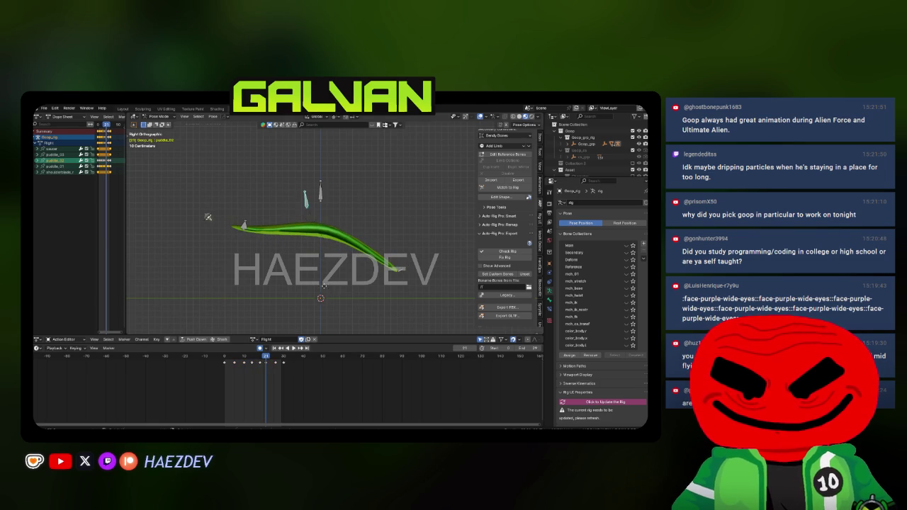
{"action": "key", "text": "g"}
{"action": "left_click", "coordinate": [317, 289]}
{"action": "key", "text": "space"}
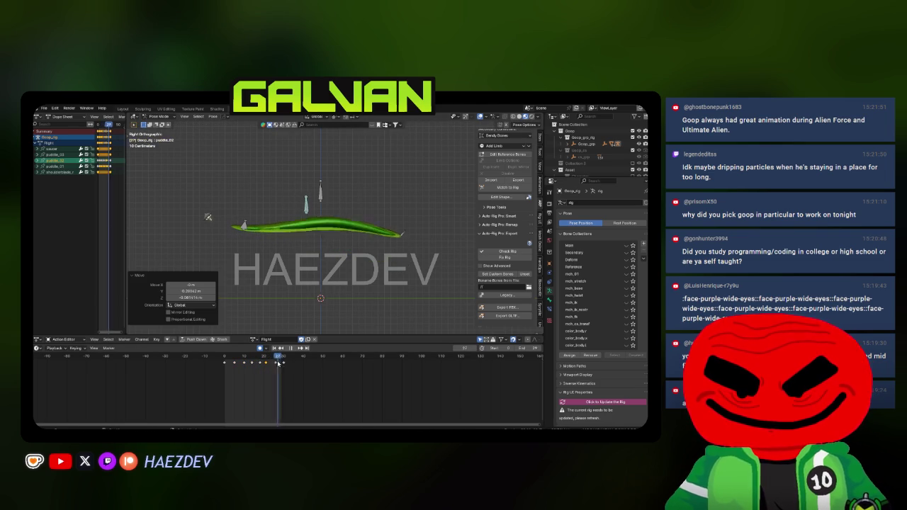
{"action": "key", "text": "g"}
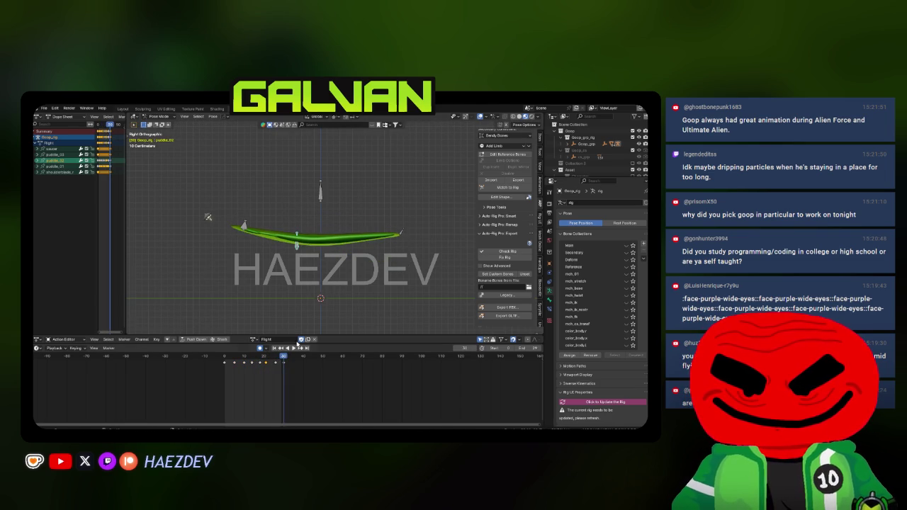
{"action": "left_click", "coordinate": [343, 297]}
Step: Paste the frame 0 pose onto the final frame 30 and play the finished loop
{"action": "key", "text": "space"}
{"action": "key", "text": "ctrl+v"}
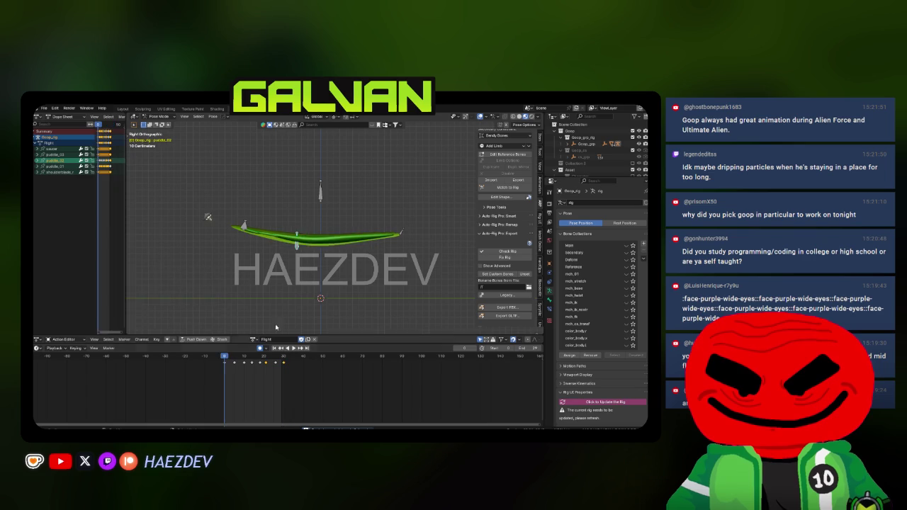
{"action": "key", "text": "space"}
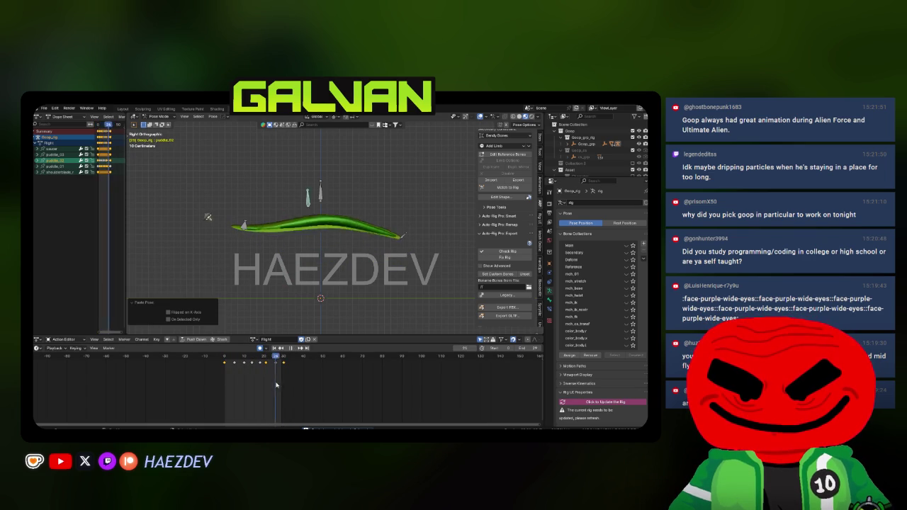
{"action": "key", "text": "space"}
{"action": "left_click_drag", "start_coordinate": [359, 266], "coordinate": [318, 262]}
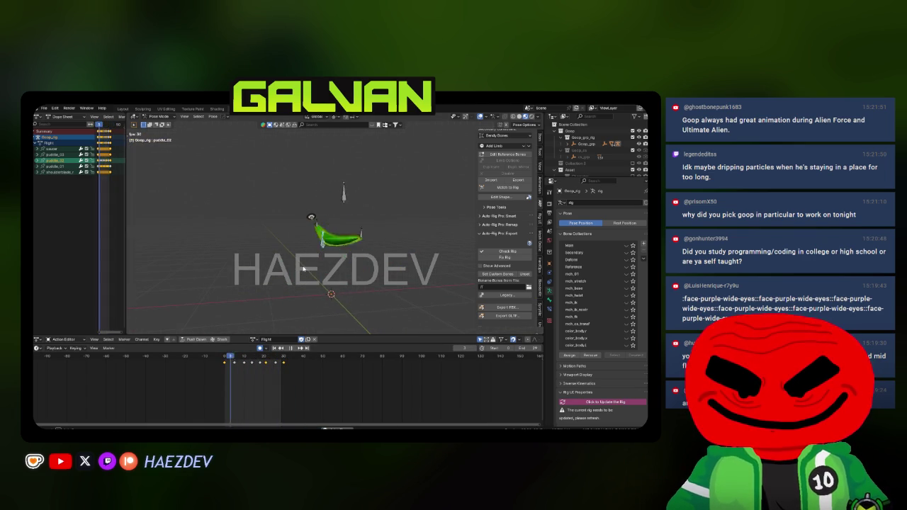
{"action": "left_click_drag", "start_coordinate": [421, 258], "coordinate": [267, 230]}
{"action": "key", "text": "space"}
{"action": "left_click_drag", "start_coordinate": [231, 371], "coordinate": [248, 371]}
{"action": "key", "text": "shift+Left"}
{"action": "left_click_drag", "start_coordinate": [386, 268], "coordinate": [350, 271]}
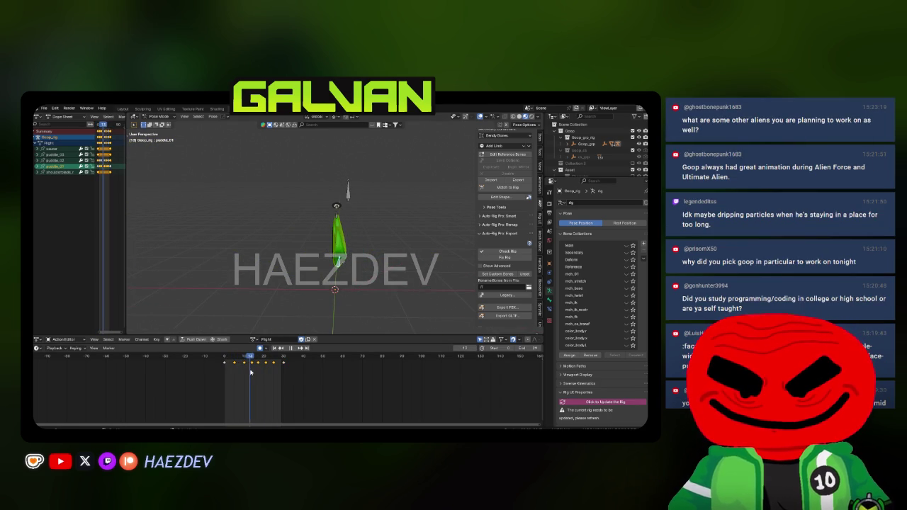
Step: Rotate the puddle_01 bone 19.1° around Z and nudge it slightly along X
{"action": "key", "text": "g"}
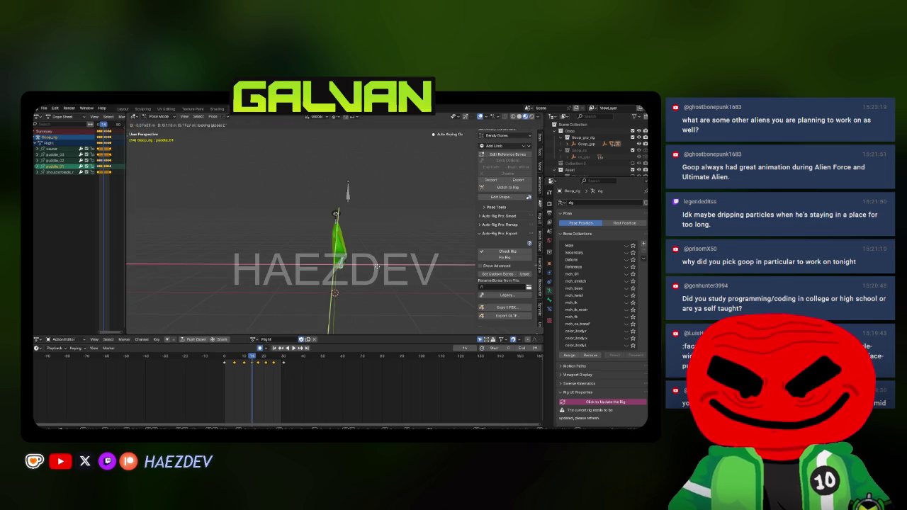
{"action": "key", "text": "r"}
{"action": "left_click", "coordinate": [375, 266]}
{"action": "key", "text": "g"}
{"action": "left_click", "coordinate": [409, 281]}
Step: Key new puddle_01 positions on a later frame and at frame 25, previewing the loop
{"action": "key", "text": "Right"}
{"action": "key", "text": "Right"}
{"action": "key", "text": "Right"}
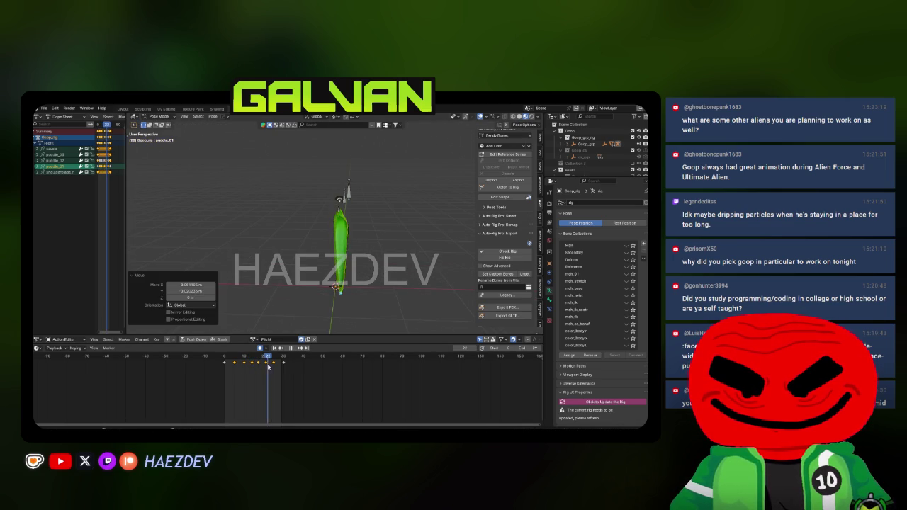
{"action": "key", "text": "g"}
{"action": "left_click", "coordinate": [230, 381]}
{"action": "key", "text": "space"}
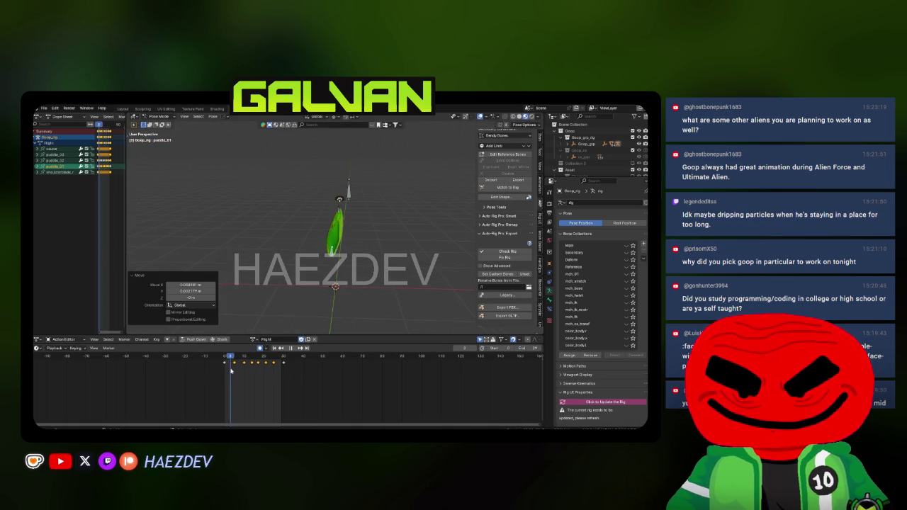
{"action": "key", "text": "space"}
{"action": "key", "text": "g"}
{"action": "left_click", "coordinate": [266, 374]}
{"action": "key", "text": "space"}
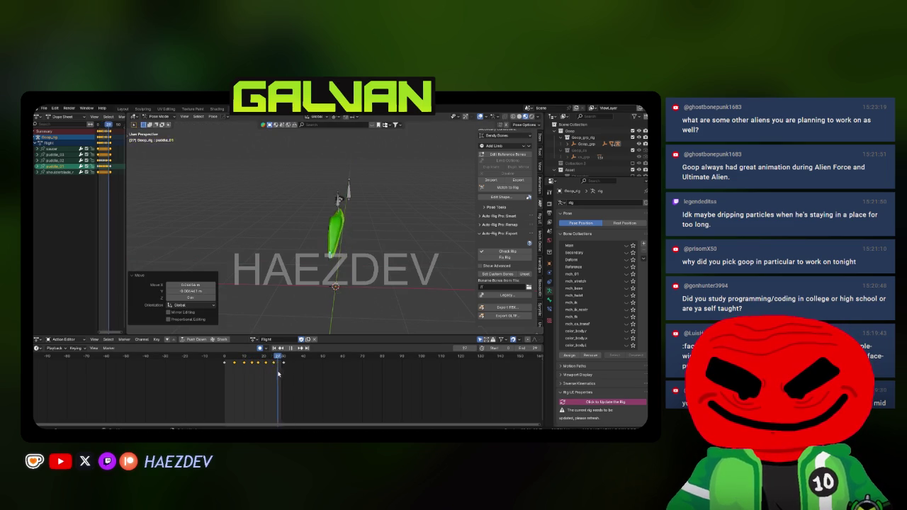
Step: In a diagonal view, shift the puddle_01 tip left and rotate it 16.4° on Z
{"action": "key", "text": "KP_6"}
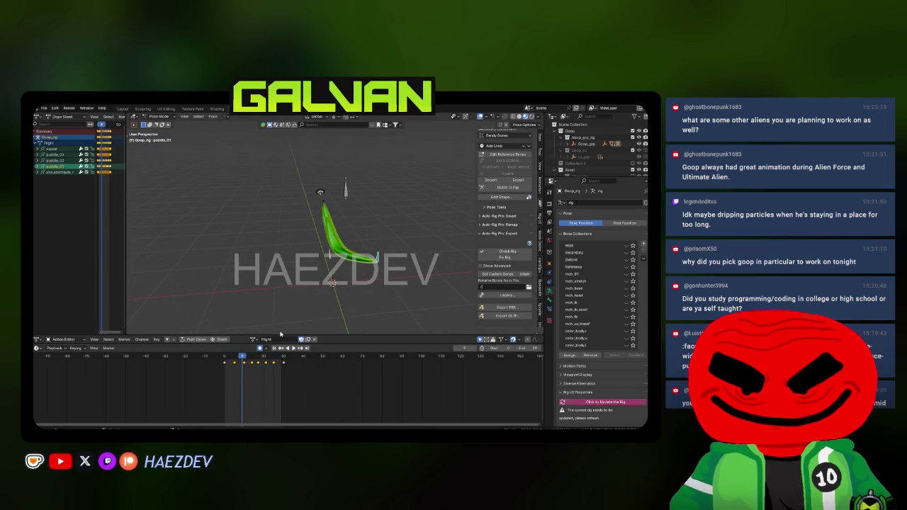
{"action": "key", "text": "g"}
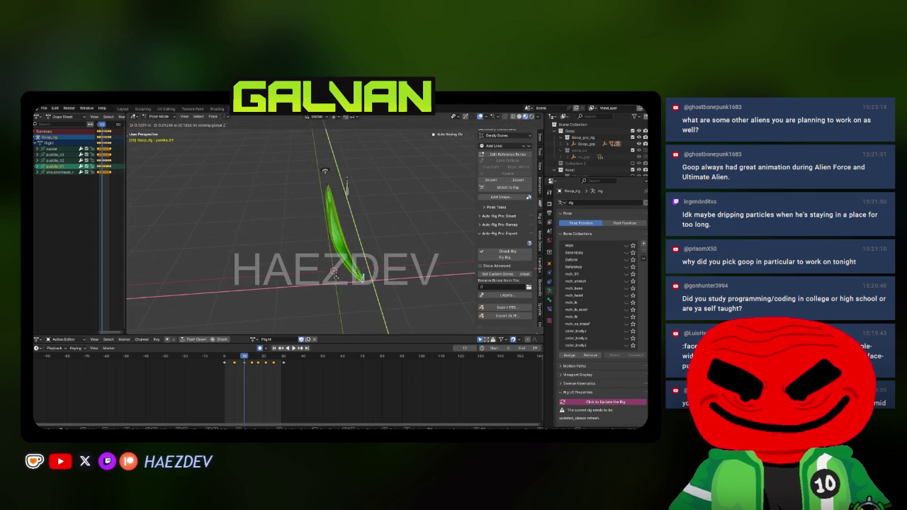
{"action": "left_click", "coordinate": [340, 279]}
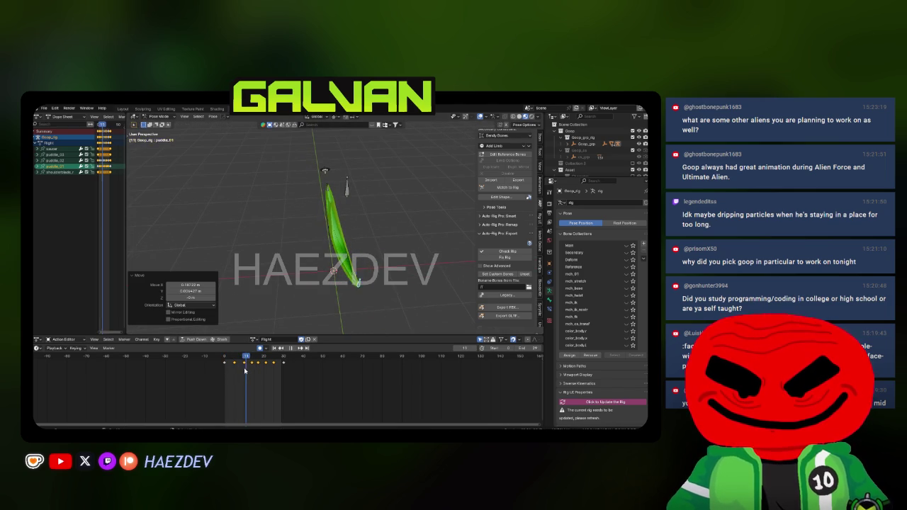
{"action": "key", "text": "Right"}
{"action": "key", "text": "r"}
{"action": "key", "text": "z"}
{"action": "left_click", "coordinate": [382, 272]}
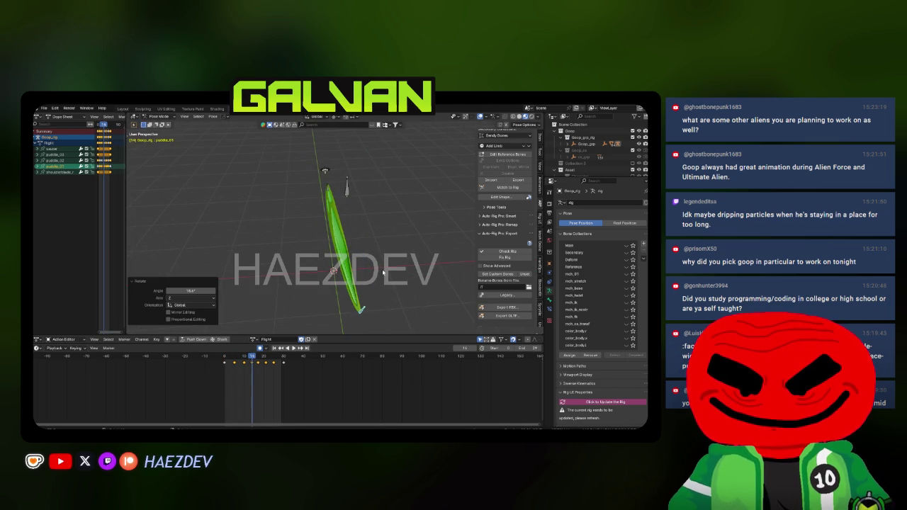
Step: Nudge puddle_01 to a new position at frame 25 and review the undulation
{"action": "key", "text": "space"}
{"action": "key", "text": "g"}
{"action": "left_click", "coordinate": [316, 278]}
{"action": "left_click_drag", "start_coordinate": [267, 366], "coordinate": [273, 365]}
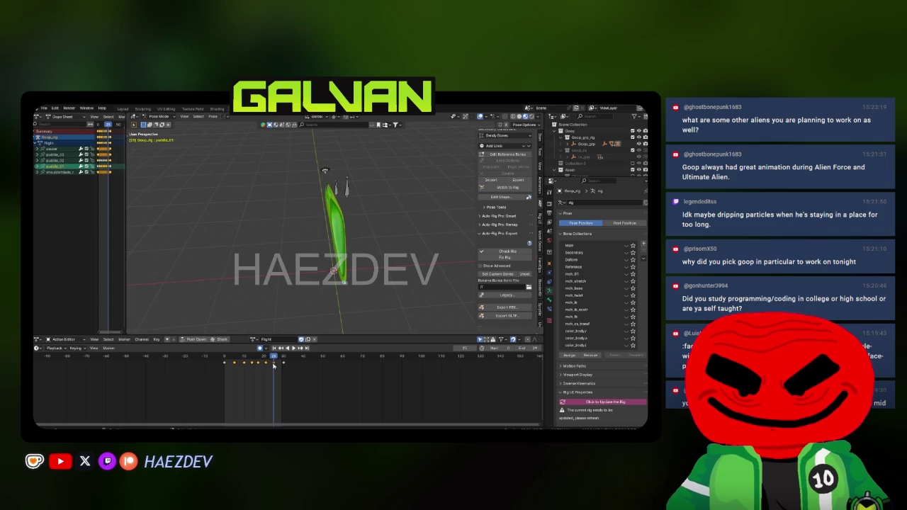
{"action": "left_click", "coordinate": [347, 291]}
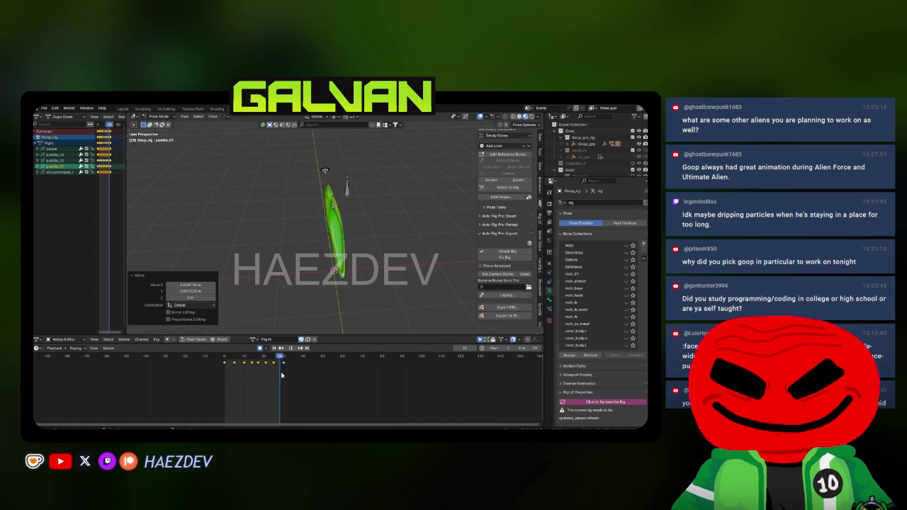
{"action": "key", "text": "space"}
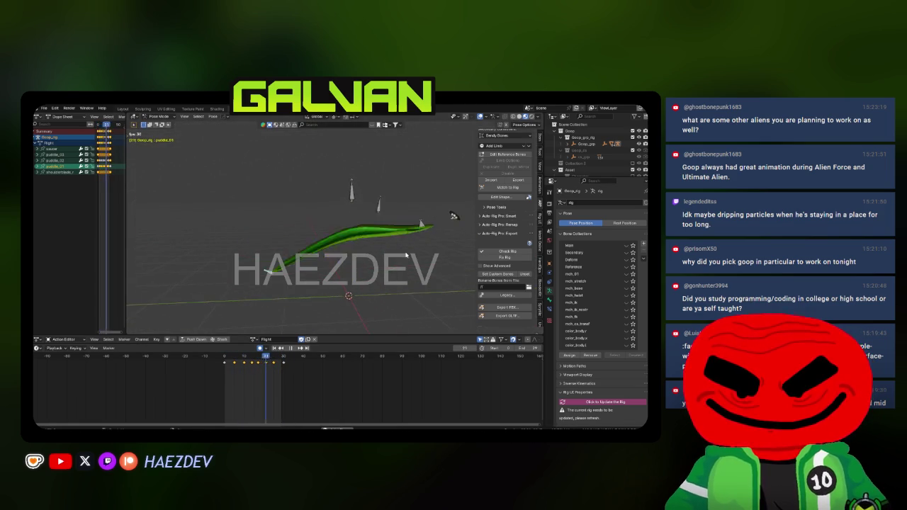
Step: In side orthographic view, key a new puddle_03 position at frame 10
{"action": "key", "text": "KP_3"}
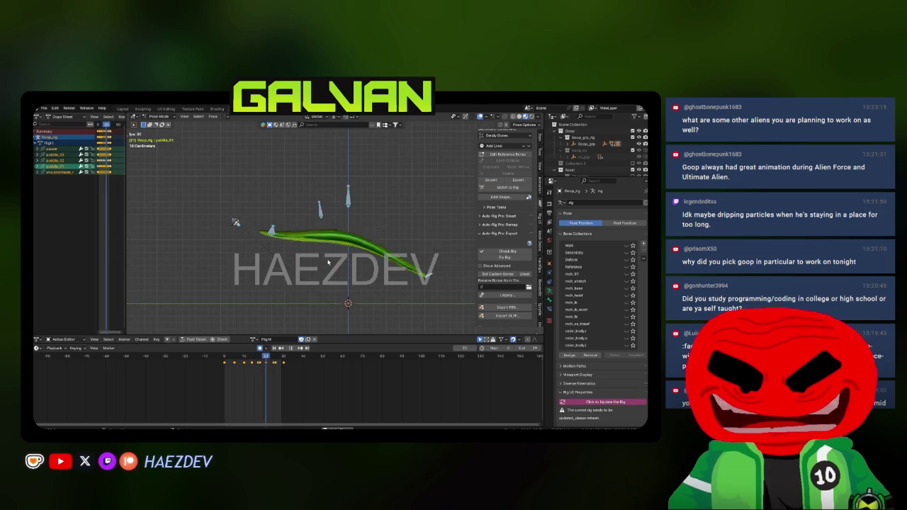
{"action": "scroll", "coordinate": [290, 220], "scroll_direction": "up", "scroll_amount": 2}
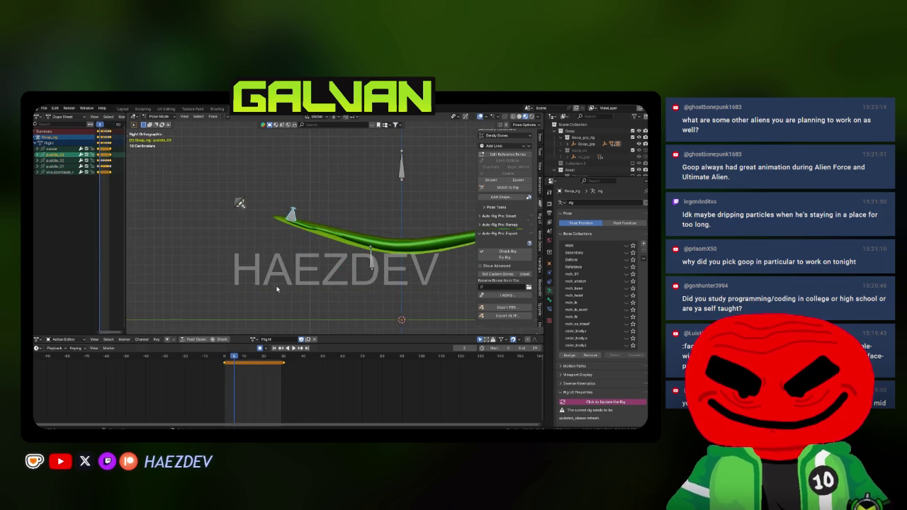
{"action": "key", "text": "space"}
{"action": "key", "text": "g"}
{"action": "left_click", "coordinate": [238, 328]}
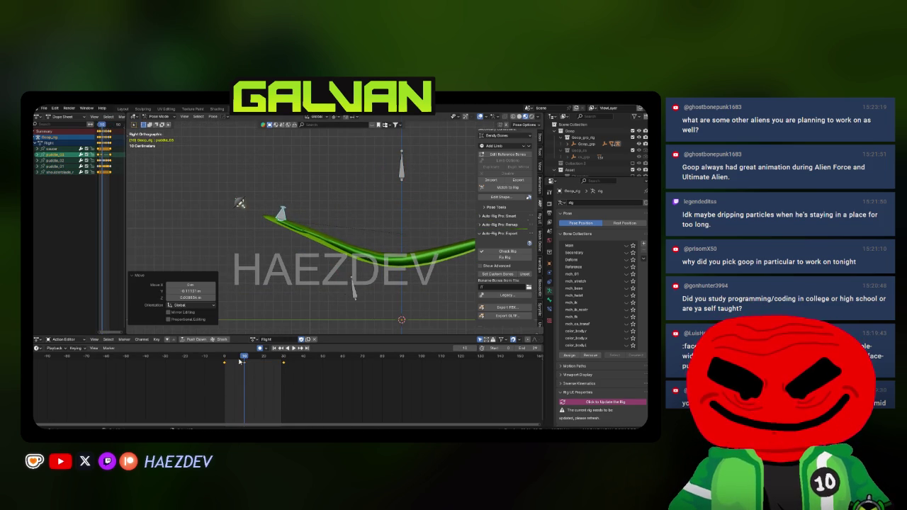
Step: Key a new puddle_03 position at frame 20 and preview the loop
{"action": "left_click", "coordinate": [263, 377]}
{"action": "key", "text": "g"}
{"action": "left_click", "coordinate": [236, 278]}
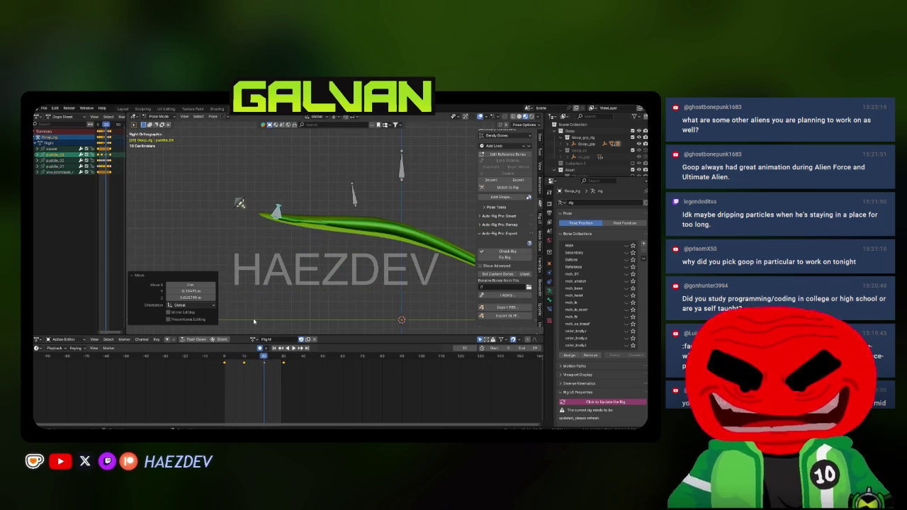
{"action": "key", "text": "space"}
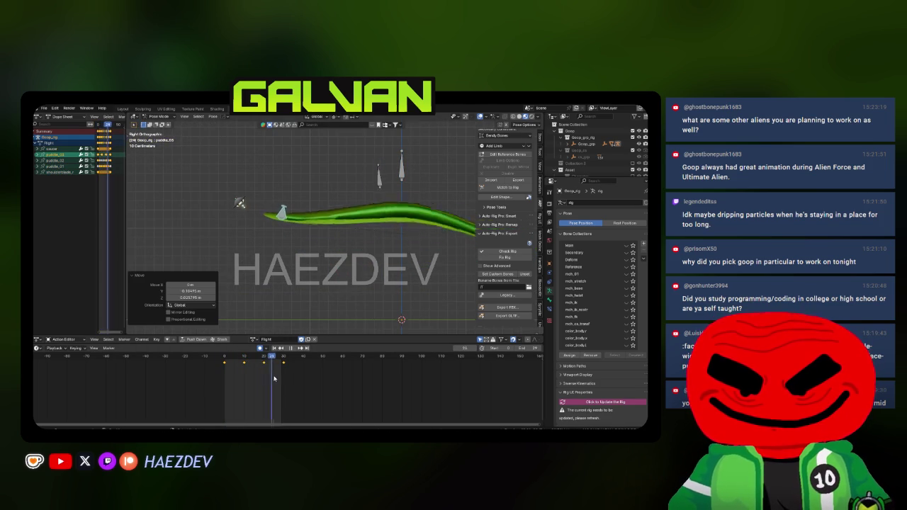
Step: Set the saucer bone's height at frame 0 and again at frame 19
{"action": "key", "text": "shift+Left"}
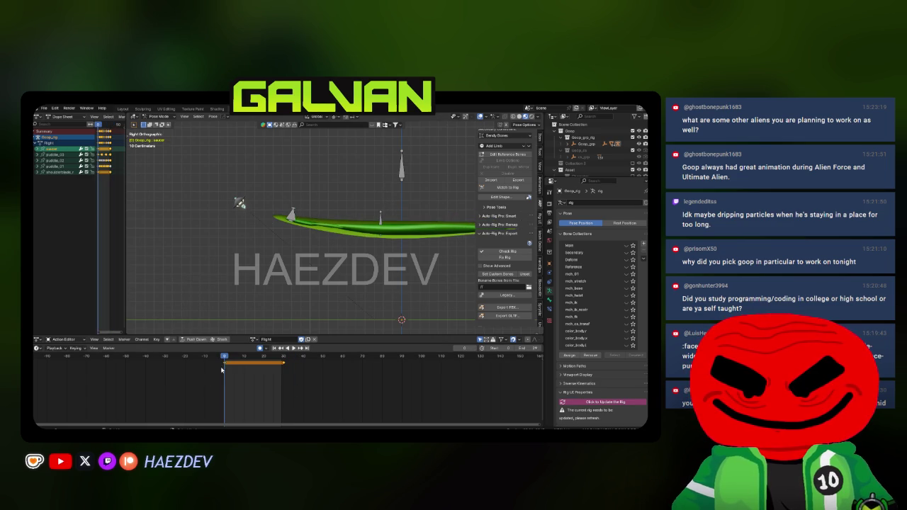
{"action": "key", "text": "g"}
{"action": "left_click", "coordinate": [226, 371]}
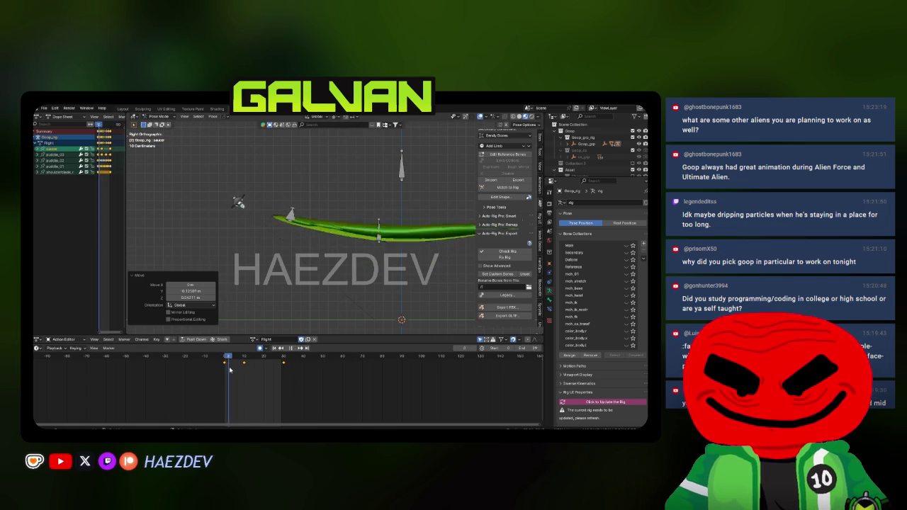
{"action": "key", "text": "space"}
{"action": "key", "text": "g"}
{"action": "left_click", "coordinate": [241, 334]}
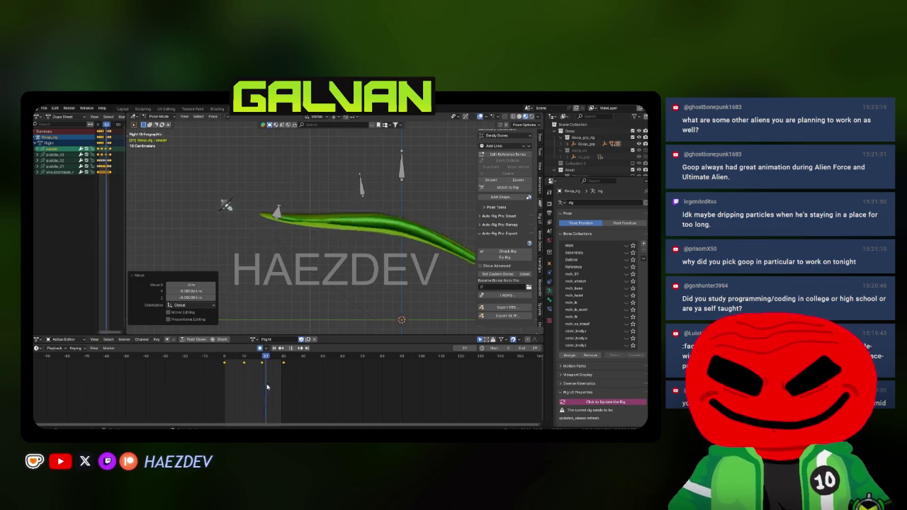
Step: Set the saucer's height at frame 26 and play the loop to review the bob
{"action": "key", "text": "space"}
{"action": "key", "text": "g"}
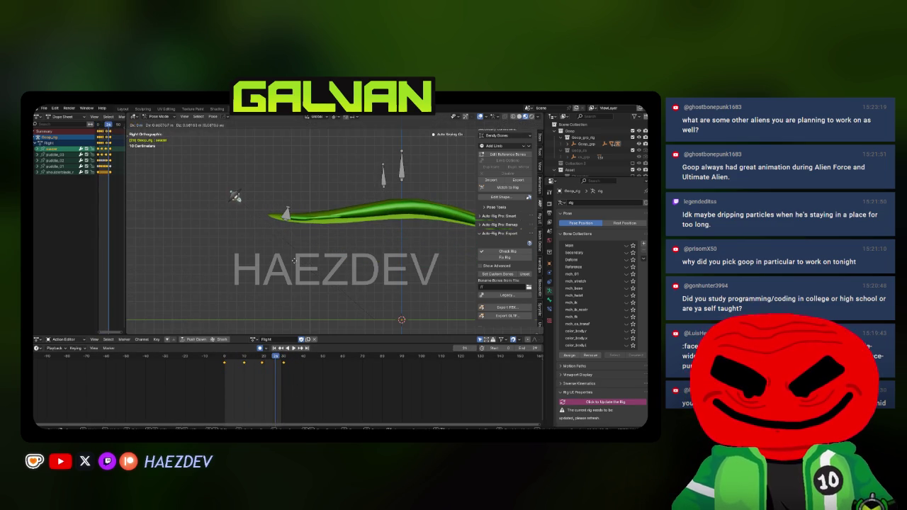
{"action": "left_click", "coordinate": [243, 361]}
{"action": "key", "text": "space"}
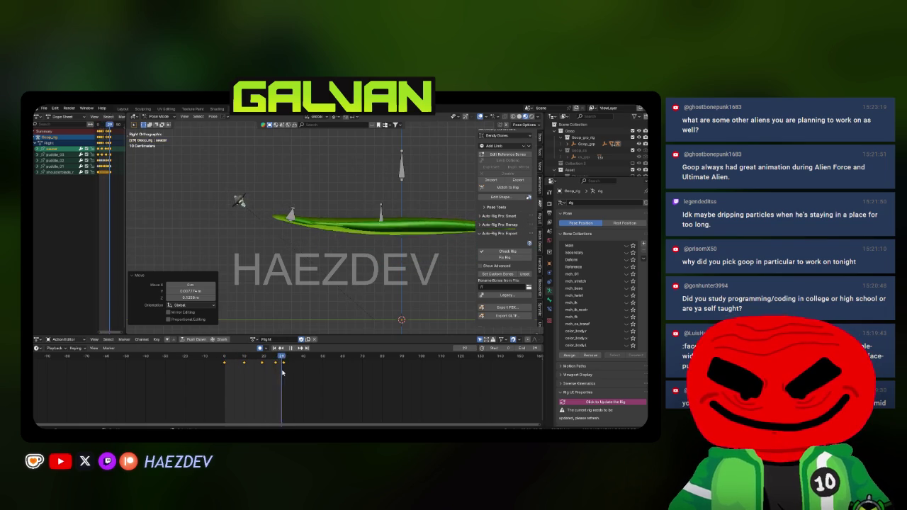
{"action": "key", "text": "space"}
{"action": "left_click_drag", "start_coordinate": [275, 366], "coordinate": [277, 366]}
{"action": "key", "text": "space"}
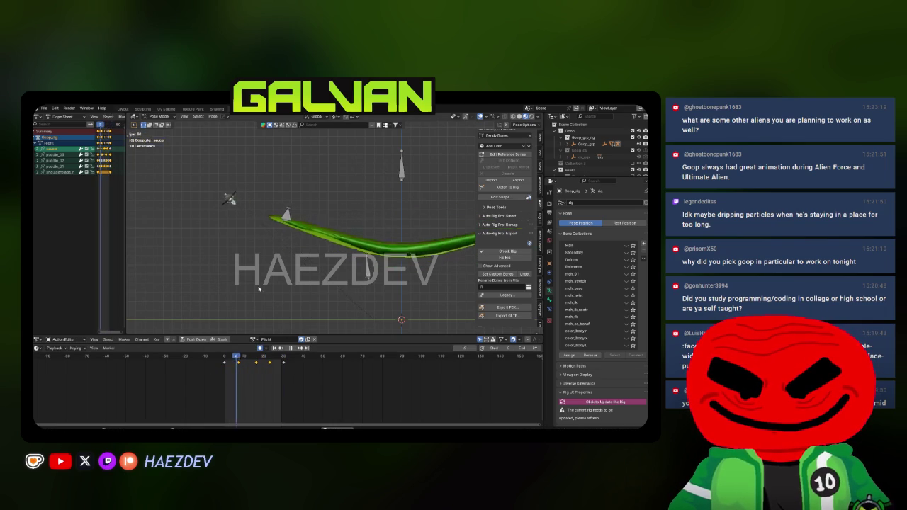
{"action": "left_click_drag", "start_coordinate": [271, 284], "coordinate": [242, 255]}
Step: Select all rig bones and export Flight via Auto-Rig Pro's Export FBX to the Animations folder
{"action": "key", "text": "a"}
{"action": "key", "text": "space"}
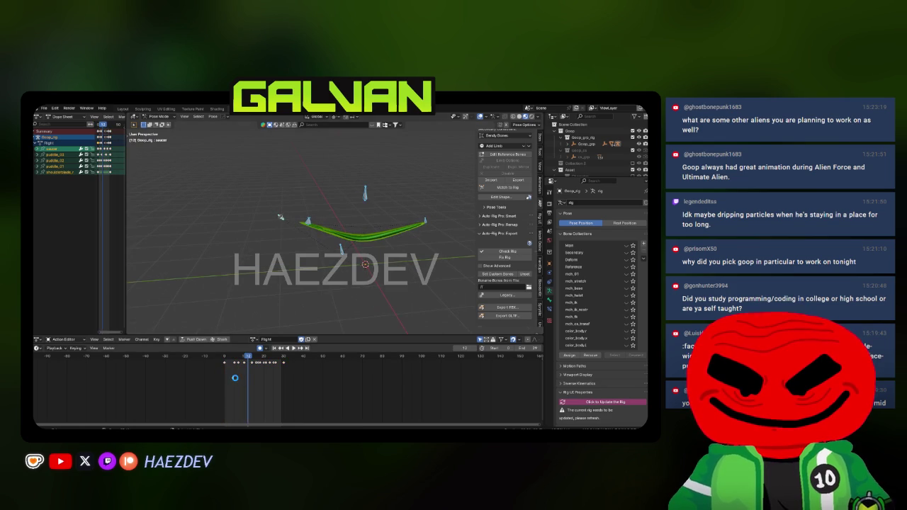
{"action": "left_click", "coordinate": [528, 303]}
{"action": "type", "text": "Flight.fbx"}
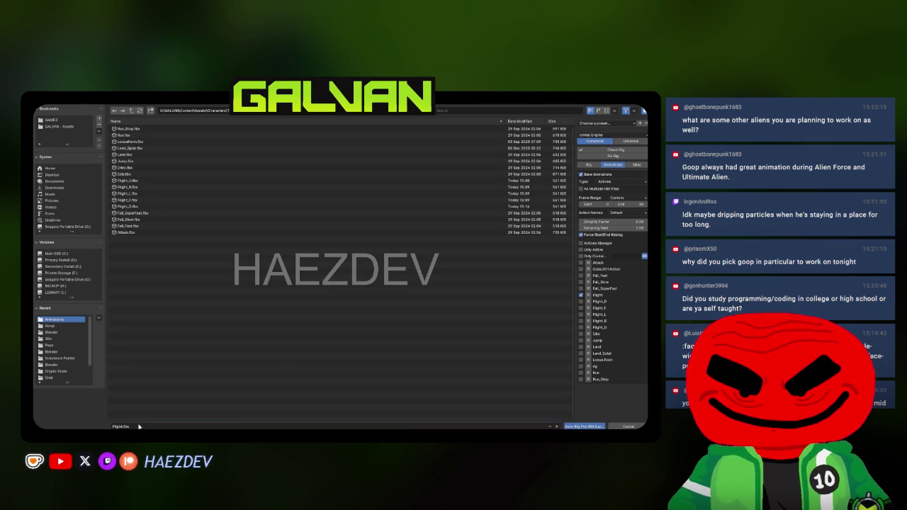
{"action": "key", "text": "Return"}
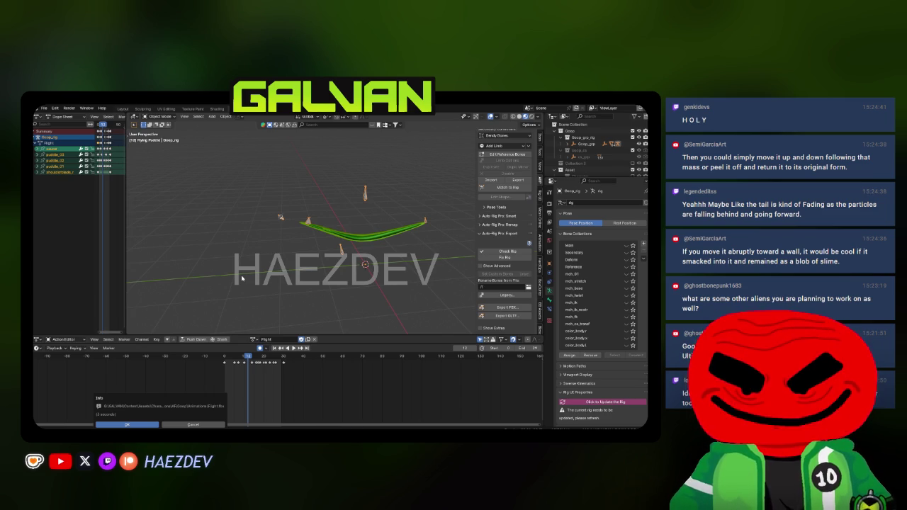
{"action": "left_click", "coordinate": [154, 422]}
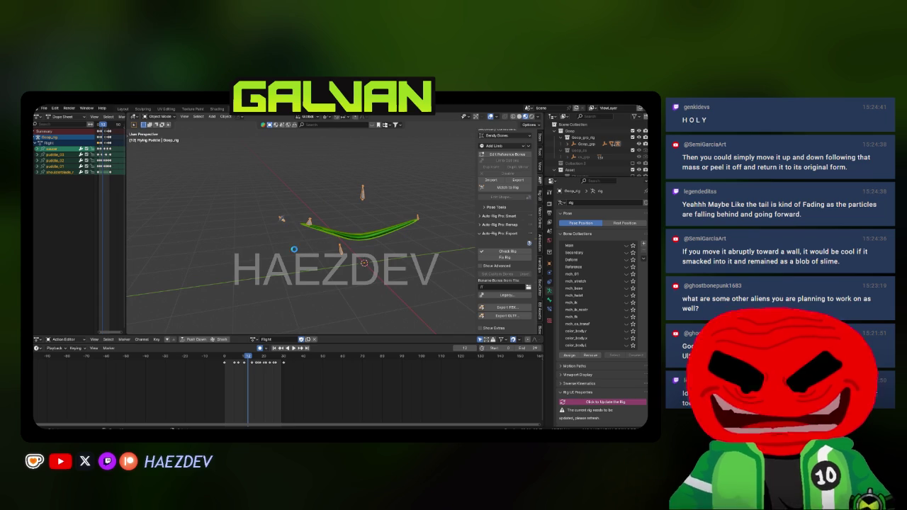
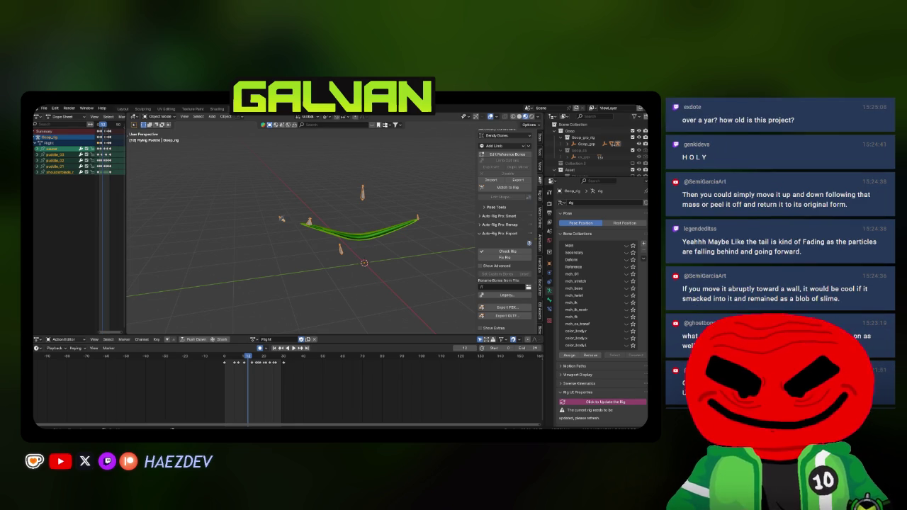
Step: Orbit around the goop rig in Blender and play back its flight animation
{"action": "mouse_move", "coordinate": [168, 264]}
{"action": "left_mouse_down"}
{"action": "mouse_move", "coordinate": [318, 239]}
{"action": "mouse_move", "coordinate": [327, 249]}
{"action": "mouse_move", "coordinate": [283, 220]}
{"action": "mouse_move", "coordinate": [219, 221]}
{"action": "left_mouse_up"}
{"action": "key", "text": "space"}
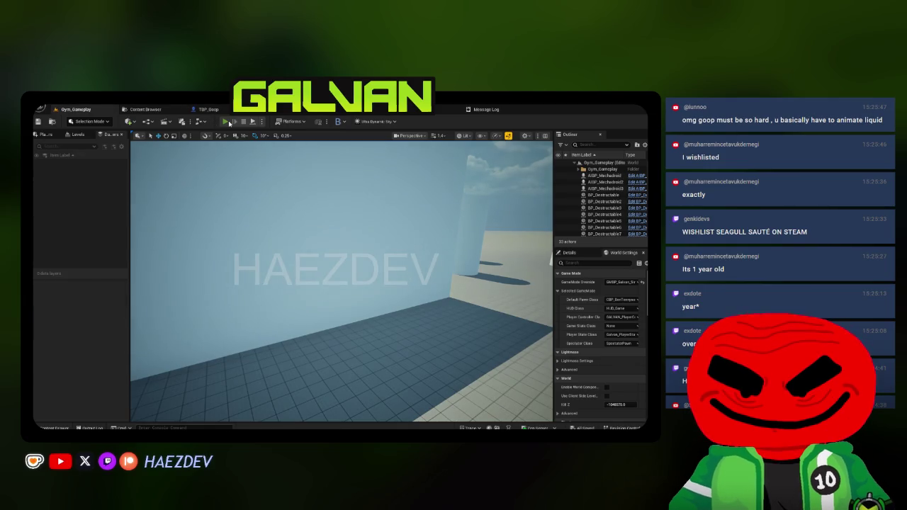
Step: Start a full-screen play session, run the character around, and transform into Goop via the alien wheel
{"action": "left_click", "coordinate": [225, 122]}
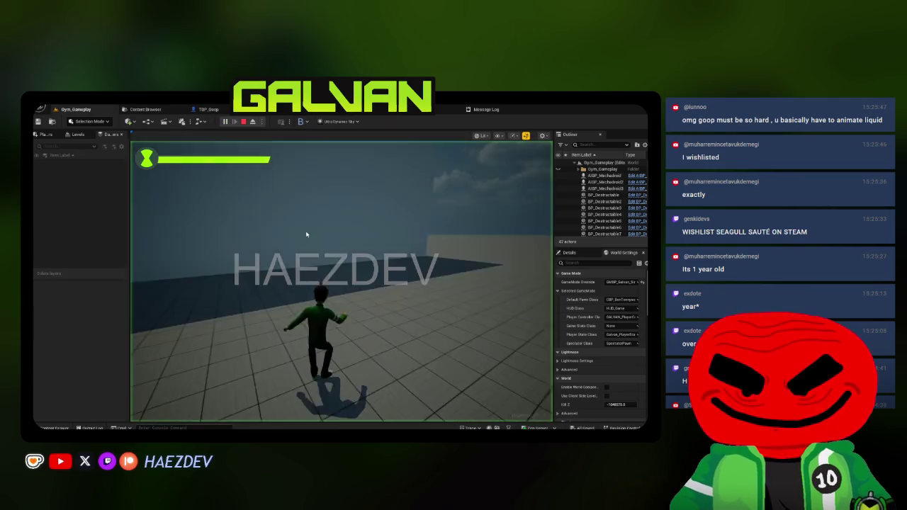
{"action": "key", "text": "F11"}
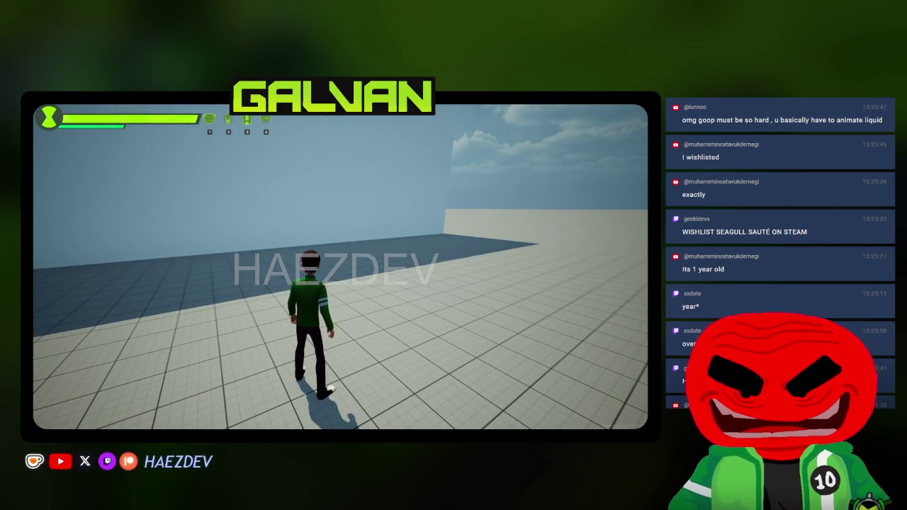
{"action": "key", "text": "a"}
{"action": "key", "text": "s"}
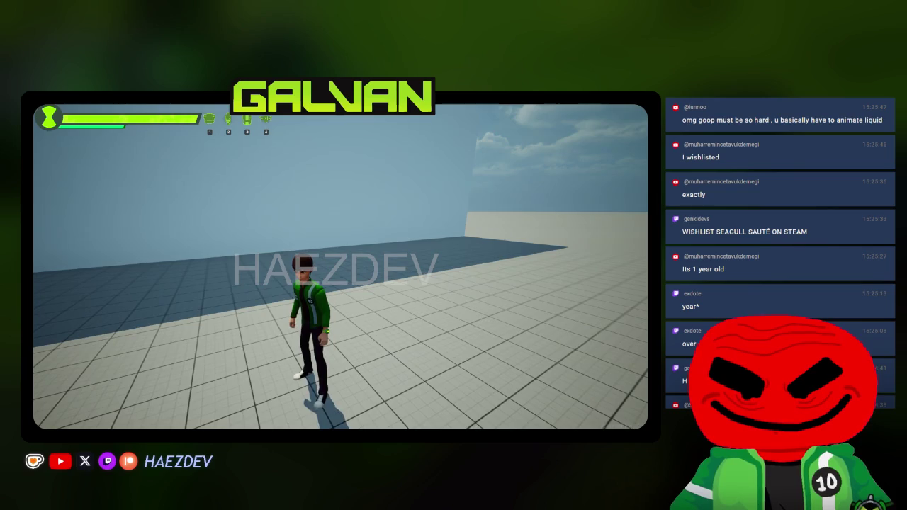
{"action": "key", "text": "Tab"}
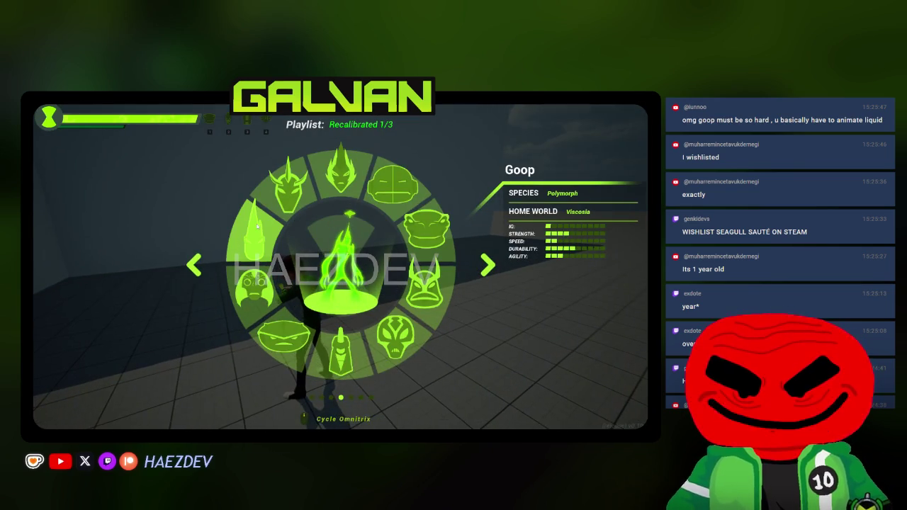
{"action": "key", "text": "Tab"}
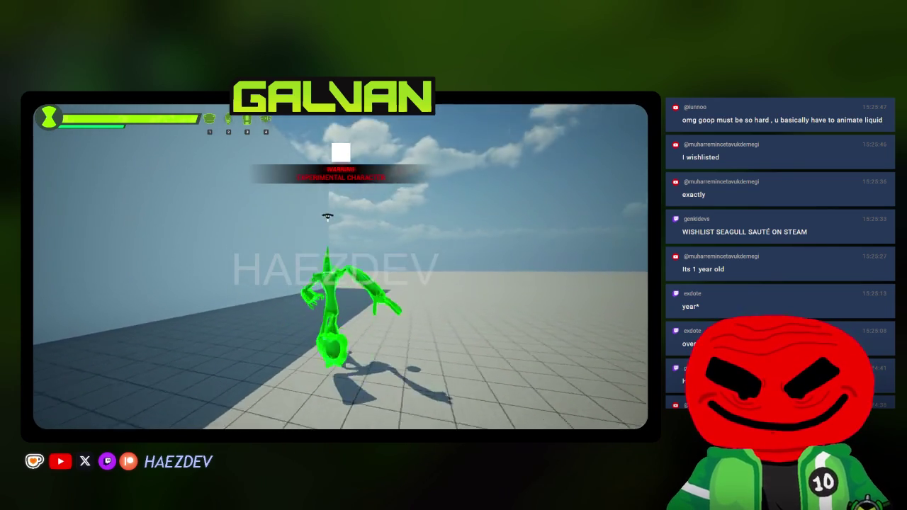
Step: Leap and fly Goop in and out of the walled area and onto the wall ledge
{"action": "key", "text": "space"}
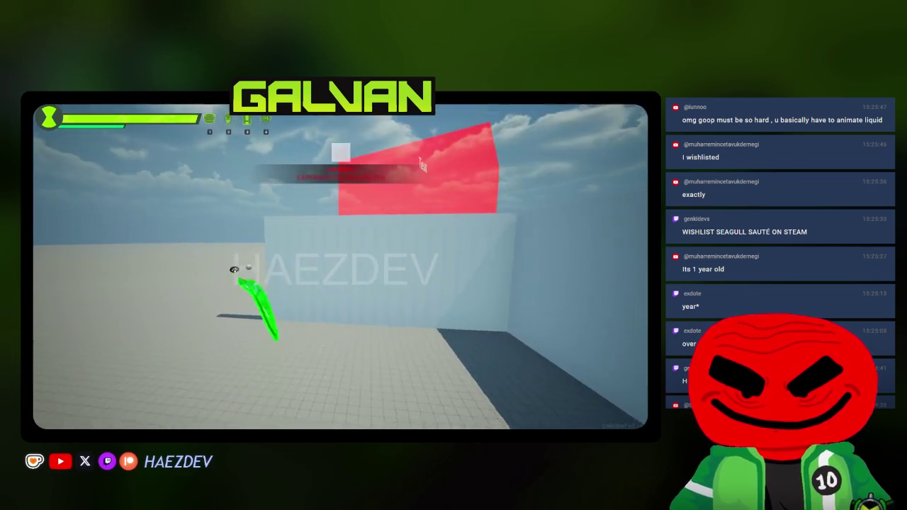
{"action": "key", "text": "space"}
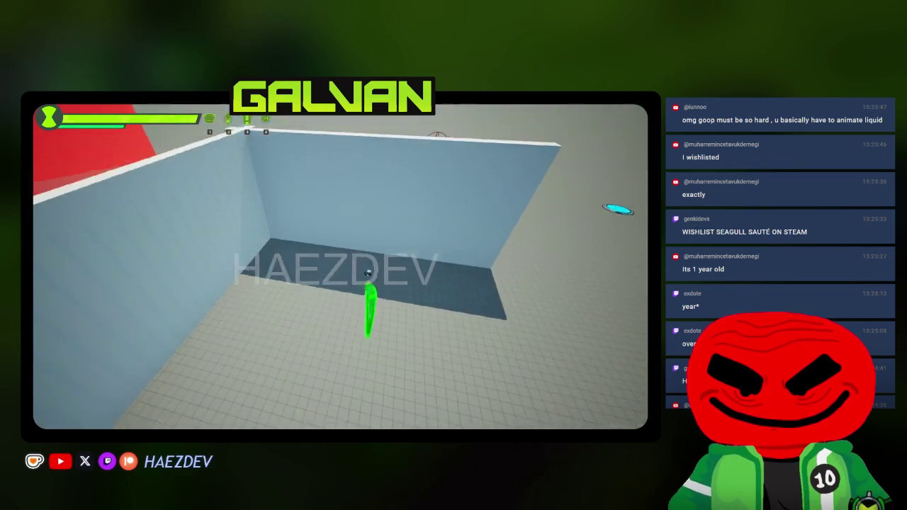
{"action": "key", "text": "space"}
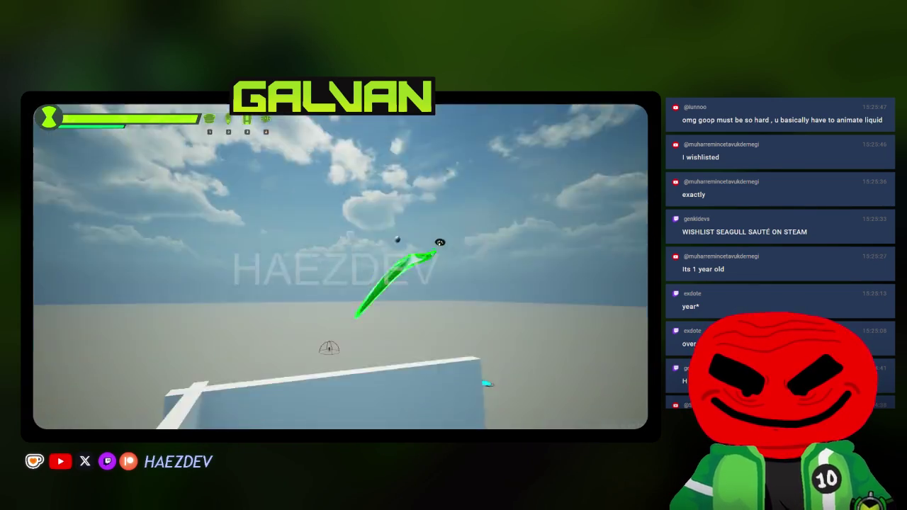
{"action": "key", "text": "space"}
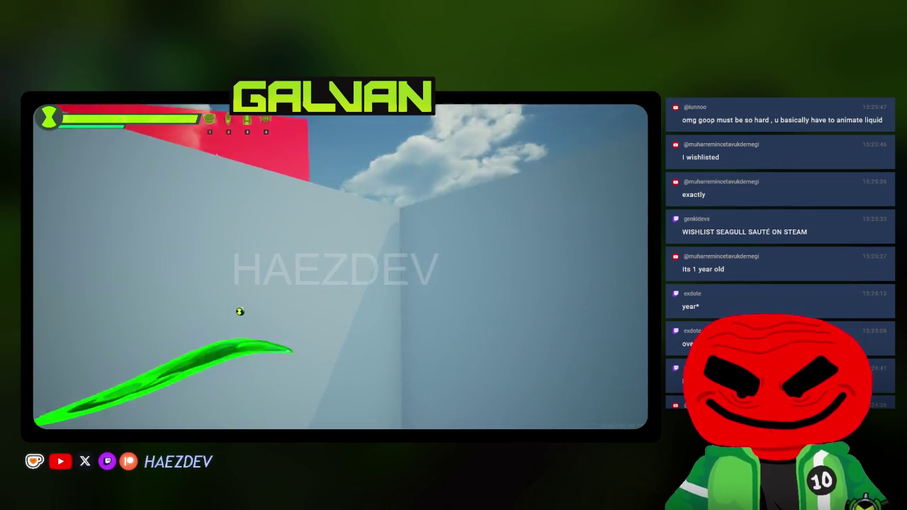
{"action": "key", "text": "space"}
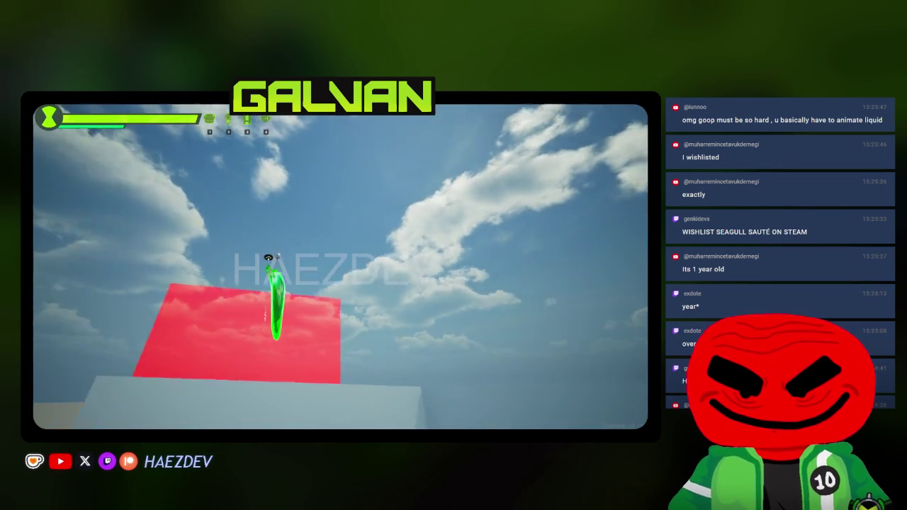
{"action": "key", "text": "space"}
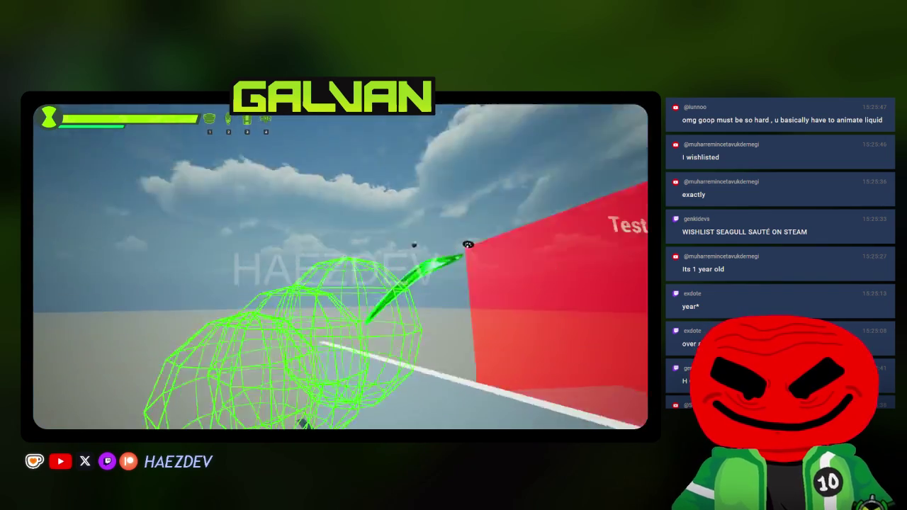
{"action": "key", "text": "space"}
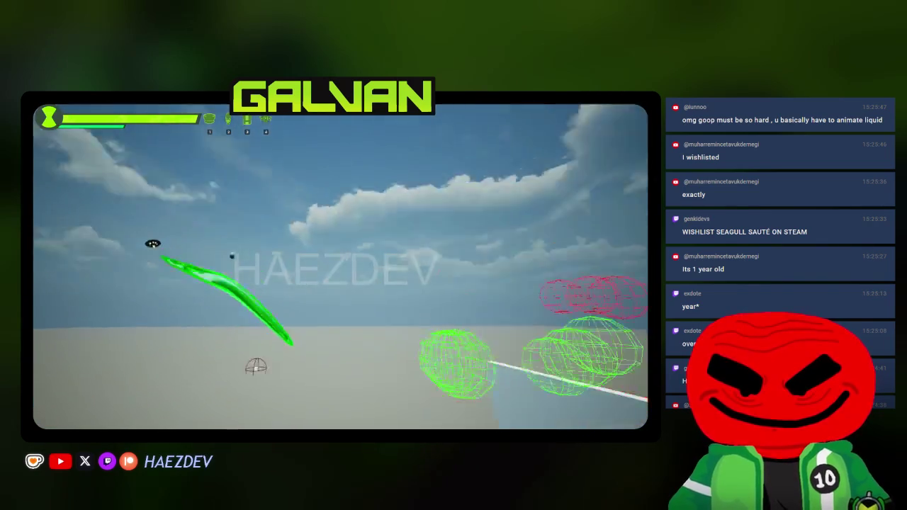
{"action": "key", "text": "space"}
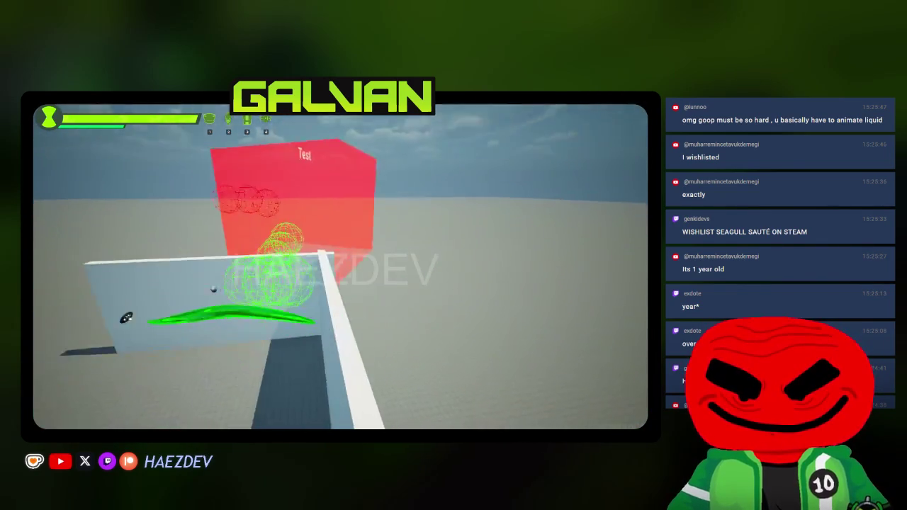
{"action": "key", "text": "space"}
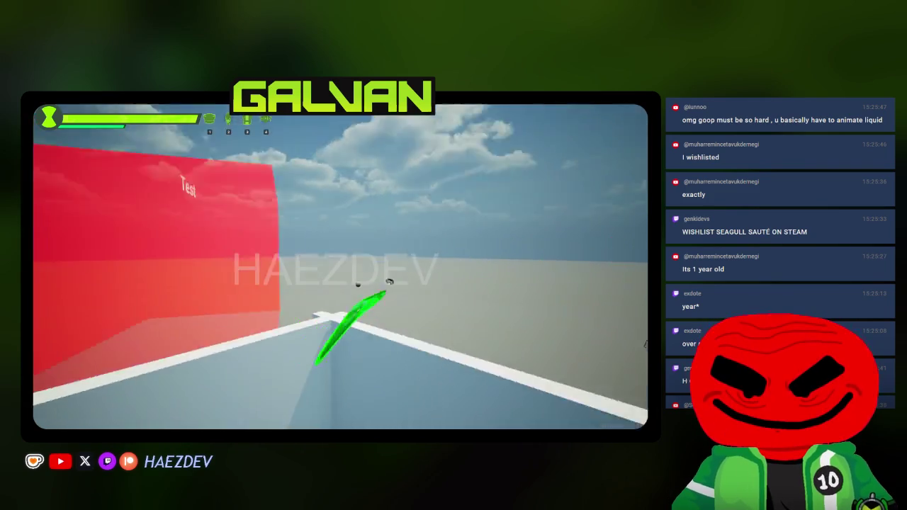
{"action": "key", "text": "space"}
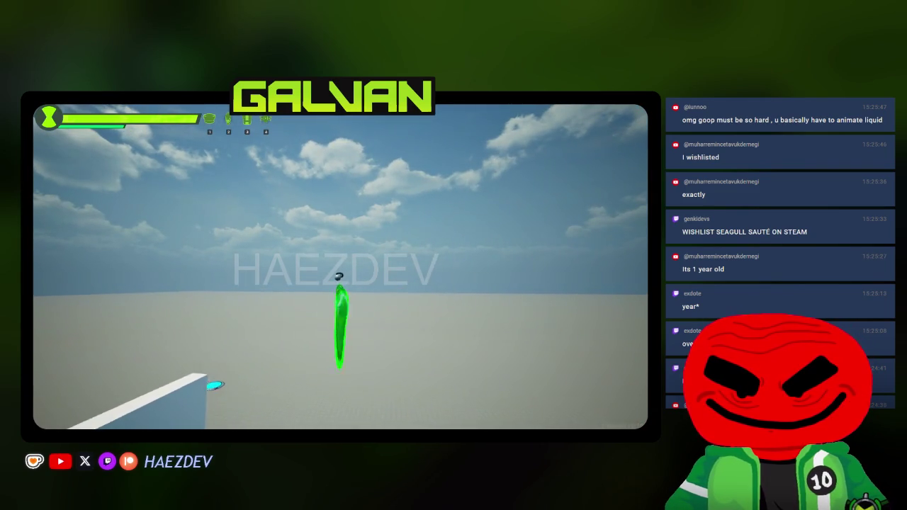
Step: Fly Goop past the red Test wall toward the wireframe spheres, then end the session
{"action": "key", "text": "space"}
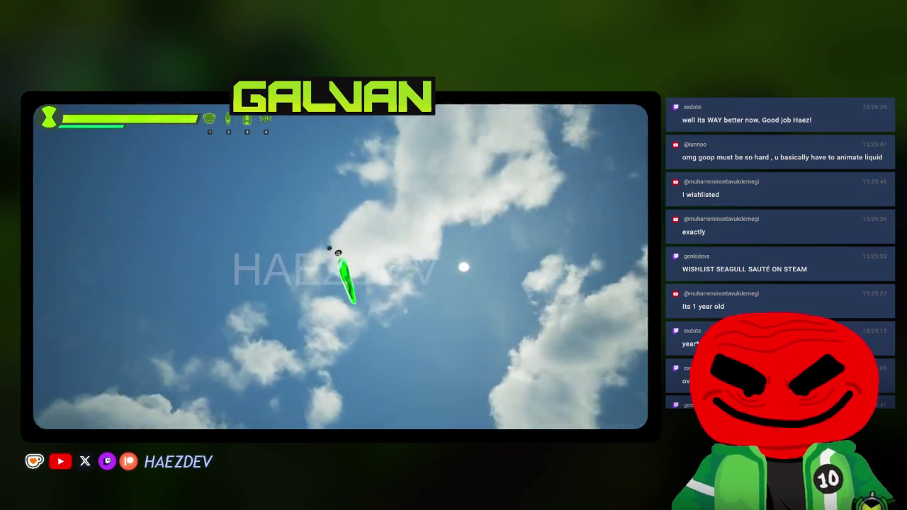
{"action": "key", "text": "space"}
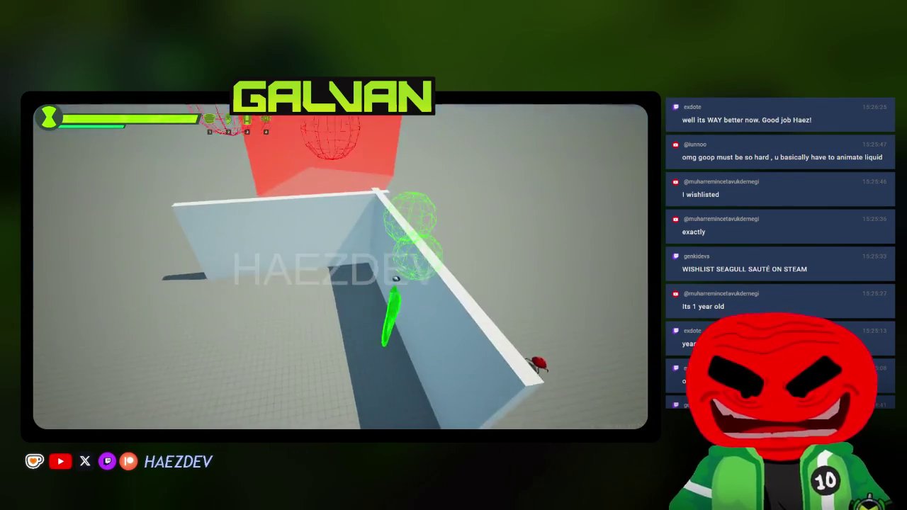
{"action": "key", "text": "space"}
{"action": "key", "text": "space"}
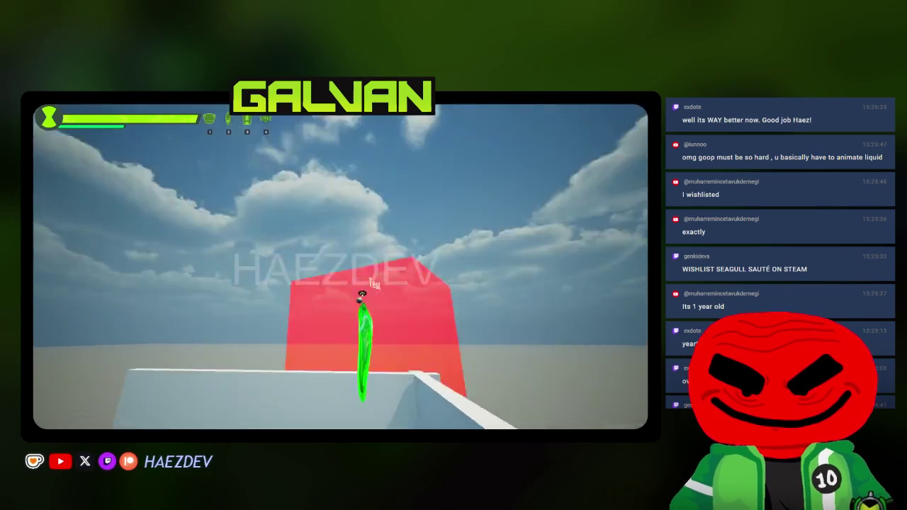
{"action": "key", "text": "space"}
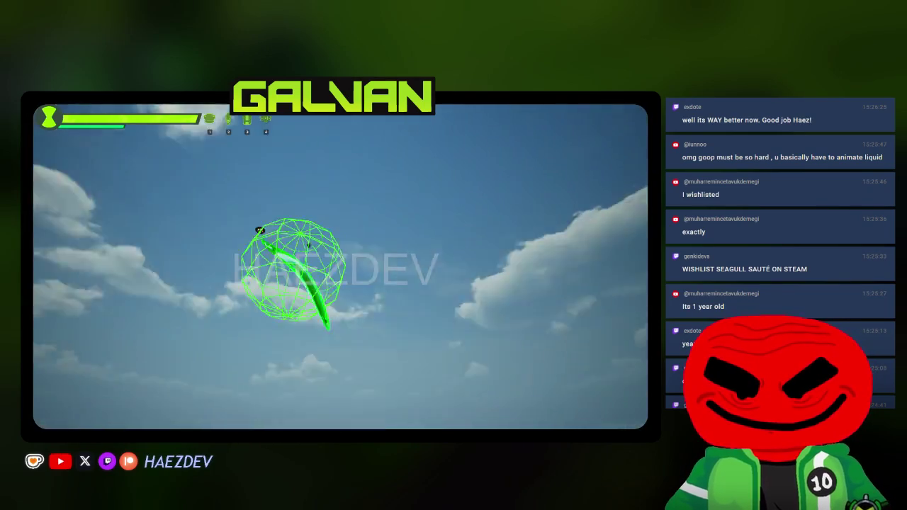
{"action": "key", "text": "space"}
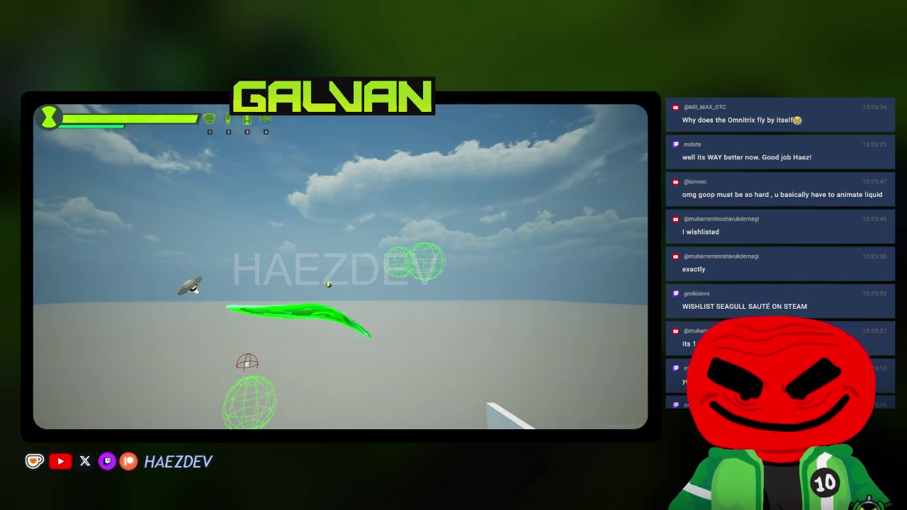
{"action": "key", "text": "space"}
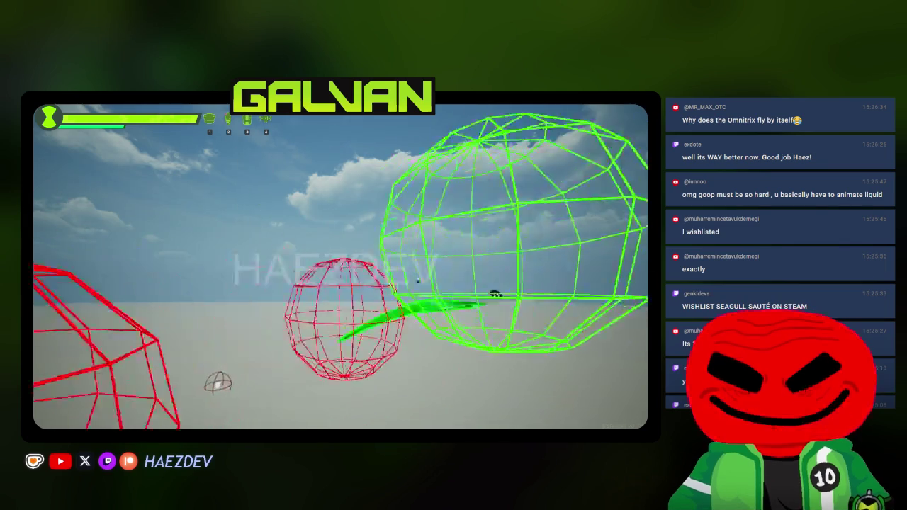
{"action": "key", "text": "space"}
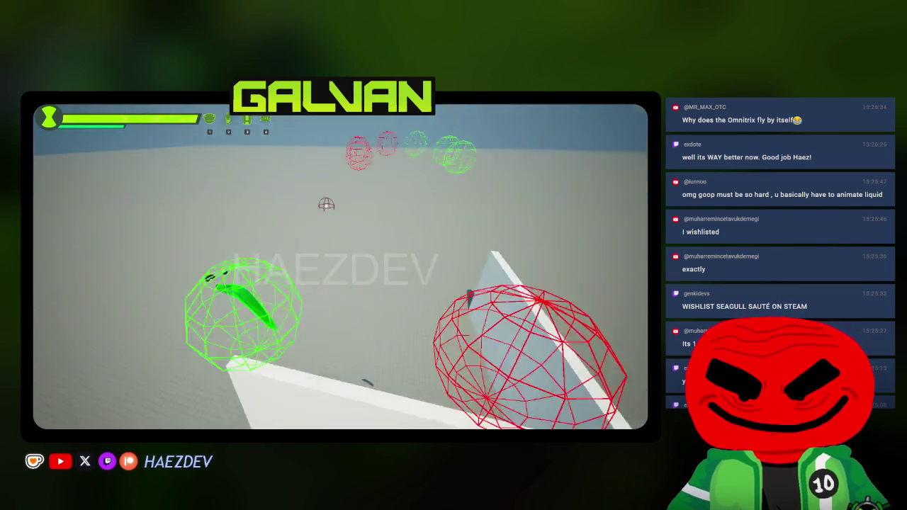
{"action": "key", "text": "space"}
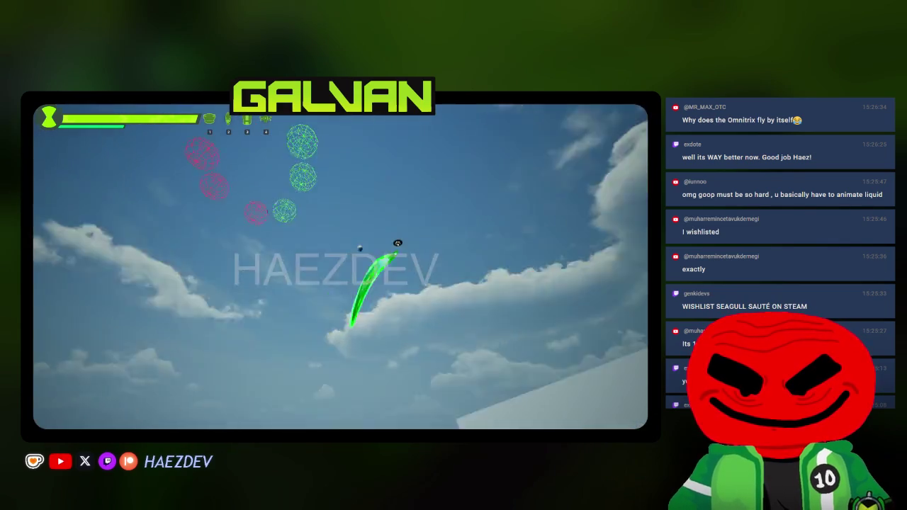
{"action": "key", "text": "space"}
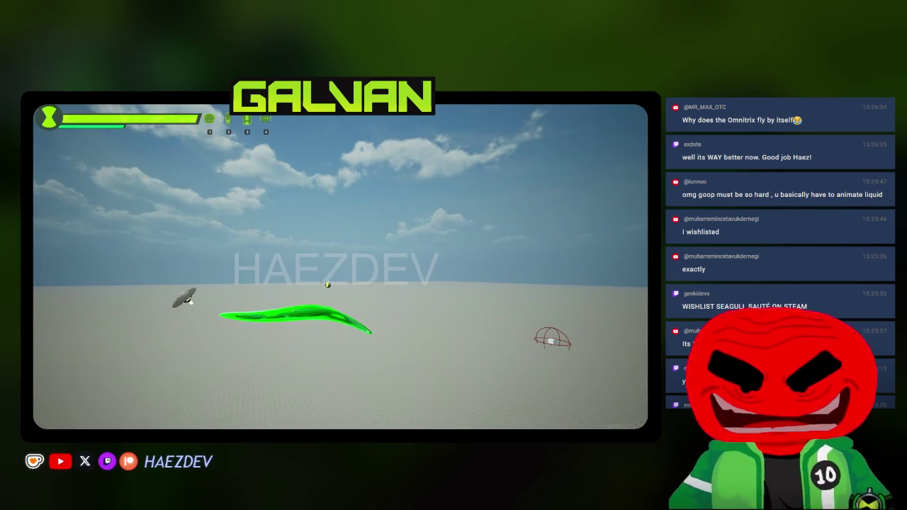
{"action": "key", "text": "Escape"}
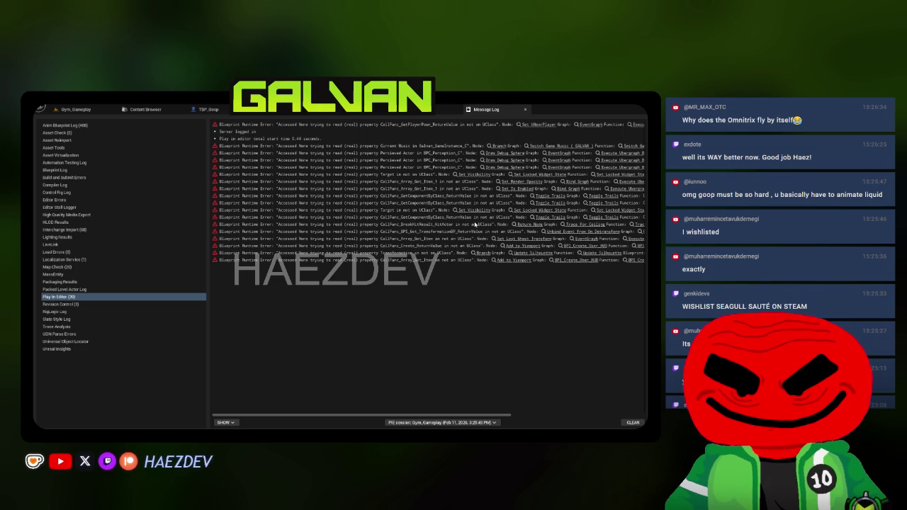
Step: Close the message log and open TBP_Goop's event graph, checking its viewport camera component
{"action": "left_click", "coordinate": [525, 109]}
{"action": "left_click", "coordinate": [204, 110]}
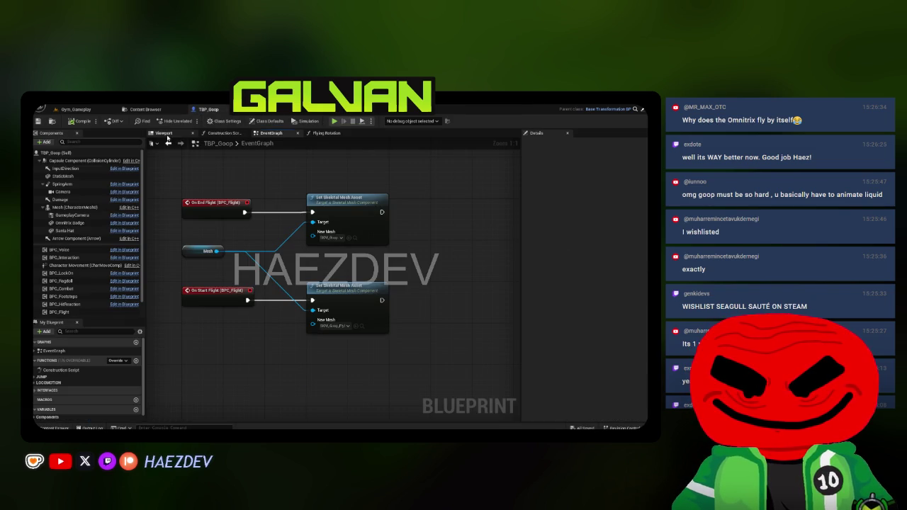
{"action": "left_click", "coordinate": [163, 133]}
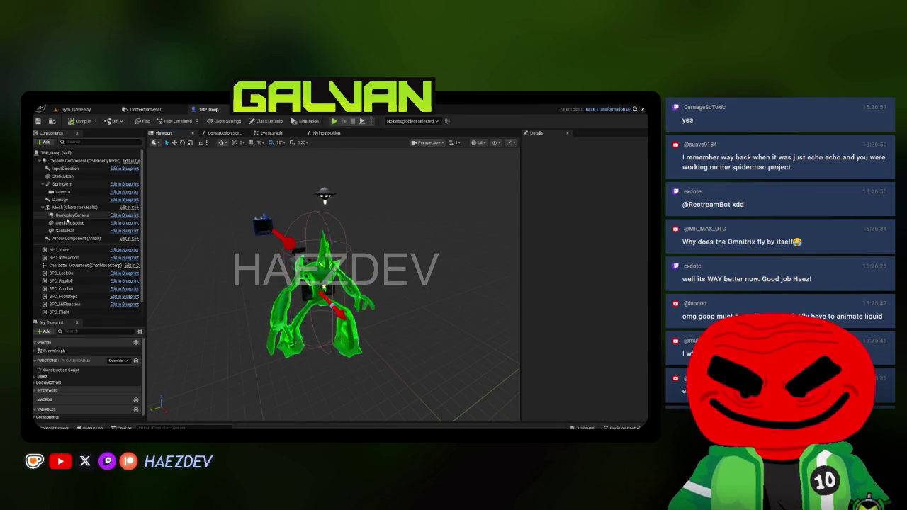
{"action": "left_click", "coordinate": [67, 215]}
{"action": "left_click", "coordinate": [276, 133]}
Step: Add an Omnitrix Badge Set Visibility node after the top Set Skeletal Mesh and duplicate it
{"action": "mouse_move", "coordinate": [69, 222]}
{"action": "left_mouse_down"}
{"action": "mouse_move", "coordinate": [407, 263]}
{"action": "mouse_move", "coordinate": [348, 278]}
{"action": "mouse_move", "coordinate": [405, 231]}
{"action": "left_mouse_up"}
{"action": "type", "text": "set vis"}
{"action": "key", "text": "Return"}
{"action": "mouse_move", "coordinate": [303, 233]}
{"action": "left_mouse_down"}
{"action": "mouse_move", "coordinate": [409, 249]}
{"action": "mouse_move", "coordinate": [419, 226]}
{"action": "left_mouse_up"}
{"action": "key", "text": "ctrl+c"}
{"action": "key", "text": "ctrl+v"}
Step: Wire the copy after the lower mesh swap with Omnitrix Badge as target, tidy nodes, and save TBP_Goop
{"action": "left_click_drag", "start_coordinate": [303, 321], "coordinate": [411, 327]}
{"action": "mouse_move", "coordinate": [427, 313]}
{"action": "left_mouse_down"}
{"action": "mouse_move", "coordinate": [417, 297]}
{"action": "mouse_move", "coordinate": [417, 311]}
{"action": "left_mouse_up"}
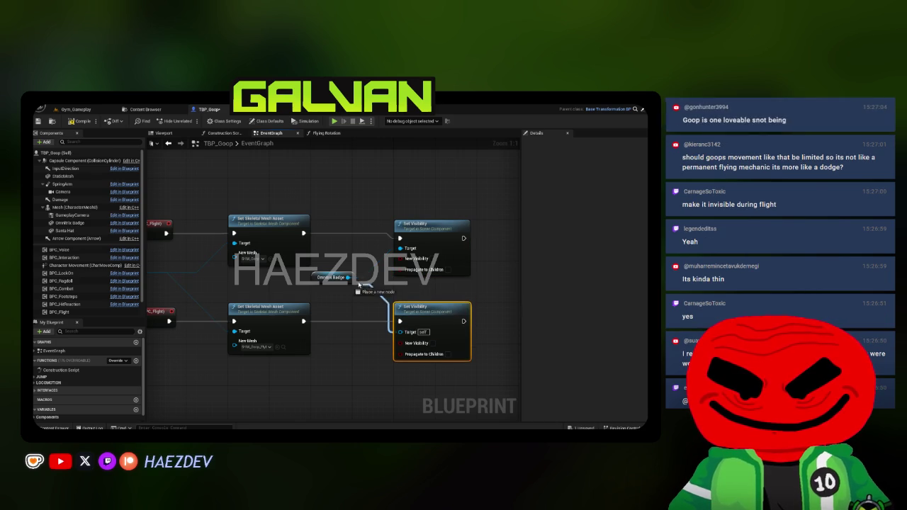
{"action": "left_click_drag", "start_coordinate": [347, 277], "coordinate": [400, 330]}
{"action": "left_click_drag", "start_coordinate": [409, 257], "coordinate": [409, 253]}
{"action": "left_click_drag", "start_coordinate": [326, 282], "coordinate": [412, 293]}
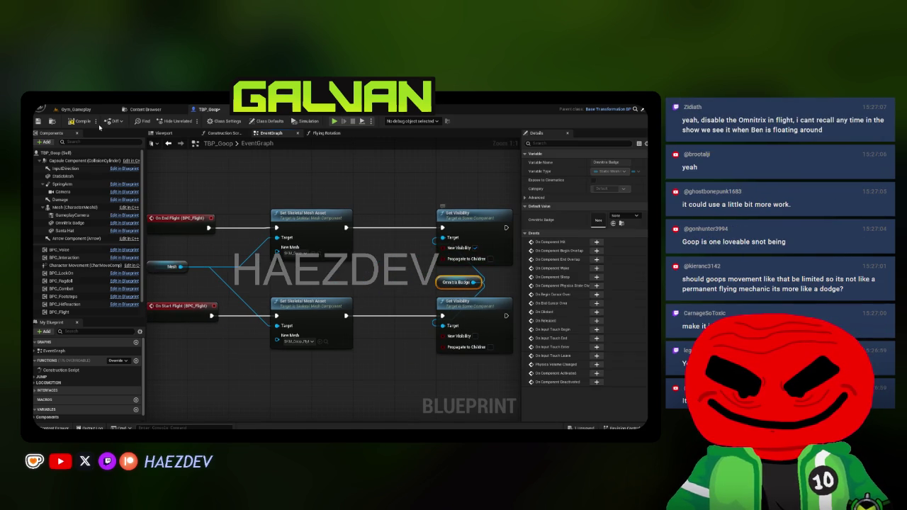
{"action": "left_click", "coordinate": [37, 121]}
{"action": "left_click", "coordinate": [80, 109]}
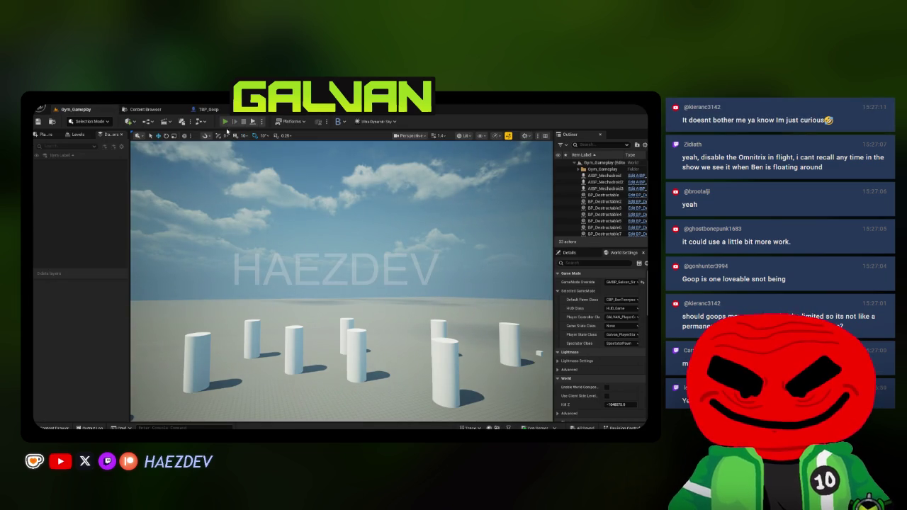
Step: Start a full-screen Play In Editor session and walk Ben around the gym floor
{"action": "key", "text": "alt+p"}
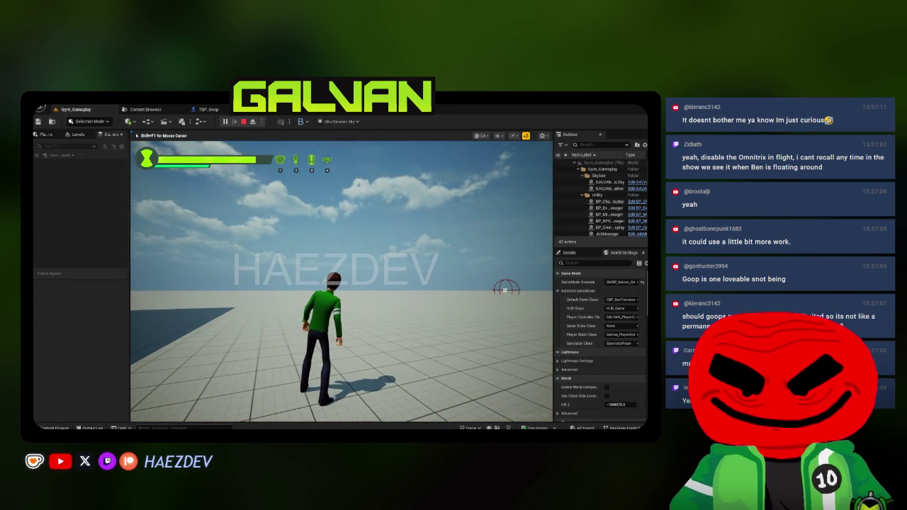
{"action": "key", "text": "F11"}
{"action": "key", "text": "s"}
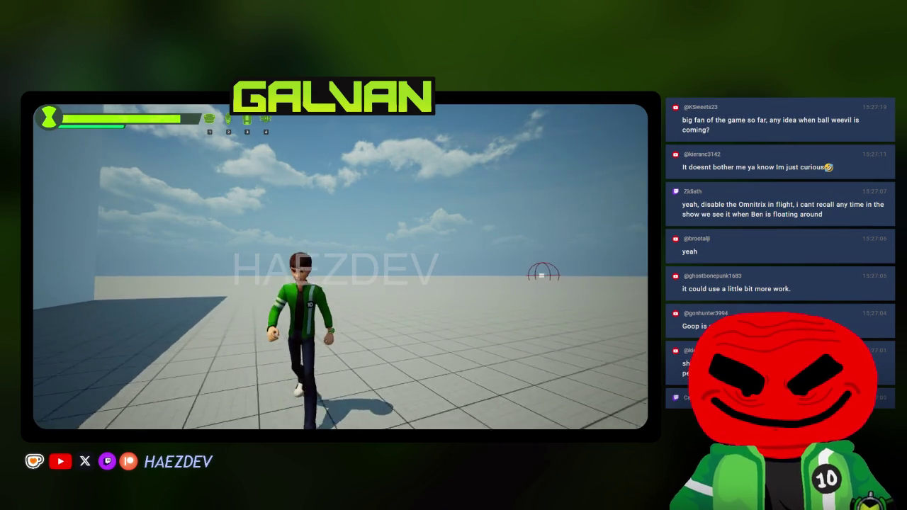
{"action": "key", "text": "a"}
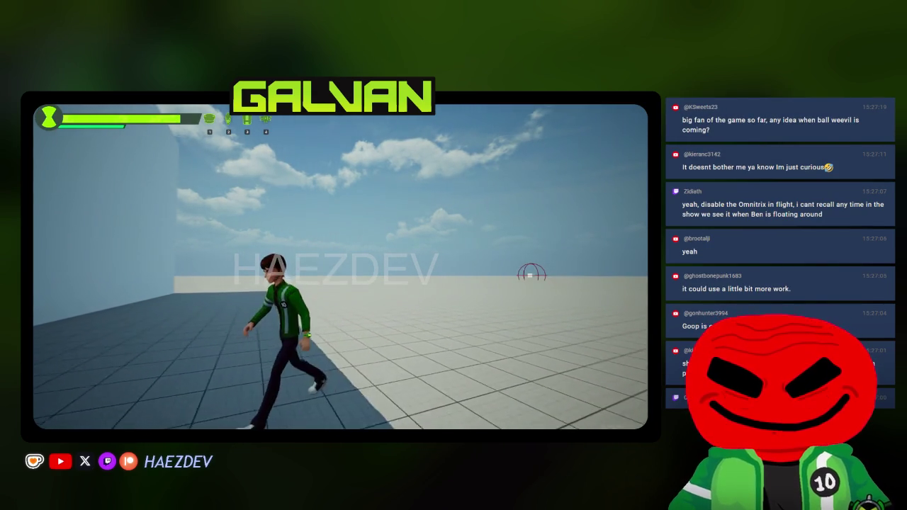
{"action": "key", "text": "w"}
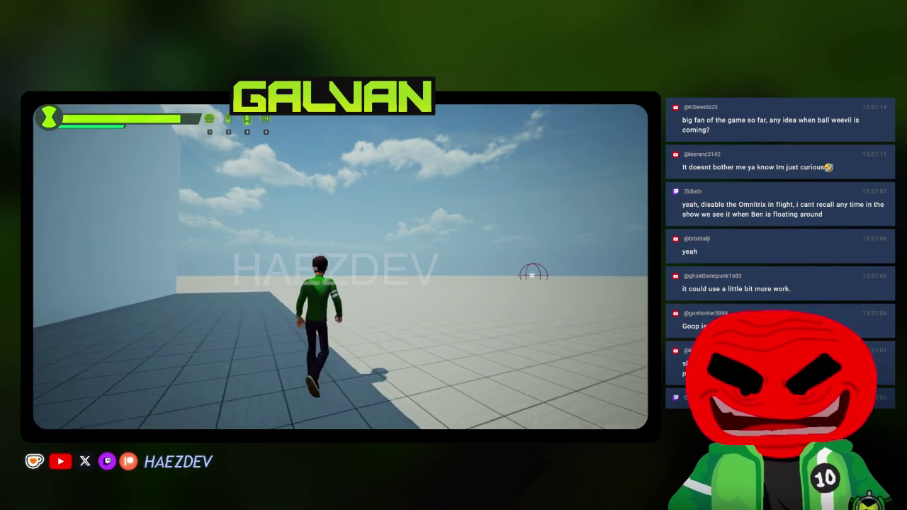
{"action": "key", "text": "d"}
{"action": "key", "text": "a"}
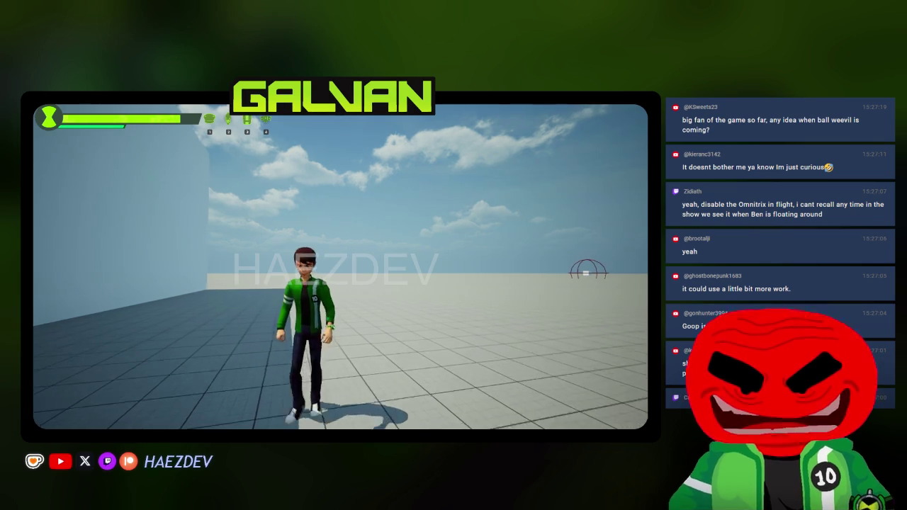
{"action": "key", "text": "w"}
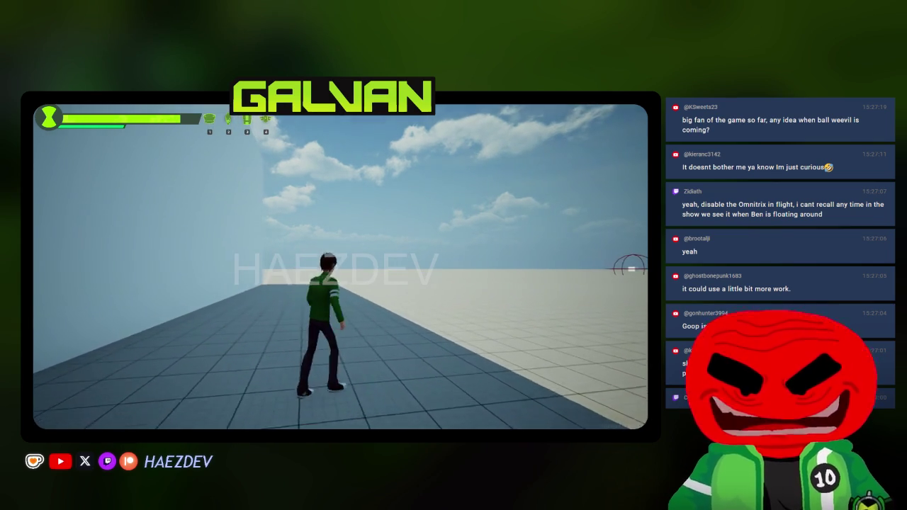
Step: Transform into Galvan from the alien wheel and fly him up over the wall
{"action": "key", "text": "q"}
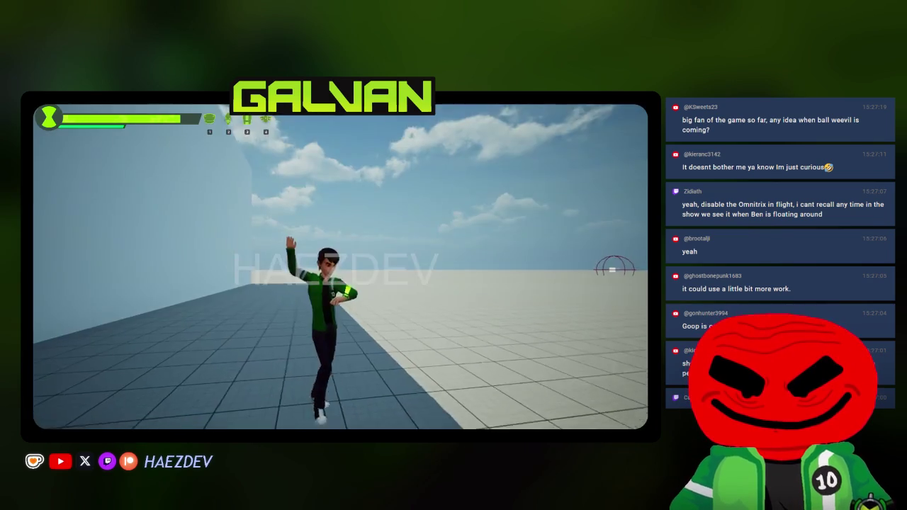
{"action": "key", "text": "space"}
{"action": "key", "text": "w"}
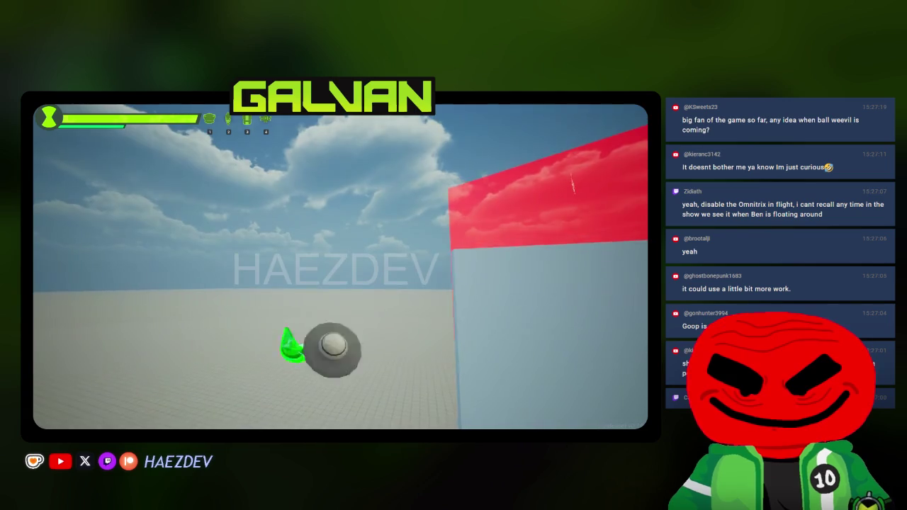
{"action": "key", "text": "space"}
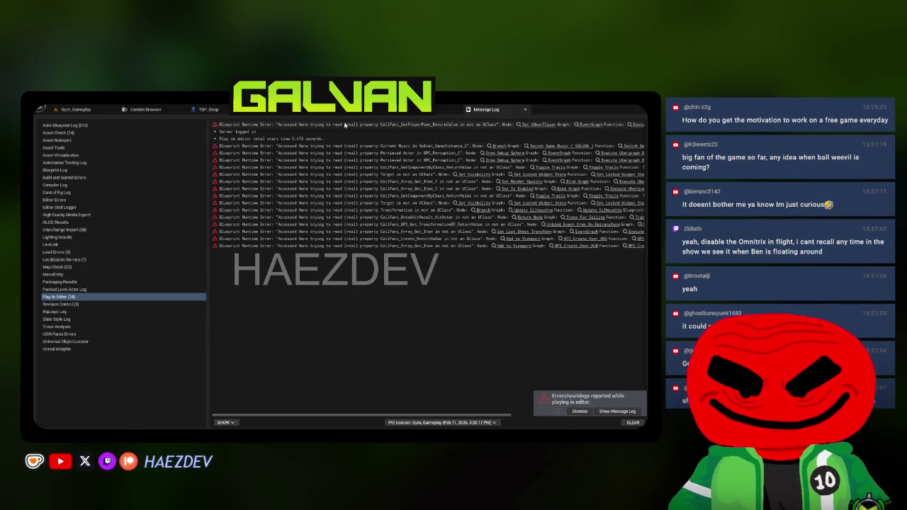
Step: Transform into Goop in game and fire attacks toward the red test cube, then stop playing
{"action": "left_click", "coordinate": [319, 110]}
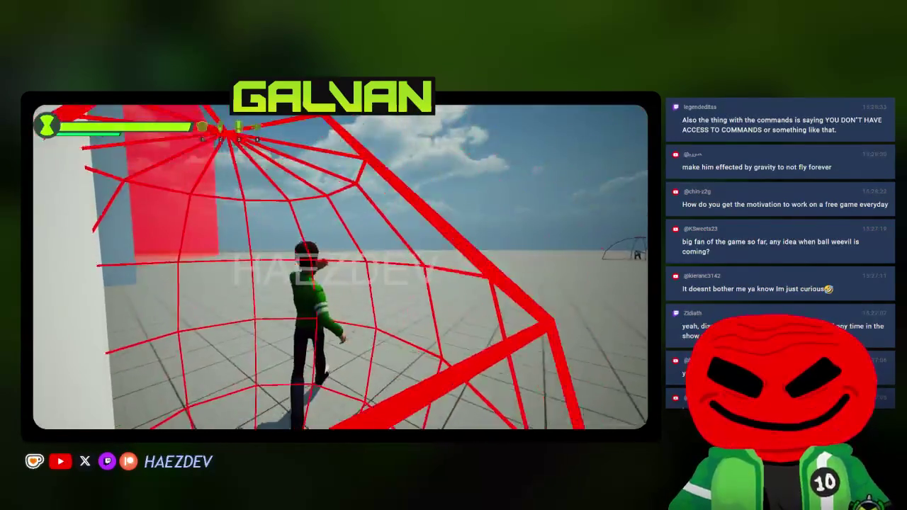
{"action": "key", "text": "q"}
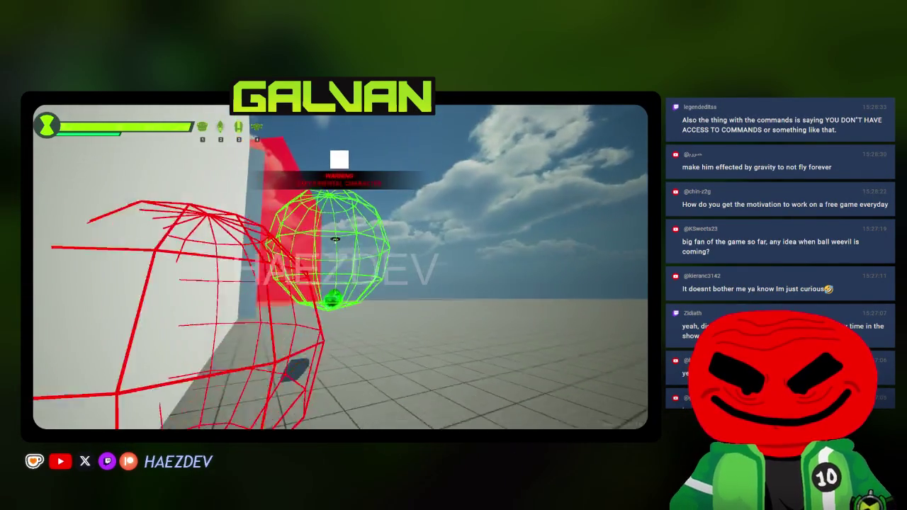
{"action": "left_click", "coordinate": [338, 284]}
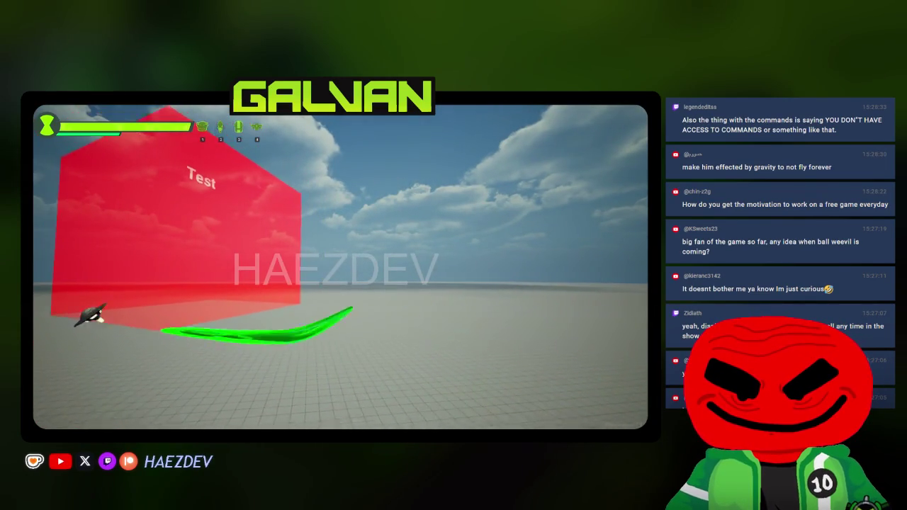
{"action": "left_click", "coordinate": [284, 289]}
{"action": "left_click", "coordinate": [143, 345]}
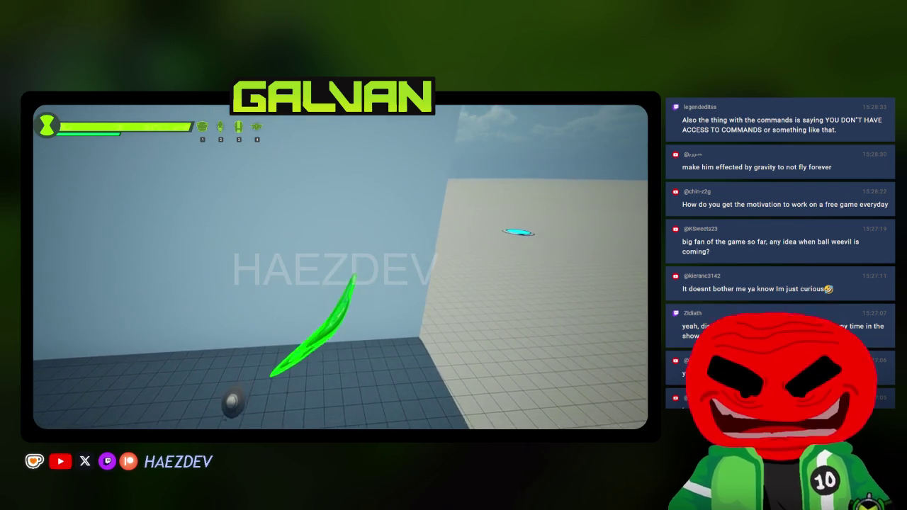
{"action": "key", "text": "Escape"}
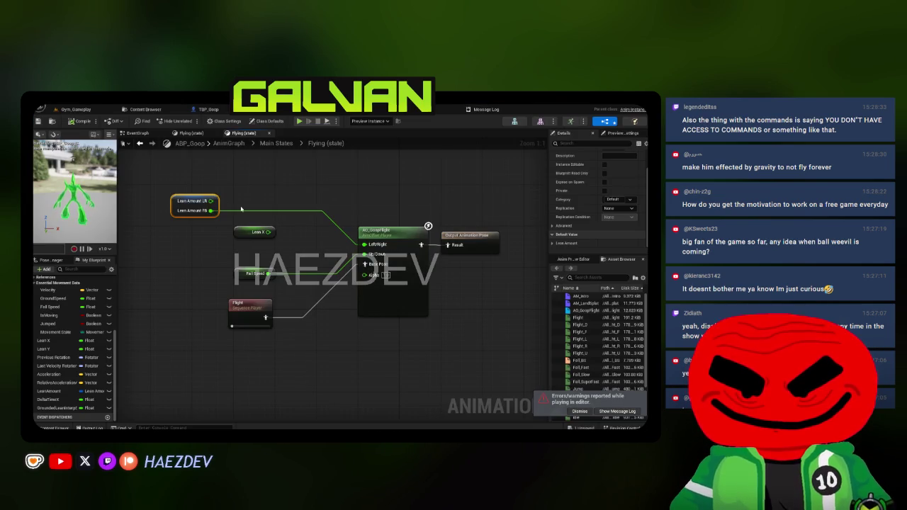
Step: Recompile ABP_Goop, dismiss the errors notice, and align Lean X with Left/Right and Flight under Fall Speed
{"action": "left_click", "coordinate": [513, 245]}
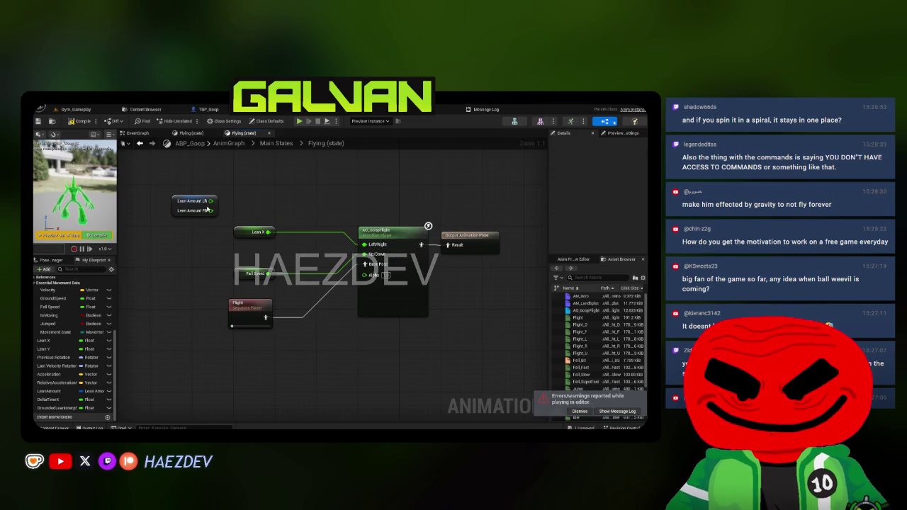
{"action": "left_click", "coordinate": [79, 122]}
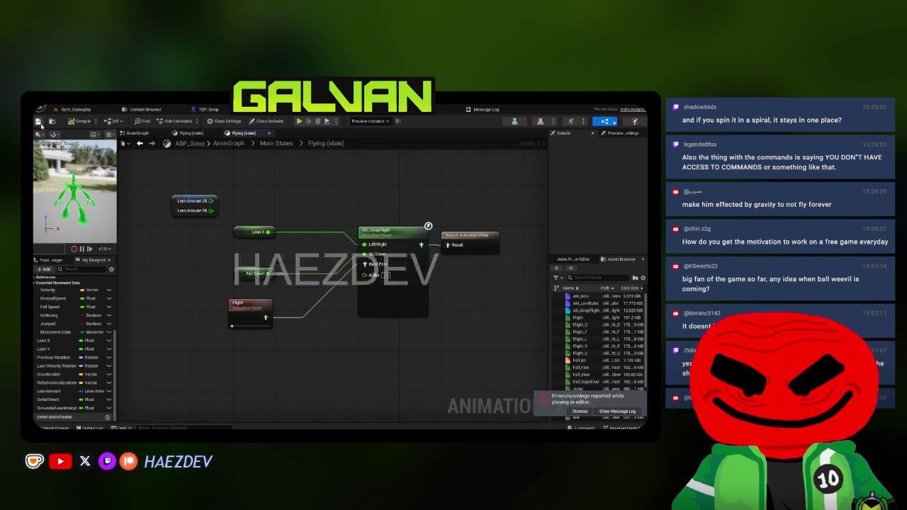
{"action": "left_click", "coordinate": [580, 412]}
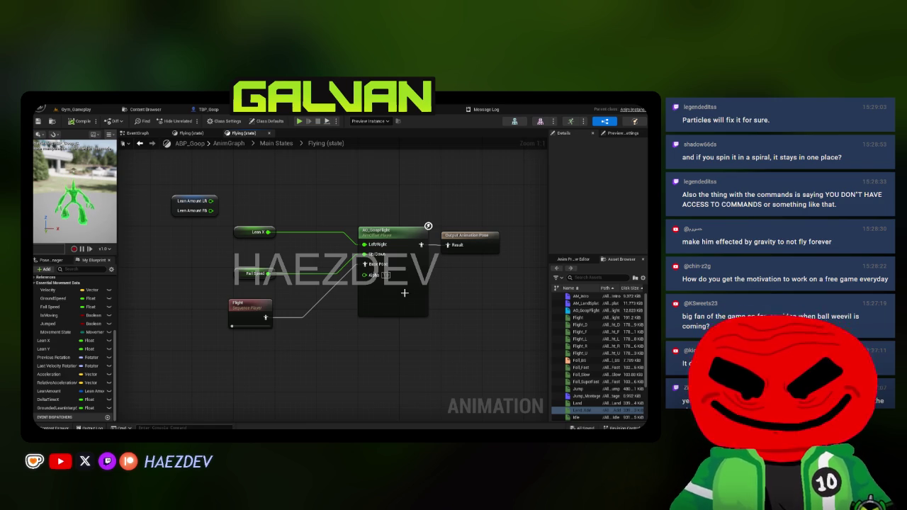
{"action": "left_click", "coordinate": [242, 232]}
{"action": "left_click", "coordinate": [421, 247], "text": "ctrl"}
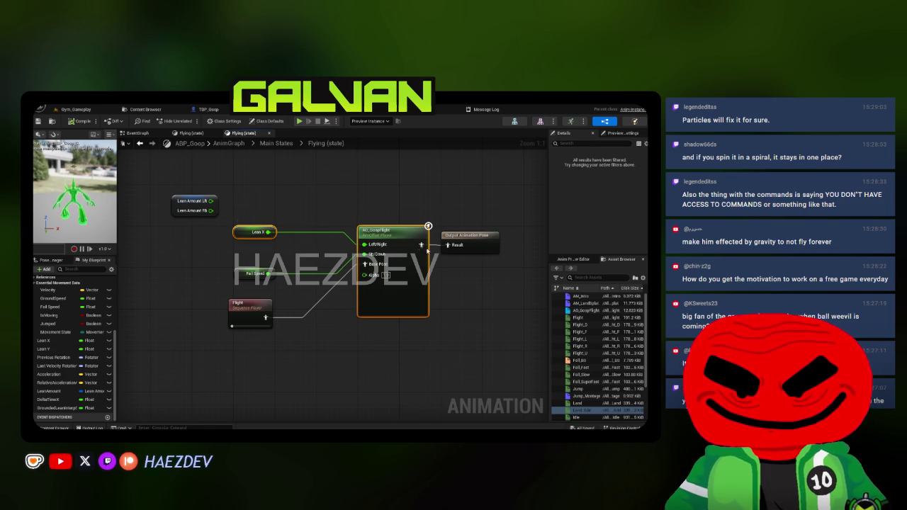
{"action": "key", "text": "q"}
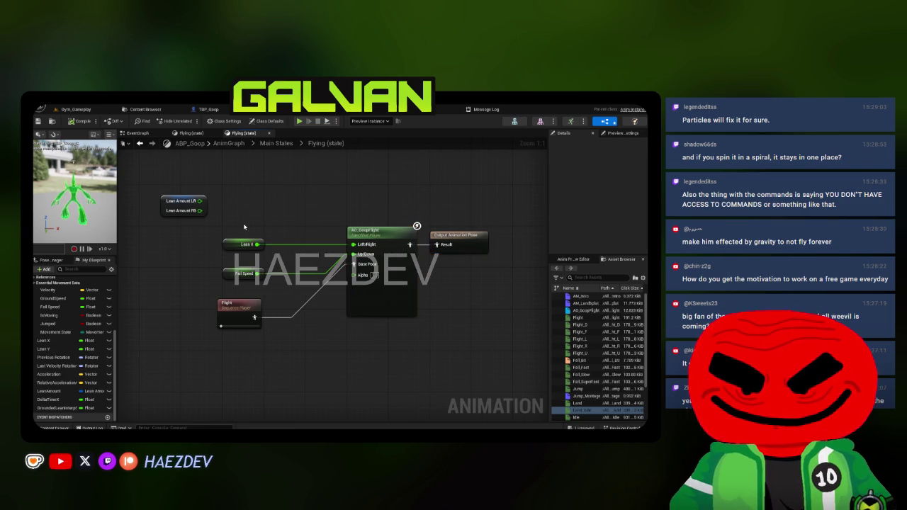
{"action": "left_click", "coordinate": [318, 213]}
{"action": "left_click", "coordinate": [229, 270]}
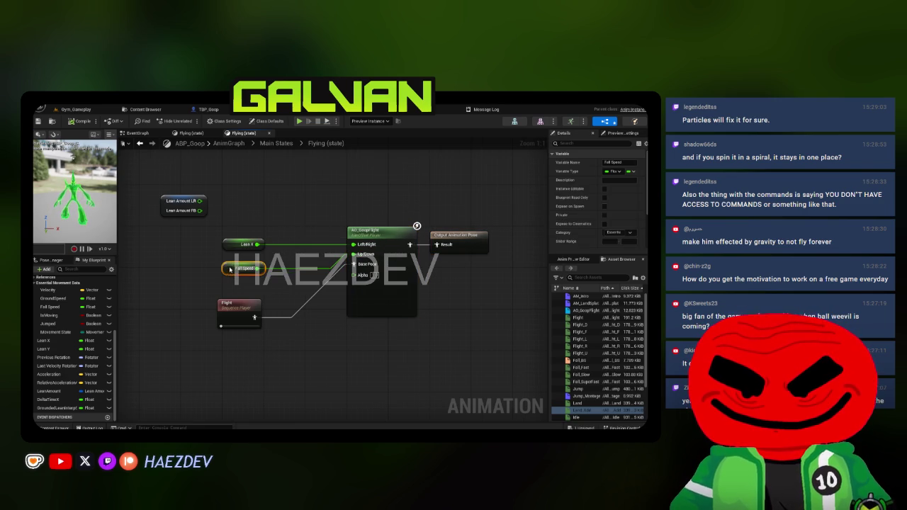
{"action": "left_click_drag", "start_coordinate": [237, 308], "coordinate": [242, 282]}
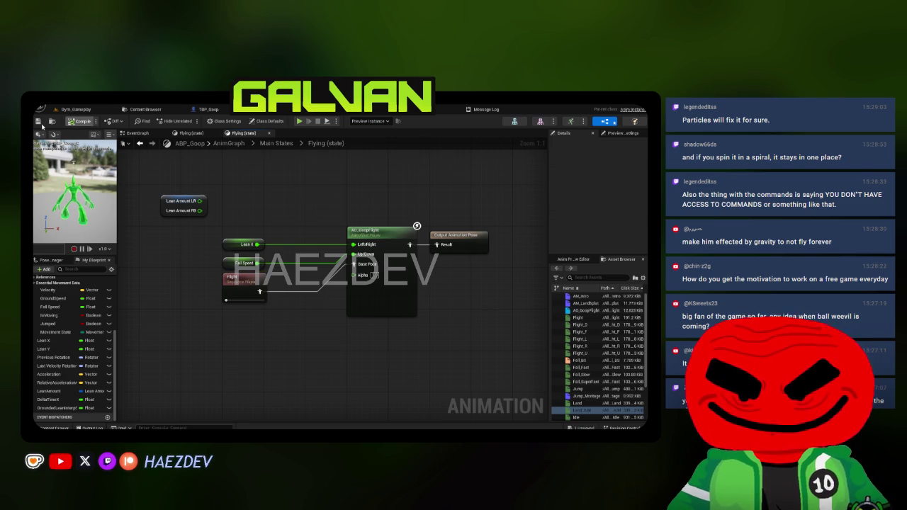
{"action": "left_click", "coordinate": [428, 114]}
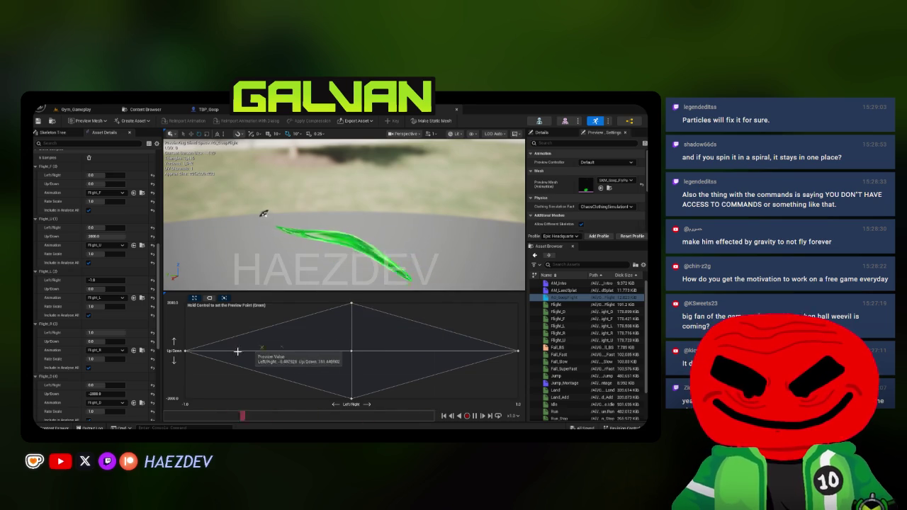
Step: Orbit the AO_GoopFlight preview, move its preview point, and locate it in the Goop Flight folder
{"action": "scroll", "coordinate": [135, 289], "scroll_direction": "down", "scroll_amount": 15}
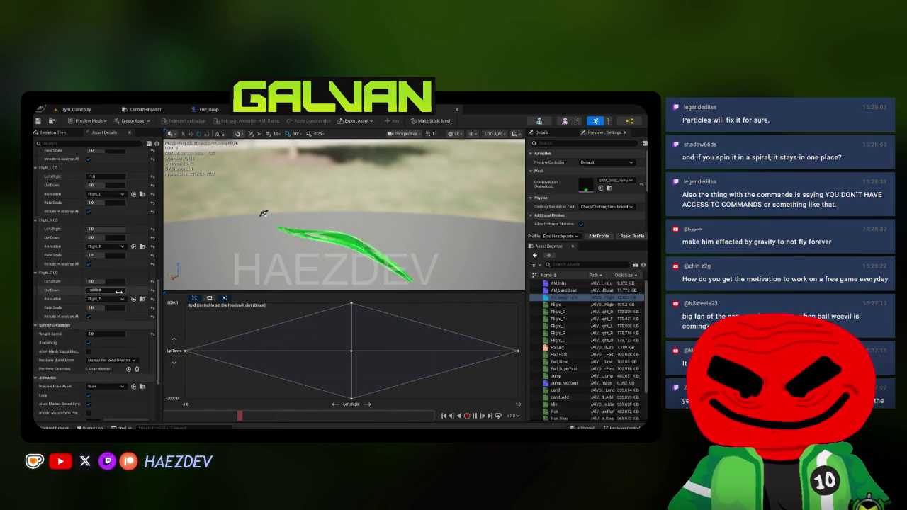
{"action": "left_click_drag", "start_coordinate": [249, 277], "coordinate": [371, 260]}
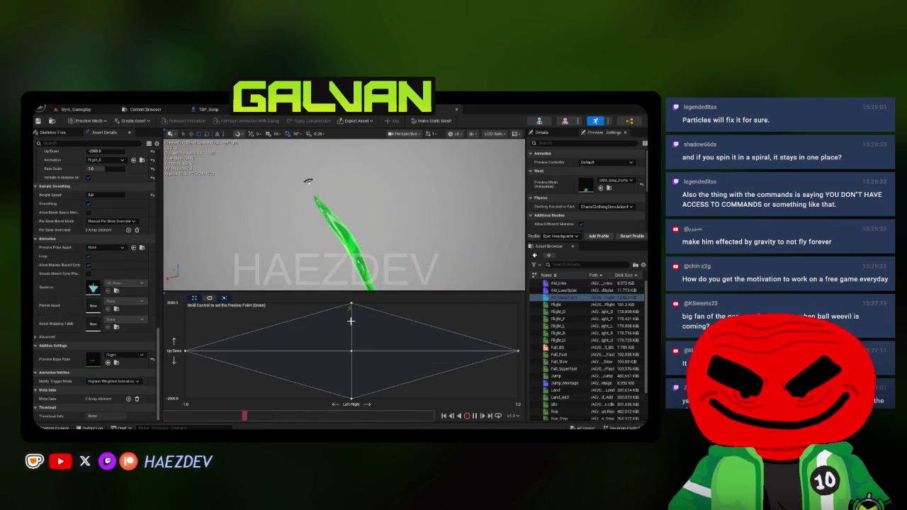
{"action": "key", "text": "ctrl"}
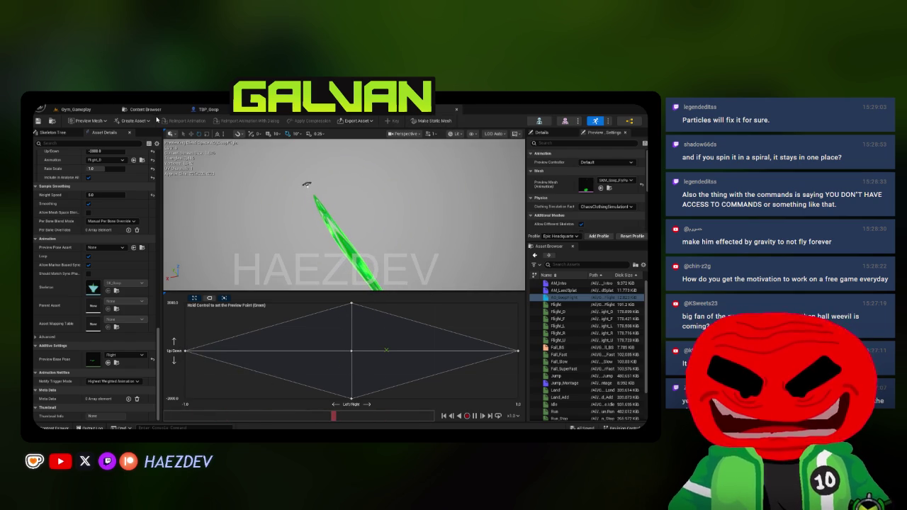
{"action": "left_click", "coordinate": [154, 111]}
{"action": "left_click", "coordinate": [238, 191]}
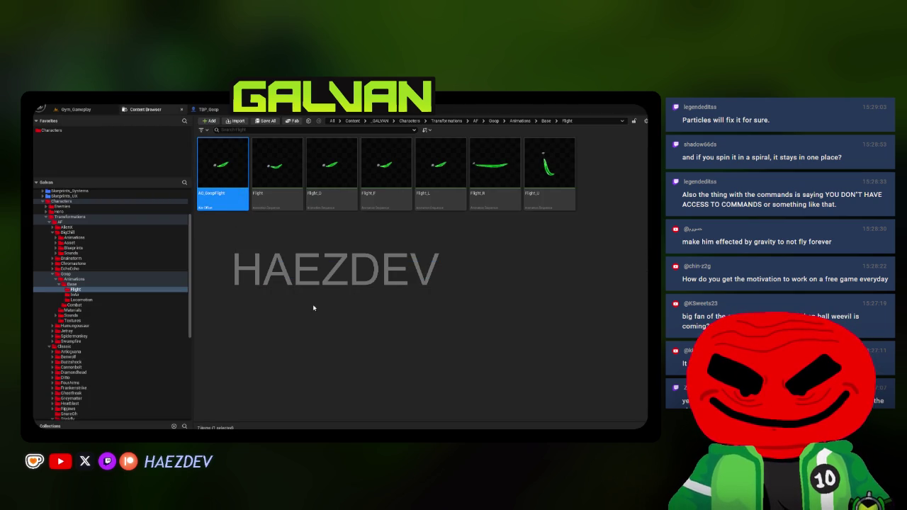
{"action": "key", "text": "Return"}
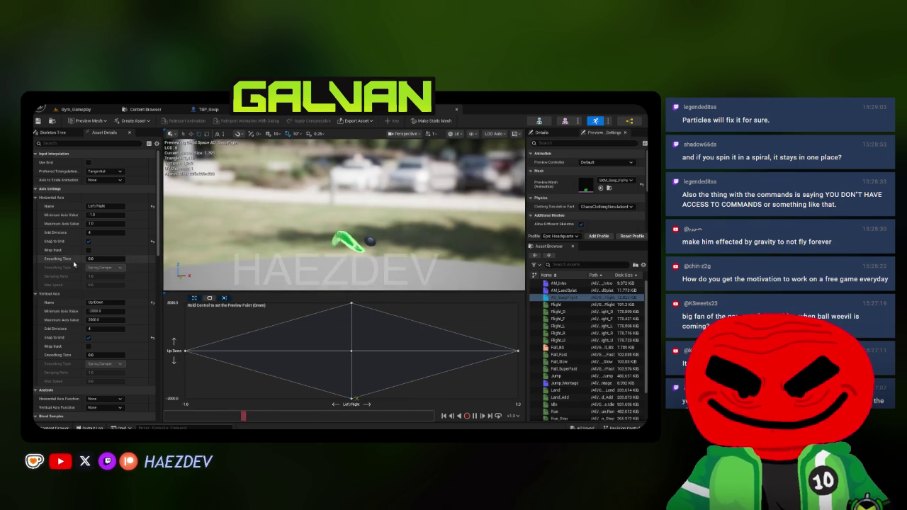
{"action": "scroll", "coordinate": [84, 388], "scroll_direction": "down", "scroll_amount": 10}
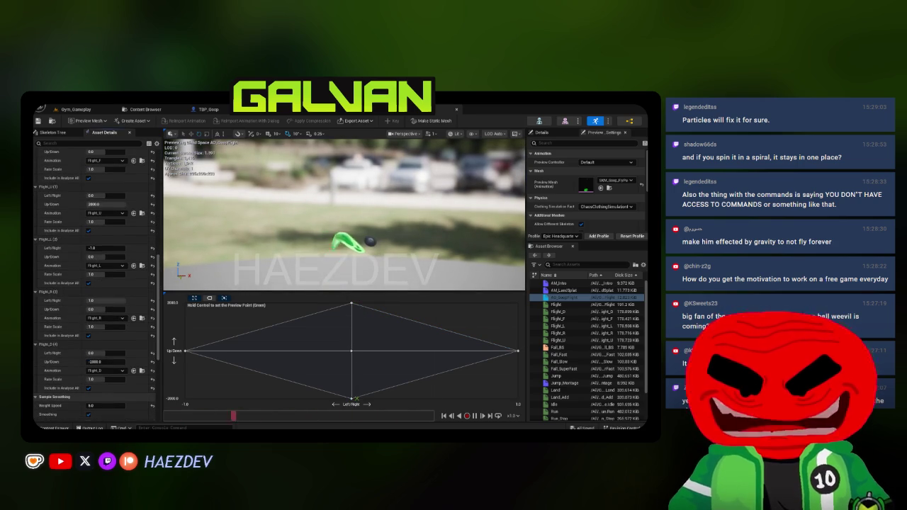
{"action": "double_click", "coordinate": [556, 325]}
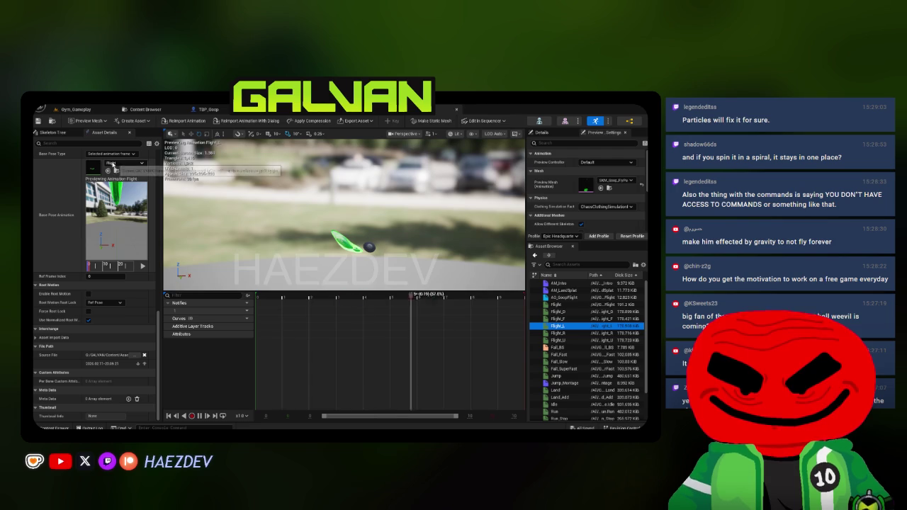
Step: Set Flight_L's base pose animation to the Flight asset from the Flight folder
{"action": "scroll", "coordinate": [238, 218], "scroll_direction": "up", "scroll_amount": 5}
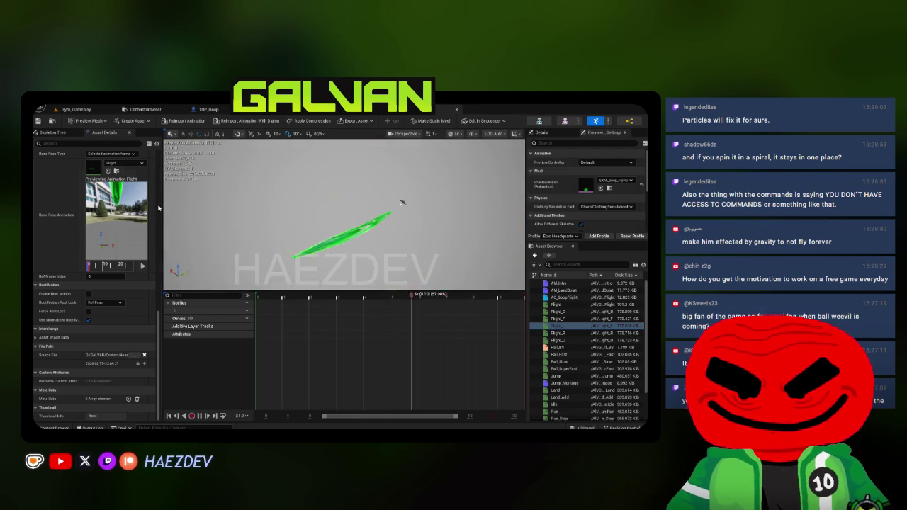
{"action": "scroll", "coordinate": [73, 217], "scroll_direction": "up", "scroll_amount": 1}
{"action": "left_click", "coordinate": [125, 184]}
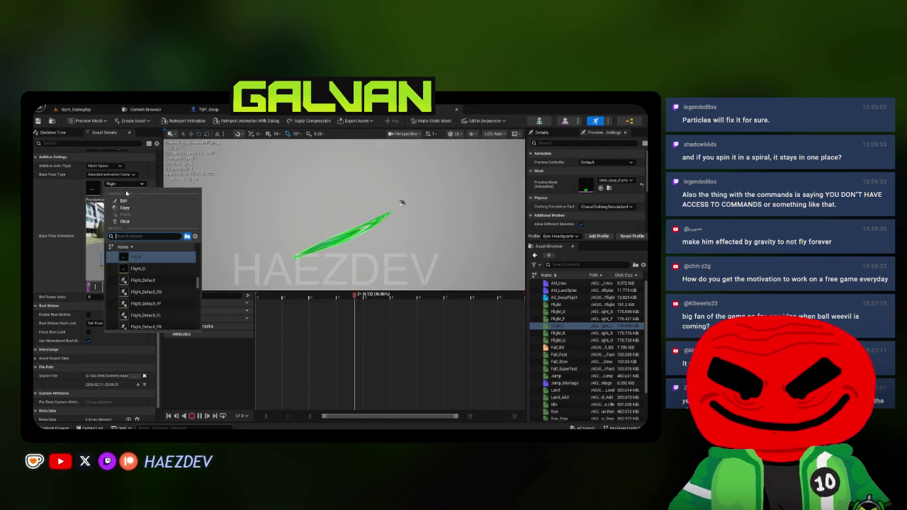
{"action": "left_click", "coordinate": [124, 225]}
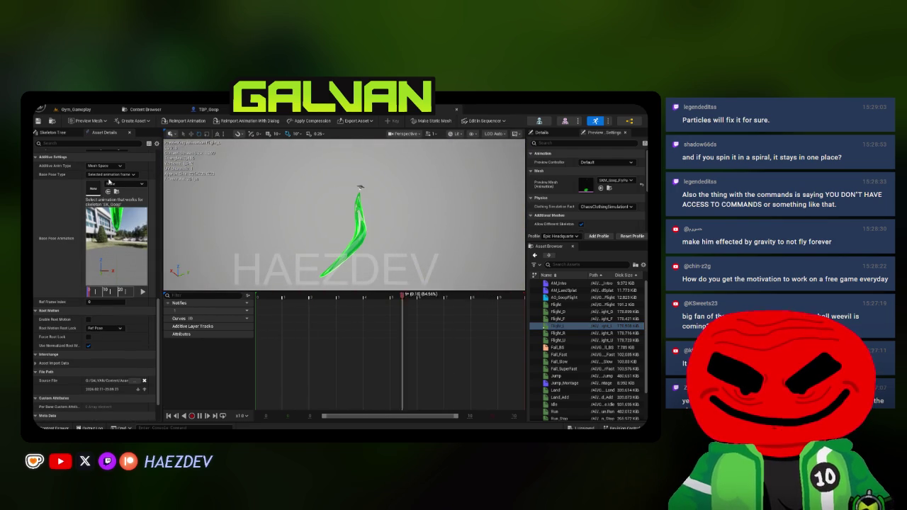
{"action": "left_click", "coordinate": [150, 111]}
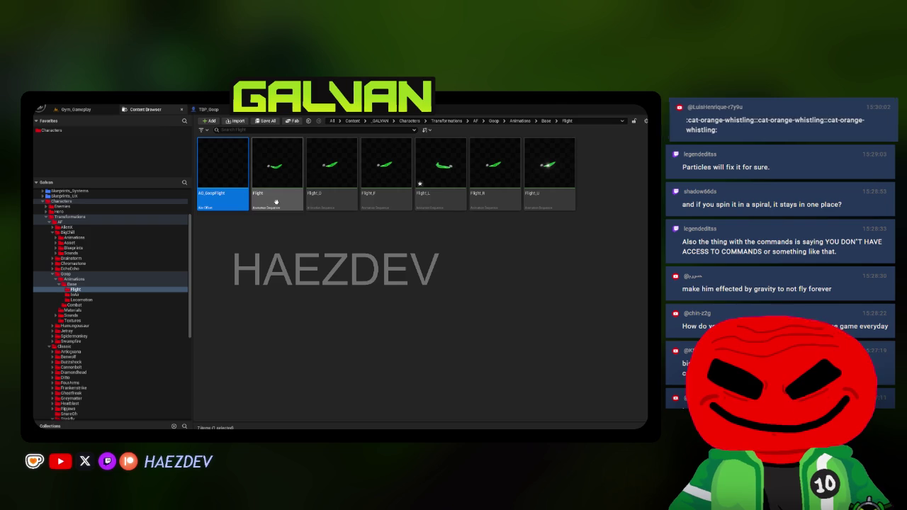
{"action": "left_click", "coordinate": [386, 178]}
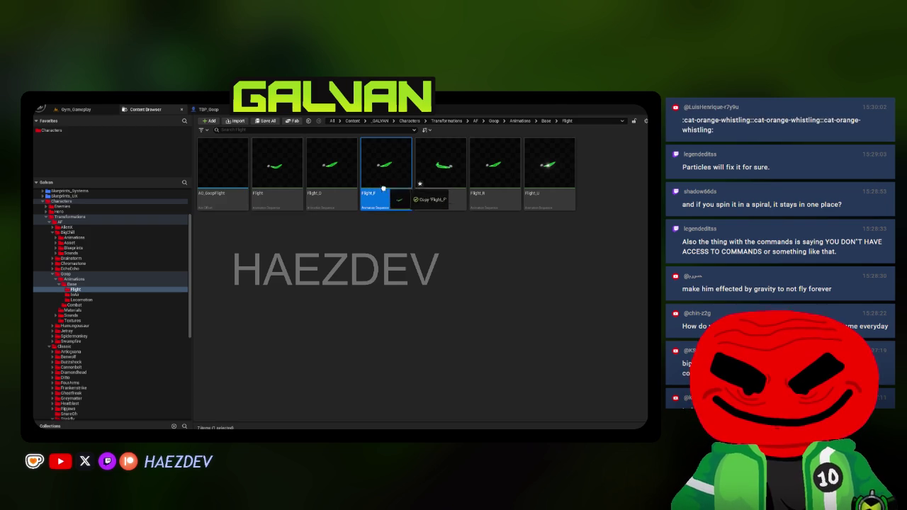
{"action": "left_click_drag", "start_coordinate": [269, 189], "coordinate": [418, 126]}
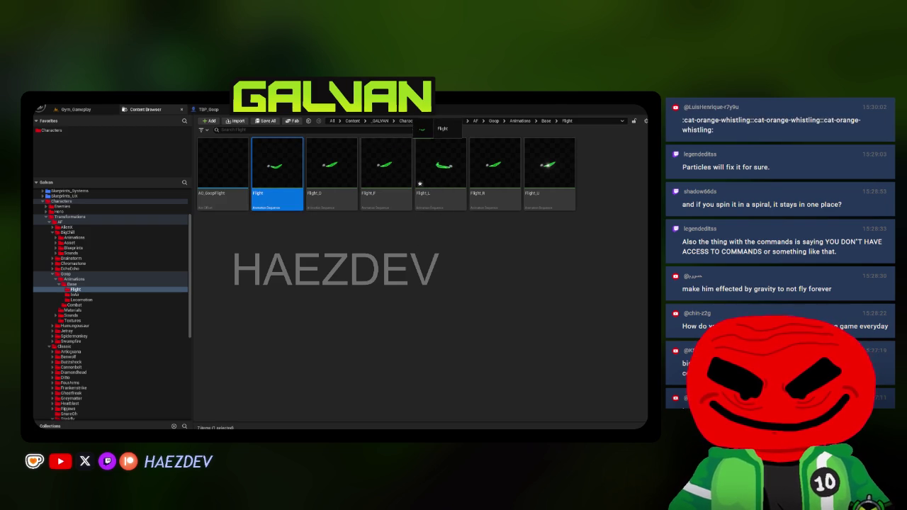
{"action": "double_click", "coordinate": [419, 183]}
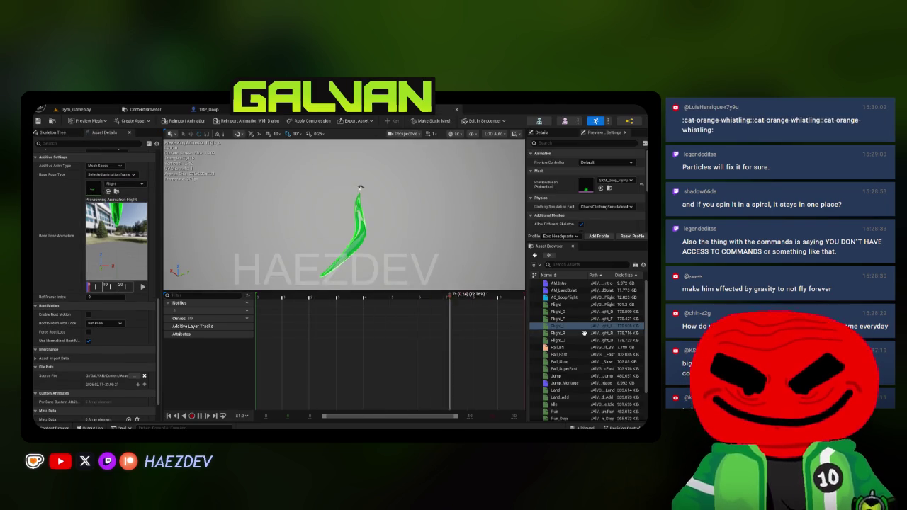
Step: Set the base pose animation to Flight for Flight_R, Flight_D and Flight_U
{"action": "left_click", "coordinate": [557, 332]}
{"action": "left_click", "coordinate": [124, 184]}
{"action": "left_click", "coordinate": [127, 221]}
{"action": "mouse_move", "coordinate": [557, 305]}
{"action": "left_mouse_down"}
{"action": "mouse_move", "coordinate": [205, 273]}
{"action": "mouse_move", "coordinate": [117, 227]}
{"action": "left_mouse_up"}
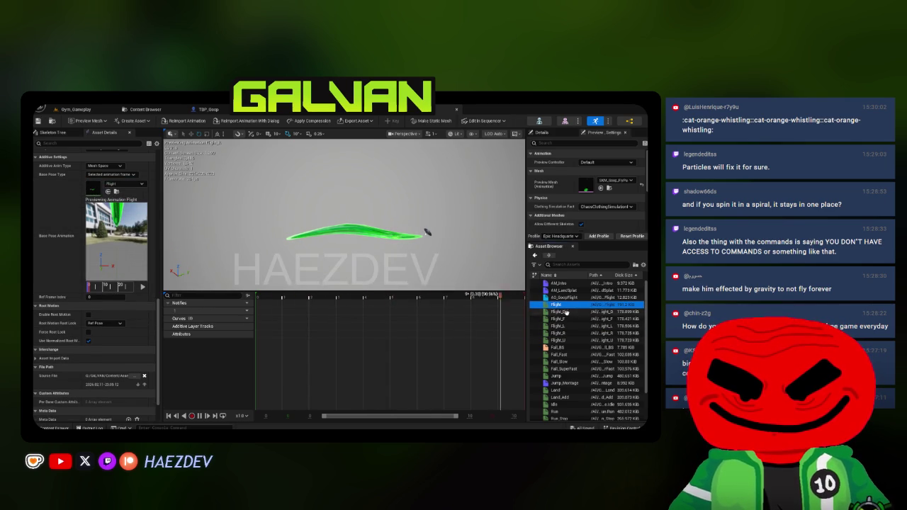
{"action": "left_click", "coordinate": [557, 312]}
{"action": "left_click", "coordinate": [124, 184]}
{"action": "left_click", "coordinate": [134, 256]}
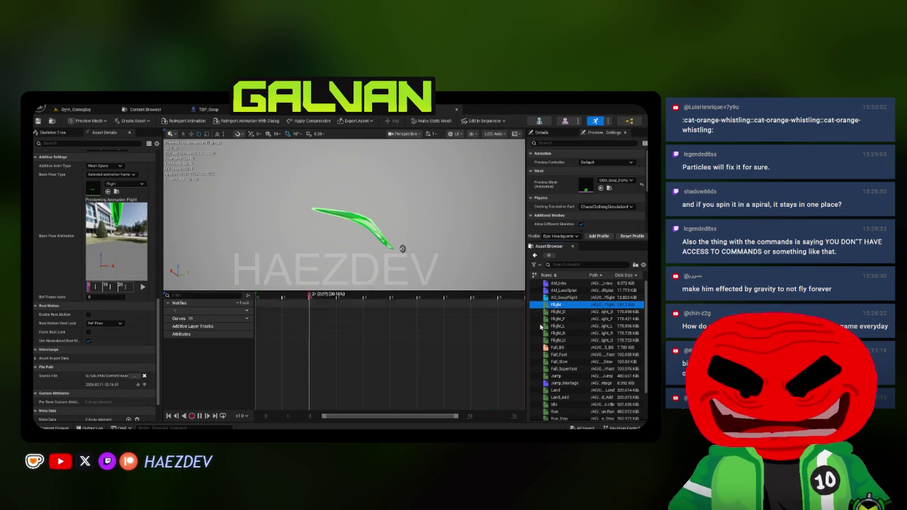
{"action": "left_click", "coordinate": [557, 340]}
{"action": "left_click", "coordinate": [130, 186]}
{"action": "left_click", "coordinate": [134, 256]}
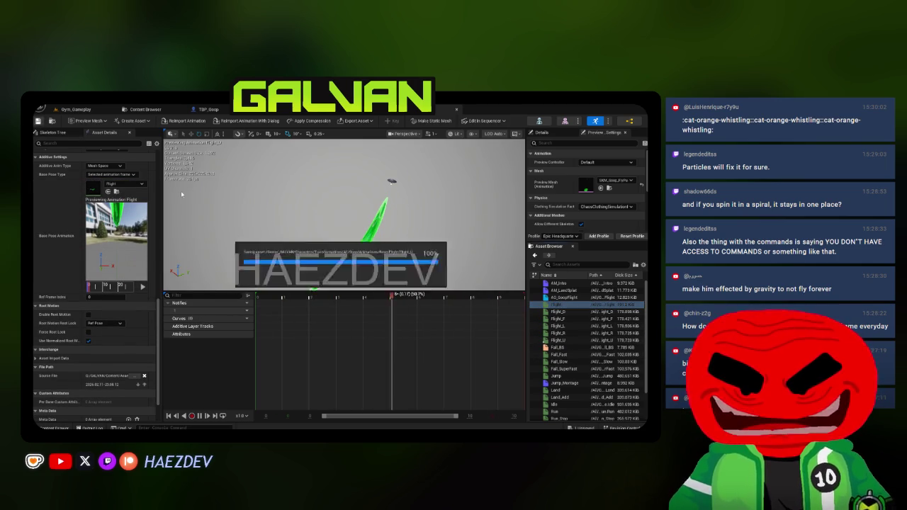
Step: Preview the Flight_U, Flight_R, Flight_F and Flight_D animations
{"action": "left_click", "coordinate": [557, 340]}
{"action": "left_click", "coordinate": [557, 333]}
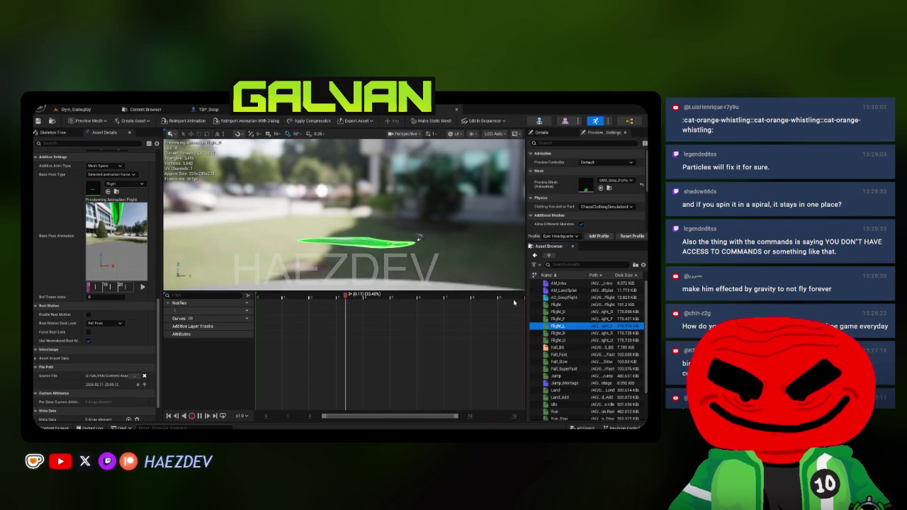
{"action": "left_click", "coordinate": [559, 319]}
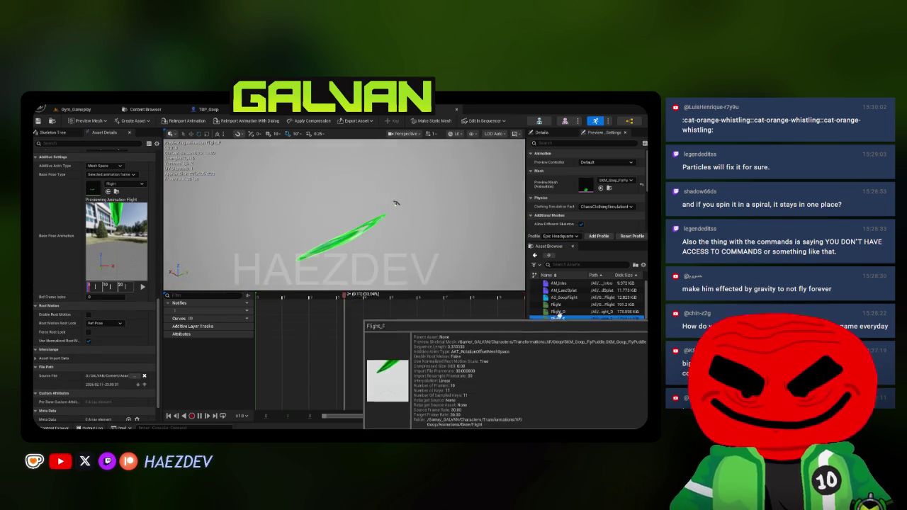
{"action": "left_click", "coordinate": [557, 312]}
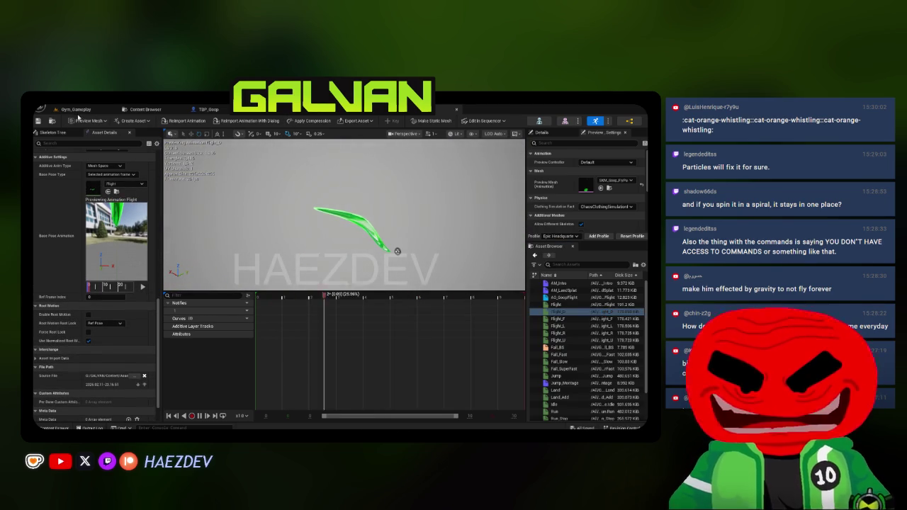
{"action": "left_click", "coordinate": [76, 110]}
Step: Play-test flying as Galvan, stop, dismiss the error warning, and briefly replay the level
{"action": "key", "text": "alt+p"}
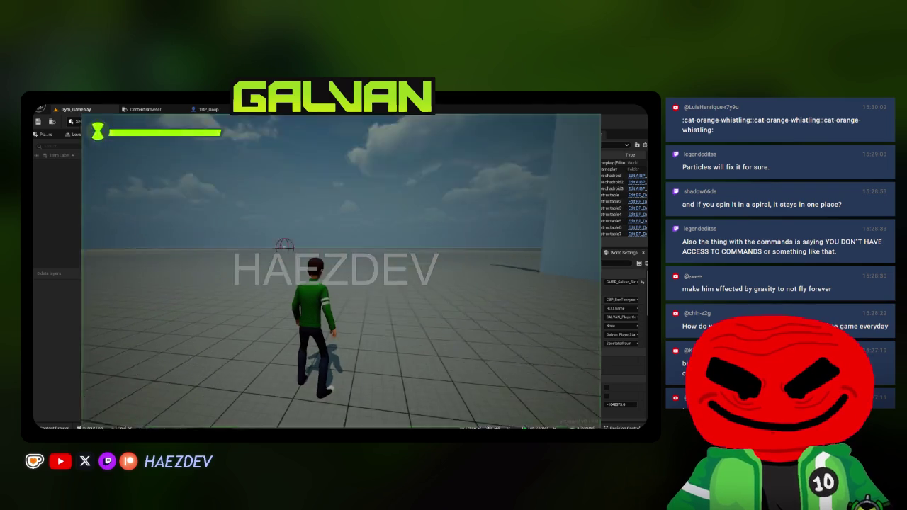
{"action": "key", "text": "Tab"}
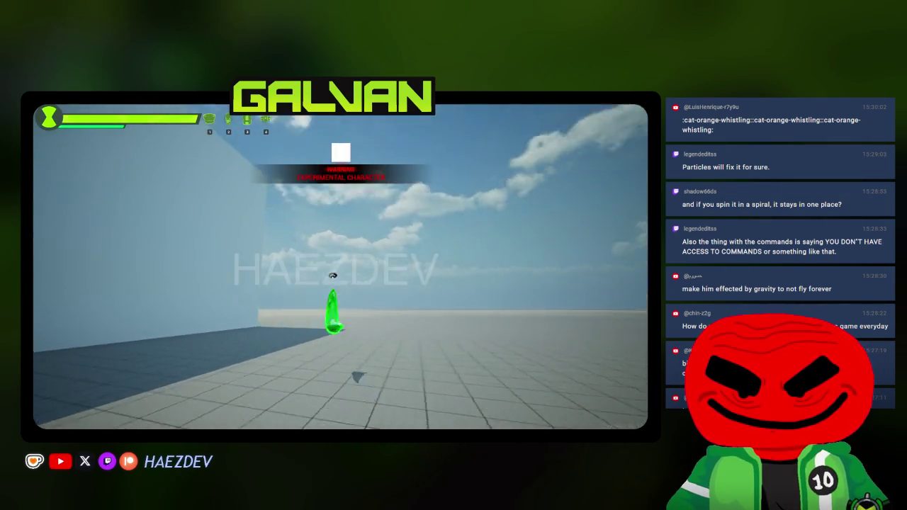
{"action": "key", "text": "space"}
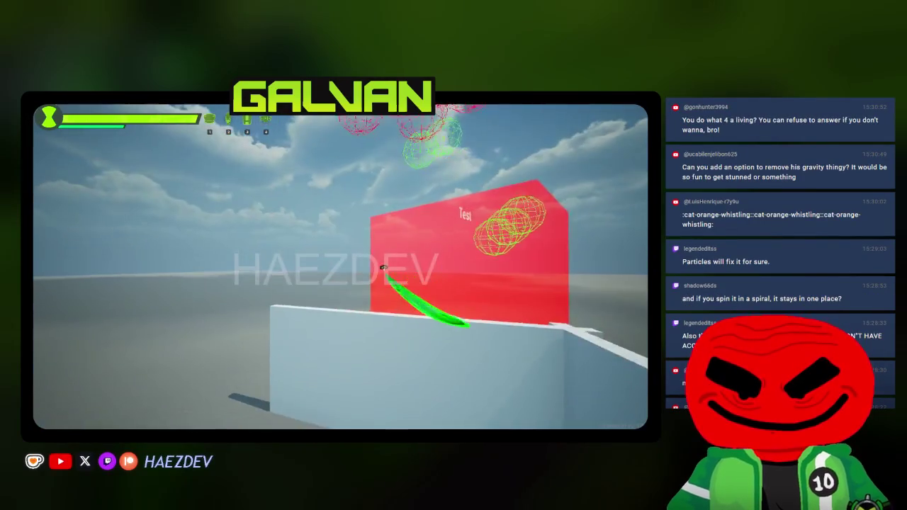
{"action": "key", "text": "Escape"}
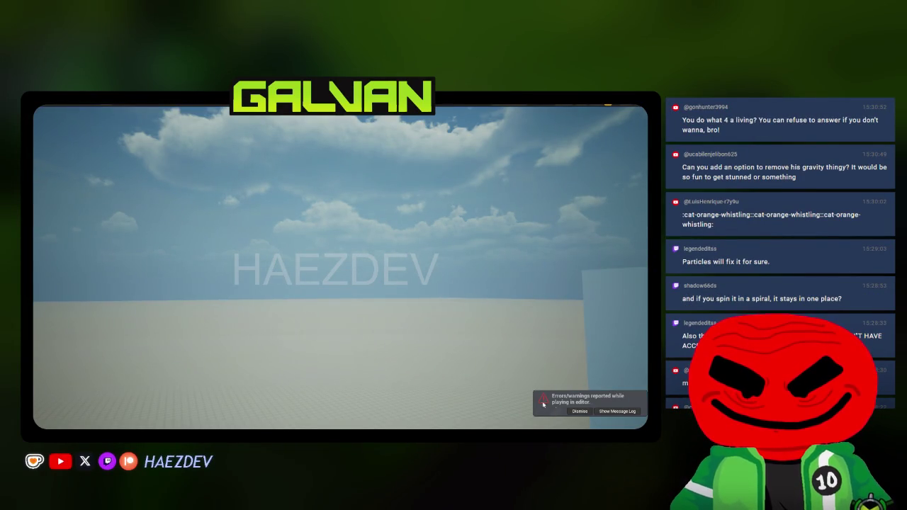
{"action": "left_click", "coordinate": [578, 411]}
{"action": "key", "text": "alt+p"}
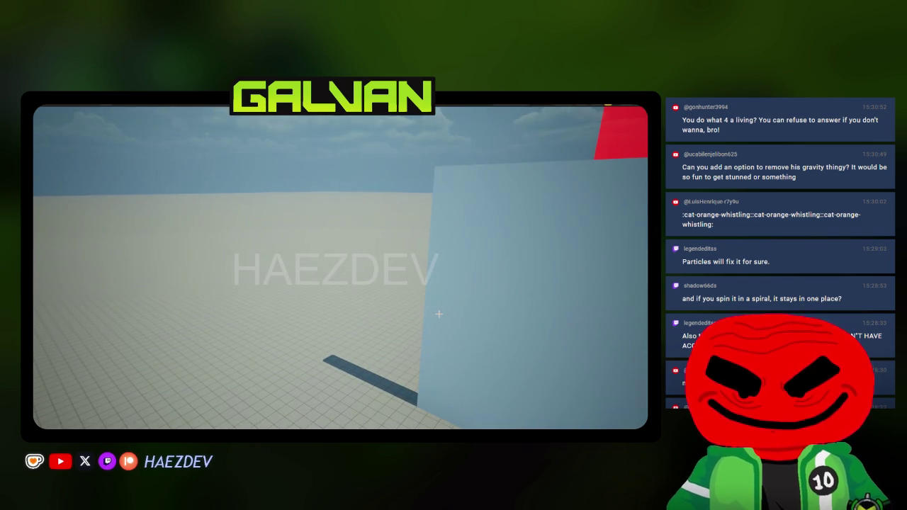
{"action": "key", "text": "Escape"}
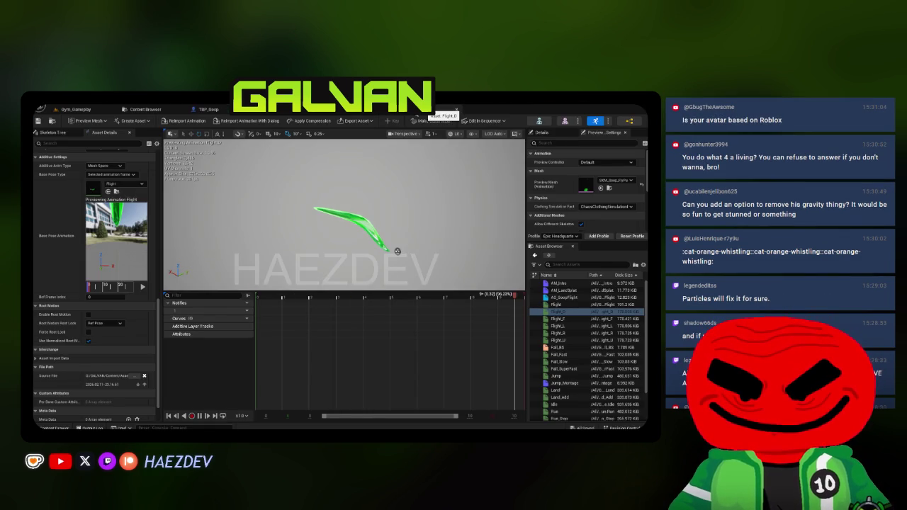
Step: Open TBP_Goop's viewport, select the Mesh (CharacterMesh) component and review its Details properties
{"action": "left_click", "coordinate": [335, 112]}
{"action": "left_click", "coordinate": [144, 109]}
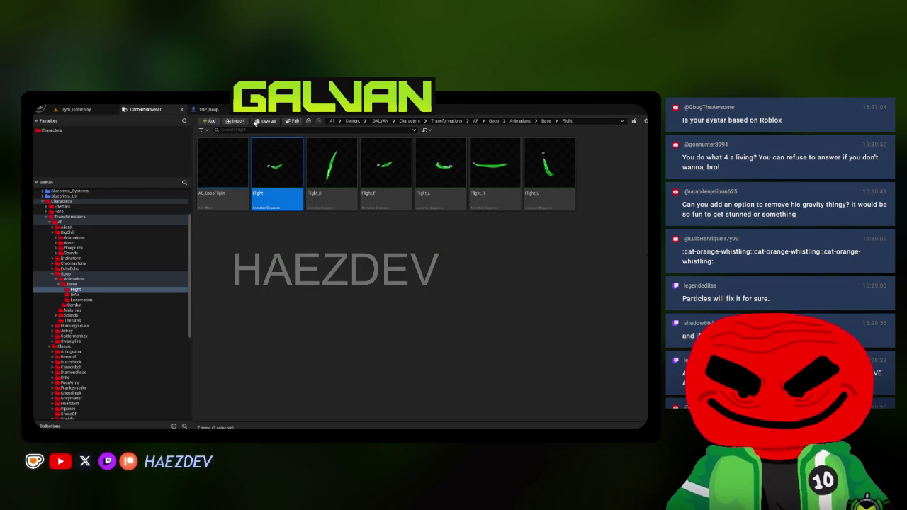
{"action": "left_click", "coordinate": [397, 339]}
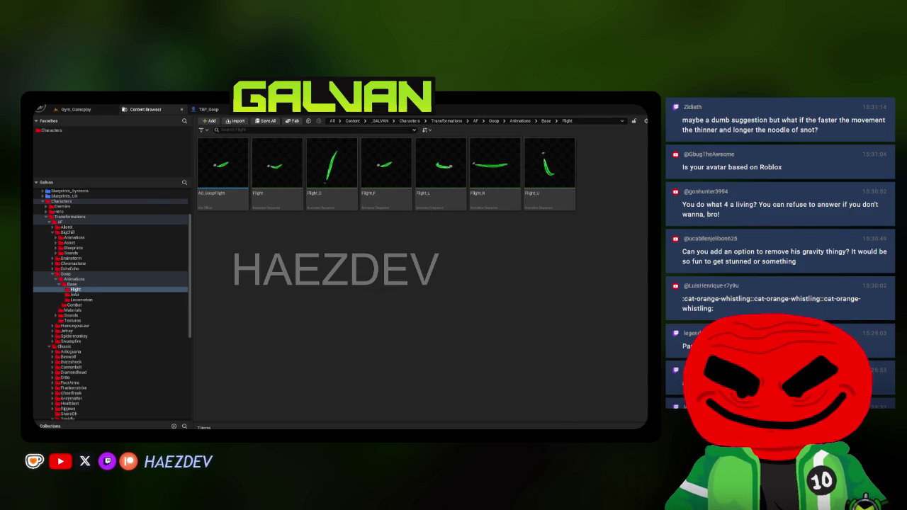
{"action": "left_click", "coordinate": [207, 110]}
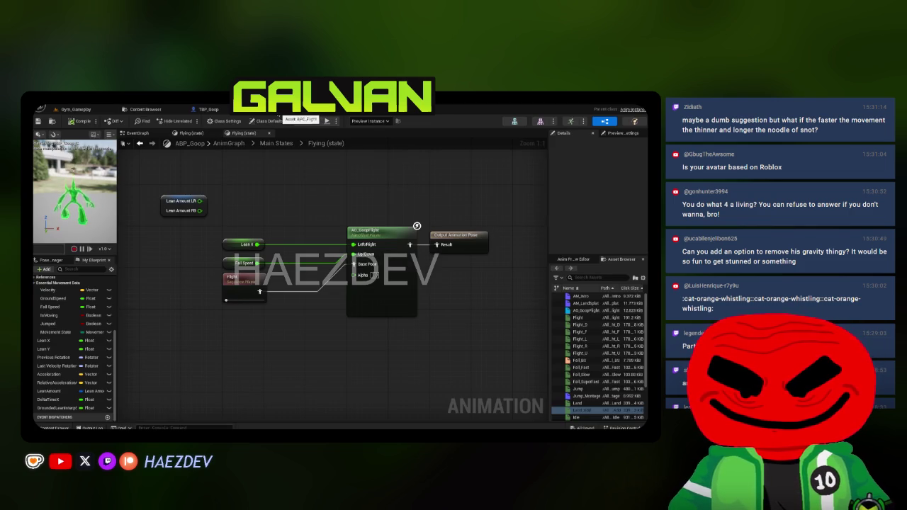
{"action": "left_click", "coordinate": [220, 109]}
{"action": "left_click", "coordinate": [164, 132]}
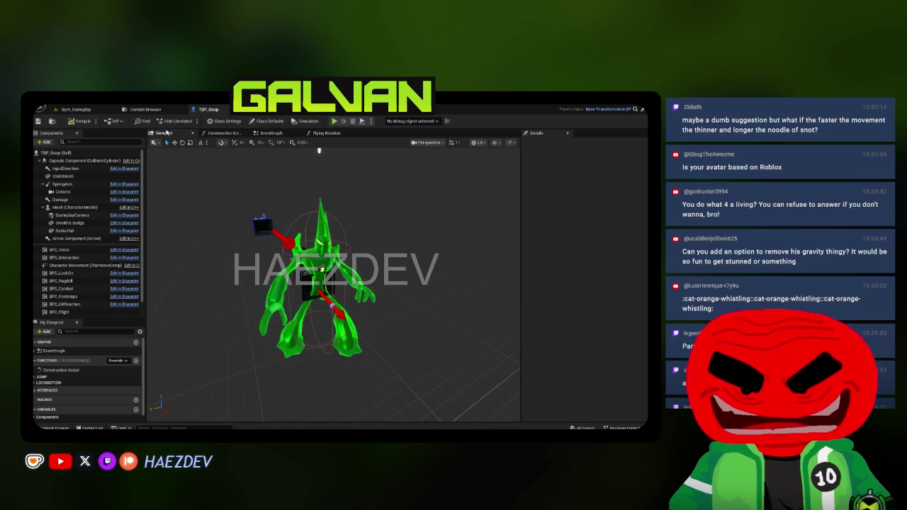
{"action": "left_click_drag", "start_coordinate": [519, 173], "coordinate": [568, 172]}
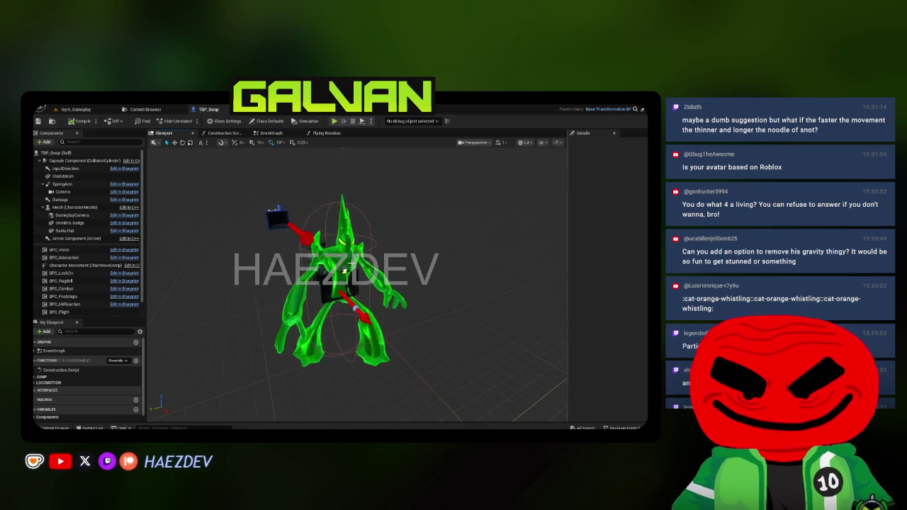
{"action": "left_click", "coordinate": [316, 291]}
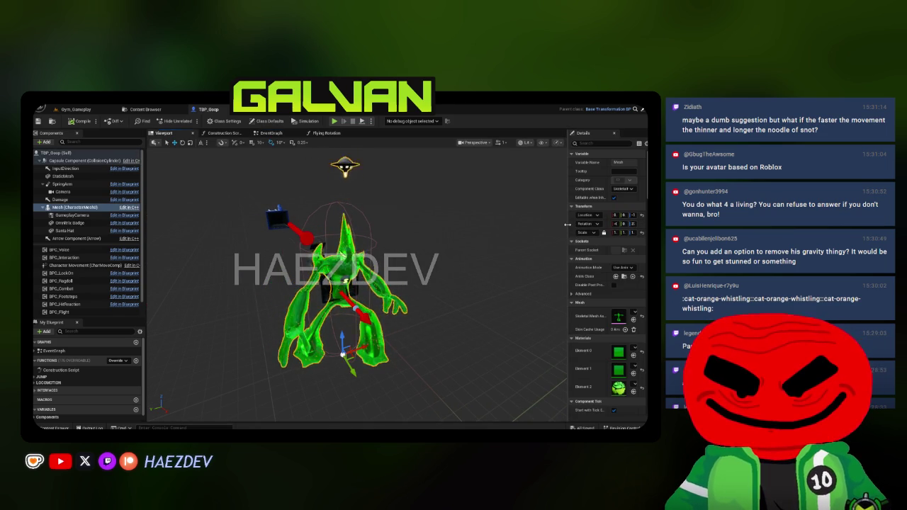
{"action": "left_click_drag", "start_coordinate": [569, 227], "coordinate": [476, 227]}
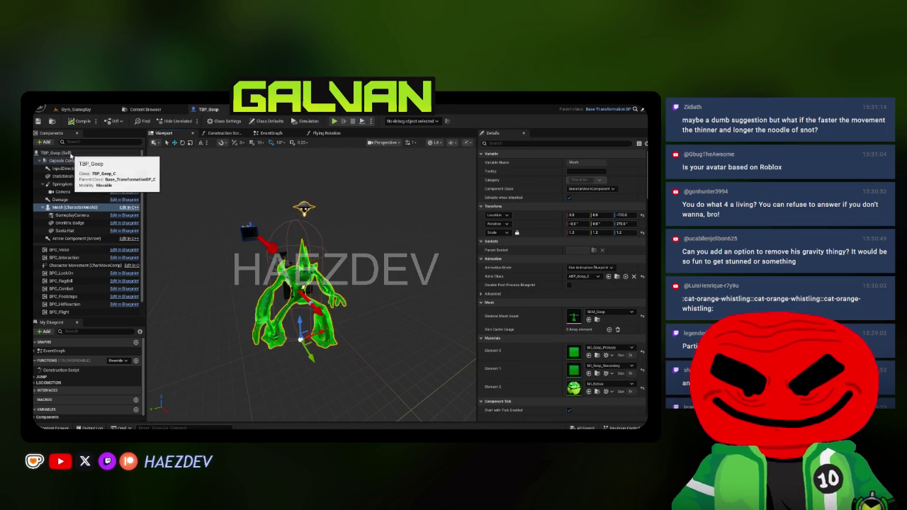
{"action": "left_click", "coordinate": [145, 109]}
{"action": "scroll", "coordinate": [88, 314], "scroll_direction": "down", "scroll_amount": 5}
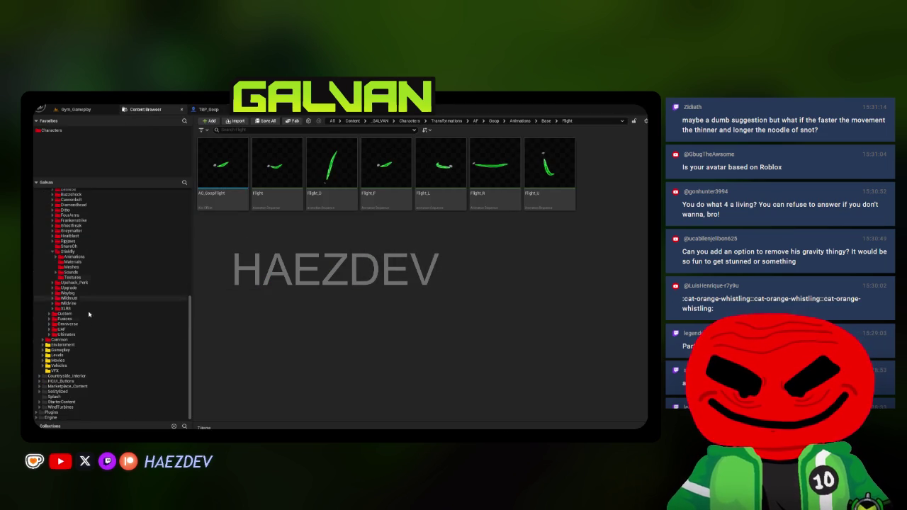
Step: Open the Haez Engine Content plugin folder in the Content Browser
{"action": "double_click", "coordinate": [61, 412]}
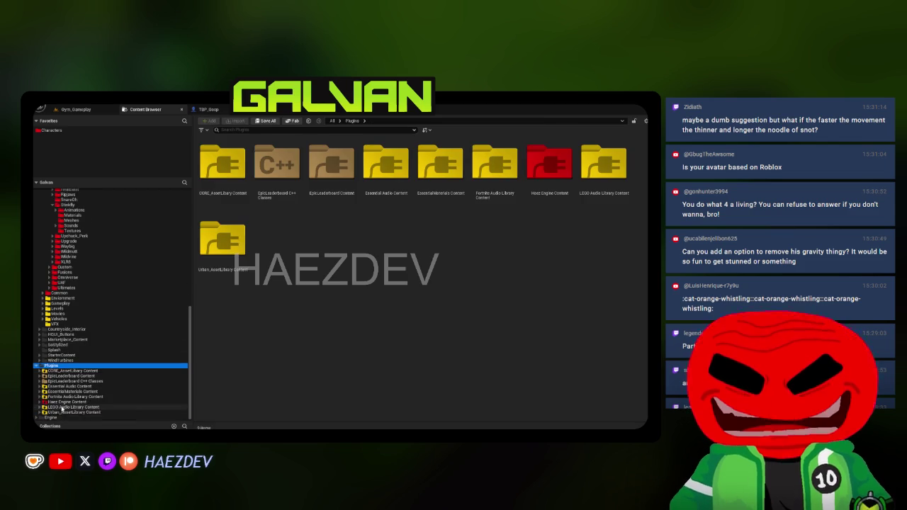
{"action": "left_click", "coordinate": [67, 401]}
{"action": "left_click", "coordinate": [240, 130]}
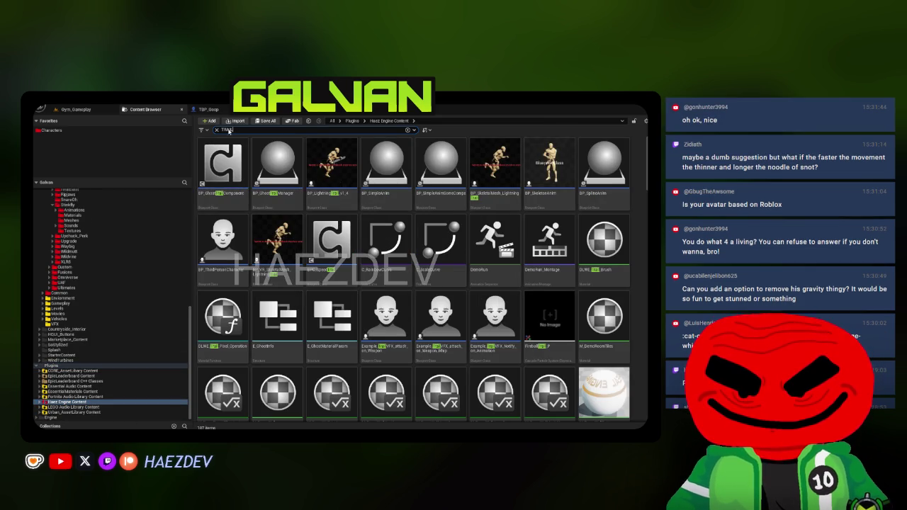
{"action": "left_click", "coordinate": [203, 131]}
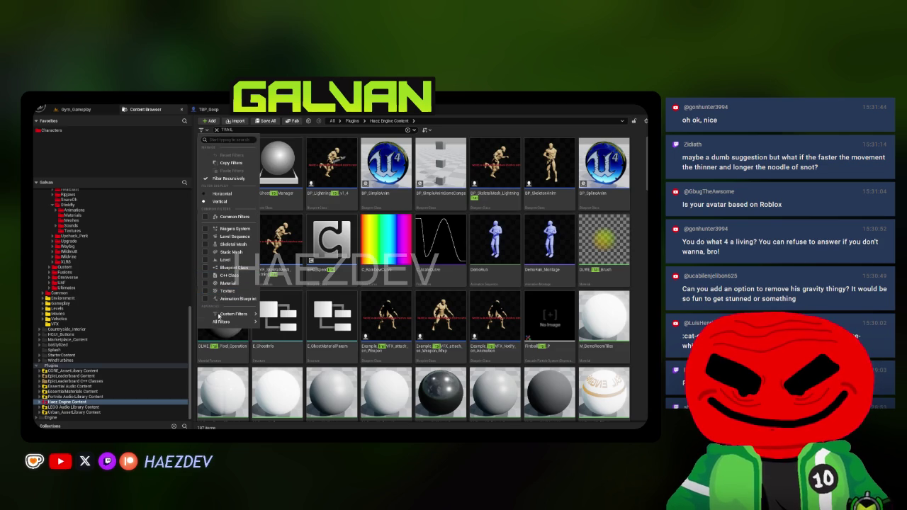
{"action": "key", "text": "Escape"}
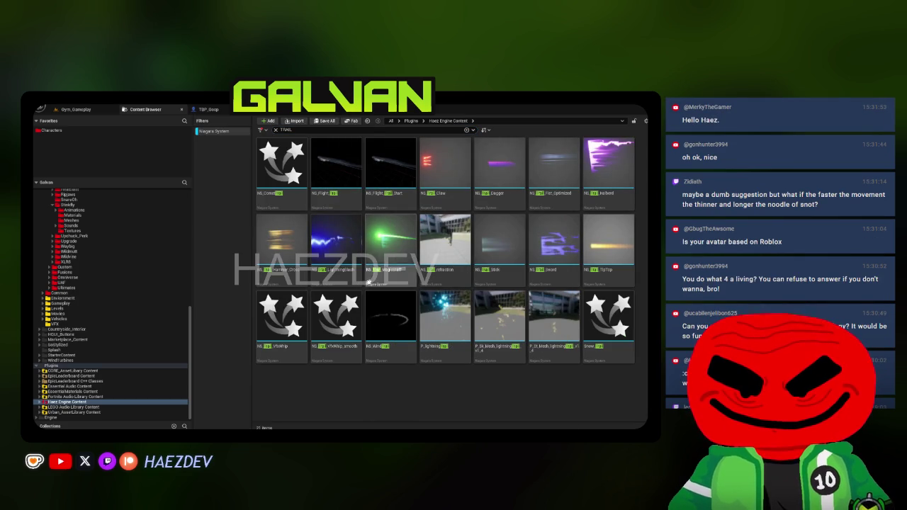
Step: Place the NS_Trail whip trail effect in Gym_Gameplay and move it to preview its glow
{"action": "right_click", "coordinate": [389, 356]}
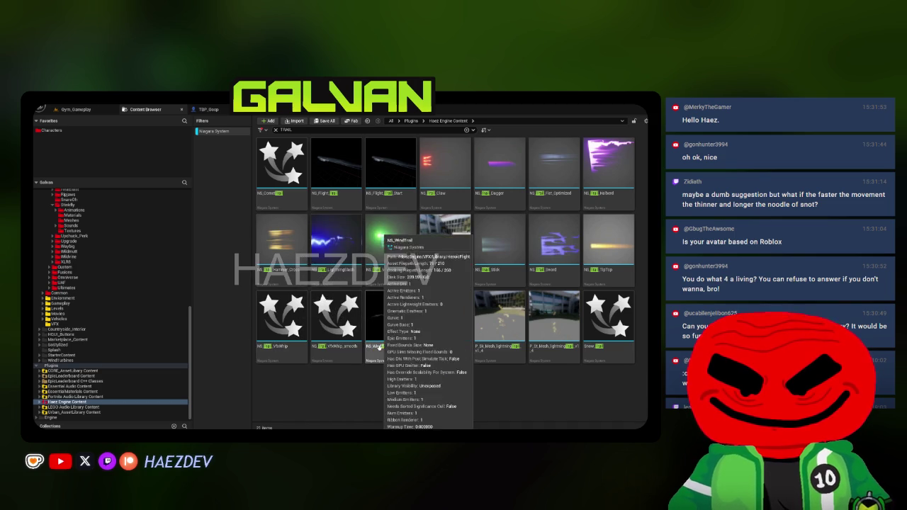
{"action": "right_click", "coordinate": [334, 315]}
{"action": "left_click", "coordinate": [316, 307]}
{"action": "mouse_move", "coordinate": [134, 127]}
{"action": "left_mouse_down"}
{"action": "mouse_move", "coordinate": [92, 108]}
{"action": "mouse_move", "coordinate": [290, 385]}
{"action": "left_mouse_up"}
{"action": "key", "text": "f"}
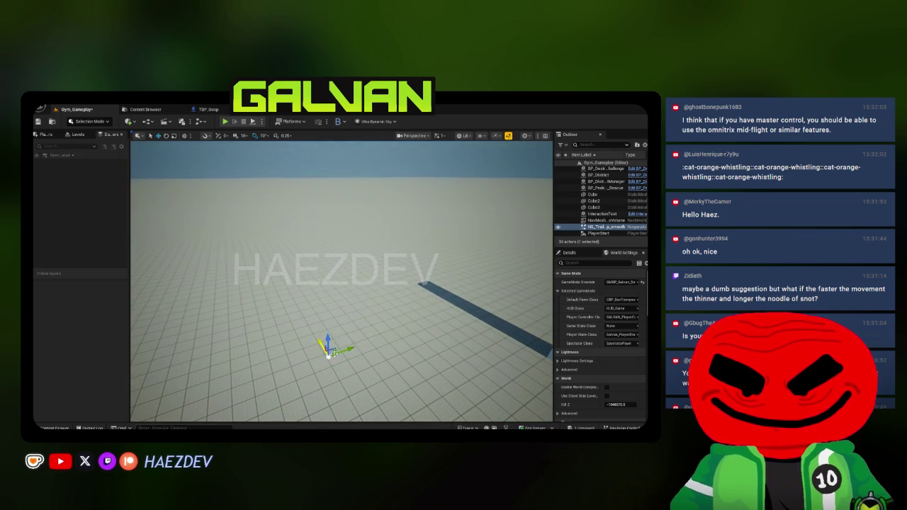
{"action": "mouse_move", "coordinate": [223, 210]}
{"action": "left_mouse_down"}
{"action": "mouse_move", "coordinate": [145, 258]}
{"action": "mouse_move", "coordinate": [347, 181]}
{"action": "mouse_move", "coordinate": [212, 158]}
{"action": "mouse_move", "coordinate": [467, 202]}
{"action": "mouse_move", "coordinate": [285, 201]}
{"action": "mouse_move", "coordinate": [203, 149]}
{"action": "mouse_move", "coordinate": [467, 146]}
{"action": "mouse_move", "coordinate": [319, 166]}
{"action": "mouse_move", "coordinate": [435, 173]}
{"action": "mouse_move", "coordinate": [195, 148]}
{"action": "mouse_move", "coordinate": [348, 196]}
{"action": "mouse_move", "coordinate": [257, 160]}
{"action": "left_mouse_up"}
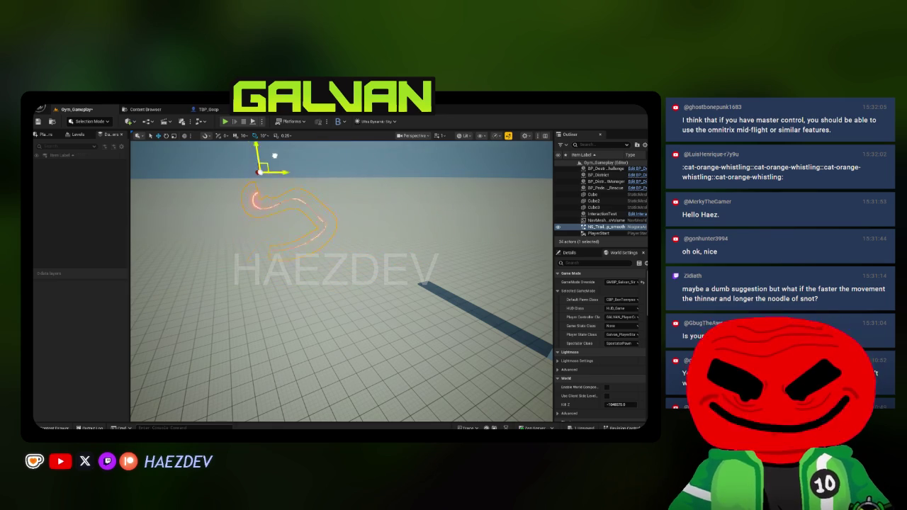
{"action": "mouse_move", "coordinate": [489, 262]}
{"action": "left_mouse_down"}
{"action": "mouse_move", "coordinate": [315, 245]}
{"action": "mouse_move", "coordinate": [433, 194]}
{"action": "mouse_move", "coordinate": [418, 251]}
{"action": "mouse_move", "coordinate": [380, 237]}
{"action": "mouse_move", "coordinate": [403, 221]}
{"action": "left_mouse_up"}
Step: Place and preview the Hammer_Cross trail effect in the level, then Save All
{"action": "left_click", "coordinate": [145, 109]}
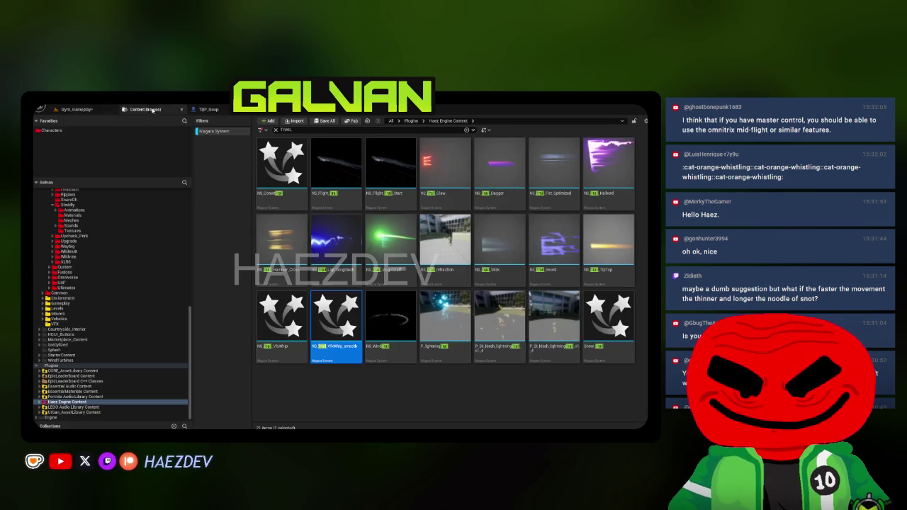
{"action": "left_click", "coordinate": [287, 269]}
{"action": "mouse_move", "coordinate": [90, 109]}
{"action": "left_mouse_down"}
{"action": "mouse_move", "coordinate": [170, 142]}
{"action": "mouse_move", "coordinate": [330, 365]}
{"action": "left_mouse_up"}
{"action": "mouse_move", "coordinate": [447, 251]}
{"action": "left_mouse_down"}
{"action": "mouse_move", "coordinate": [206, 203]}
{"action": "mouse_move", "coordinate": [439, 253]}
{"action": "mouse_move", "coordinate": [171, 285]}
{"action": "mouse_move", "coordinate": [408, 281]}
{"action": "mouse_move", "coordinate": [296, 211]}
{"action": "left_mouse_up"}
{"action": "mouse_move", "coordinate": [363, 218]}
{"action": "left_mouse_down"}
{"action": "mouse_move", "coordinate": [283, 198]}
{"action": "mouse_move", "coordinate": [255, 213]}
{"action": "mouse_move", "coordinate": [164, 218]}
{"action": "left_mouse_up"}
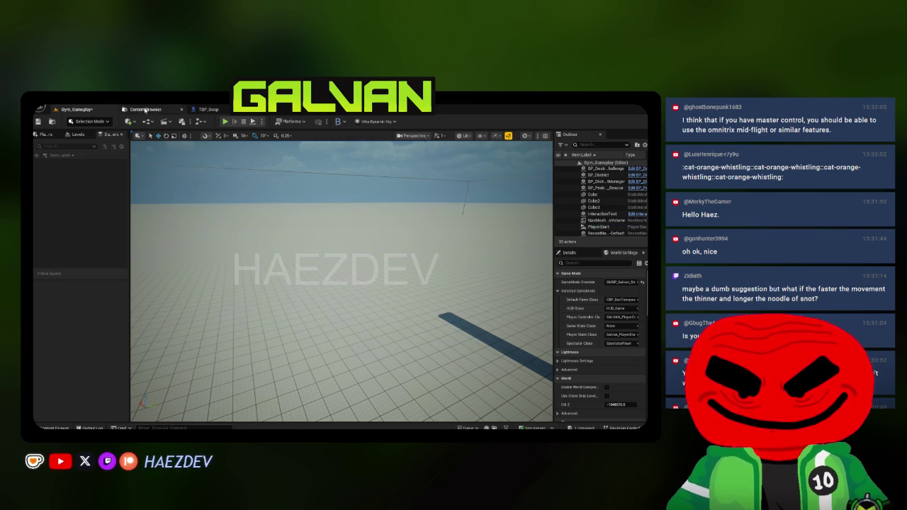
{"action": "left_click", "coordinate": [145, 109]}
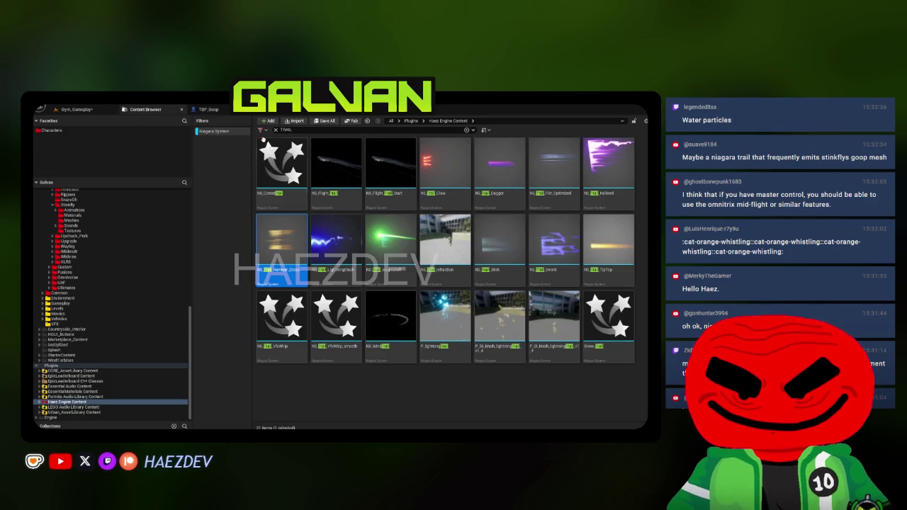
{"action": "left_click", "coordinate": [323, 121]}
{"action": "left_click", "coordinate": [392, 343]}
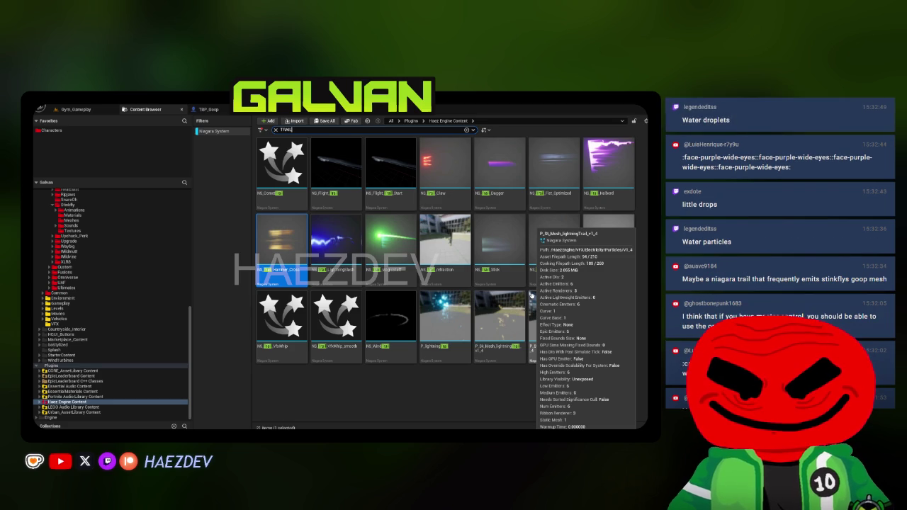
Step: Preview the Comet trail effect in the level, then delete it
{"action": "left_click", "coordinate": [283, 152]}
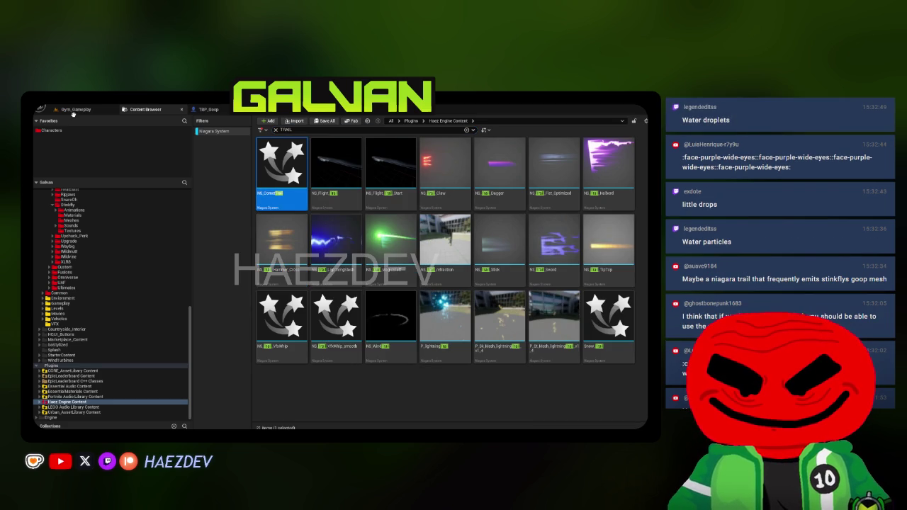
{"action": "left_click_drag", "start_coordinate": [73, 111], "coordinate": [331, 351]}
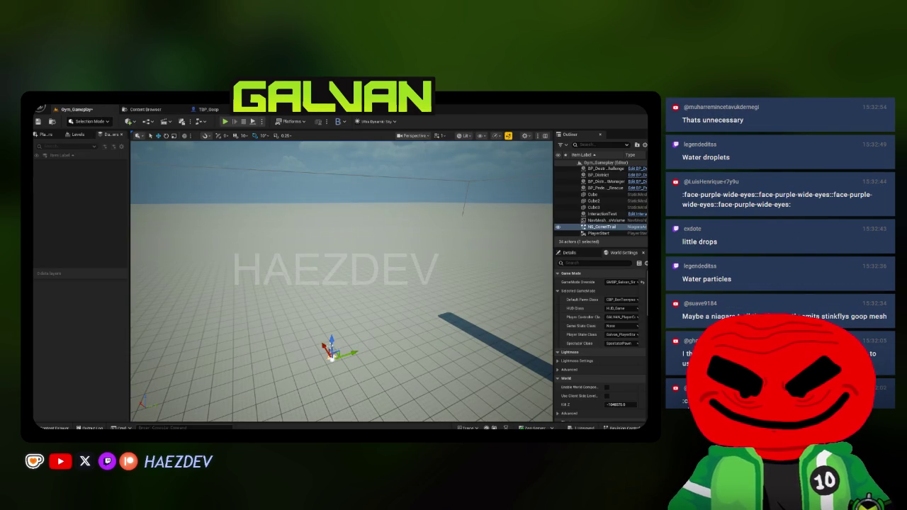
{"action": "key", "text": "g"}
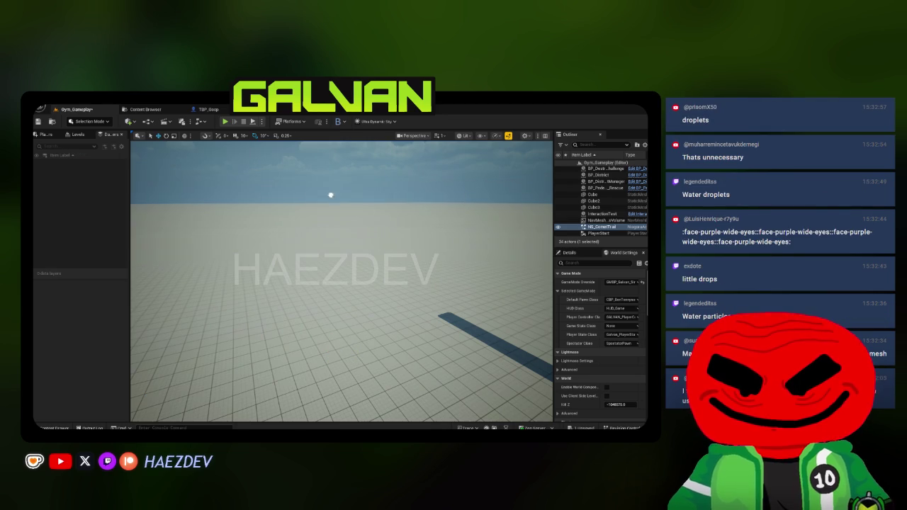
{"action": "mouse_move", "coordinate": [347, 226]}
{"action": "left_mouse_down"}
{"action": "mouse_move", "coordinate": [196, 277]}
{"action": "mouse_move", "coordinate": [239, 257]}
{"action": "left_mouse_up"}
{"action": "key", "text": "Delete"}
{"action": "left_click", "coordinate": [145, 109]}
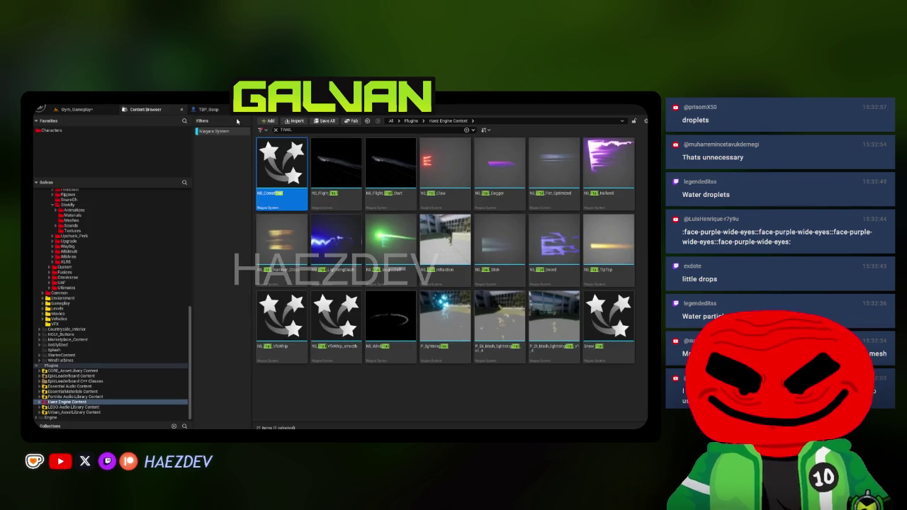
{"action": "type", "text": "w"}
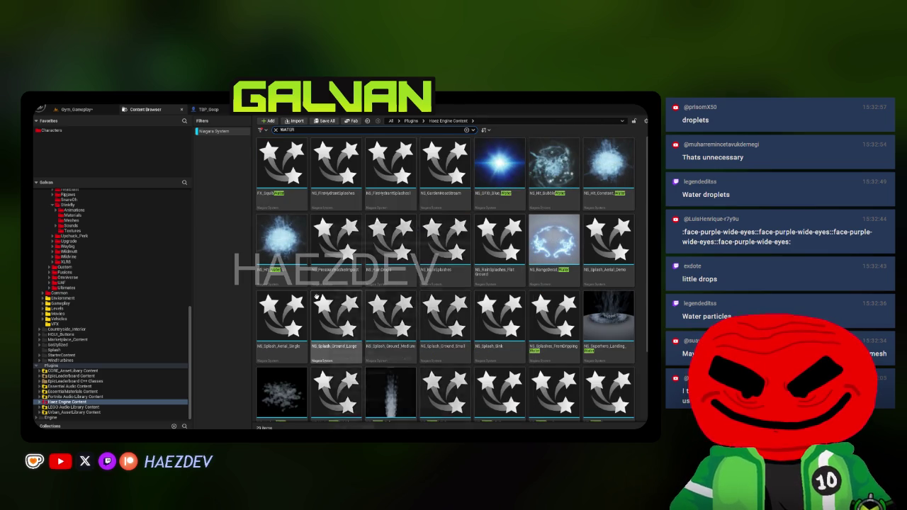
Step: Place NS_WaterLeaks and NS_Splash_Ground_Large into the gym level to preview them
{"action": "scroll", "coordinate": [498, 257], "scroll_direction": "down", "scroll_amount": 3}
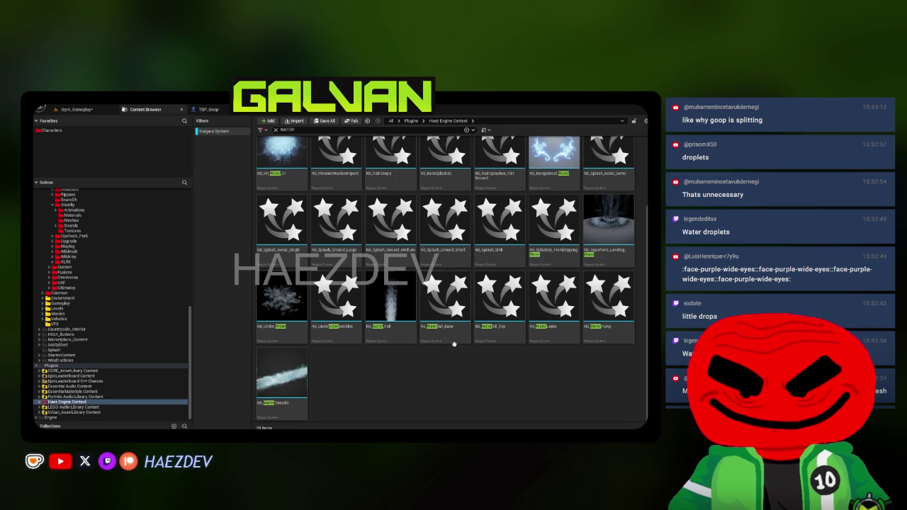
{"action": "left_click", "coordinate": [552, 317]}
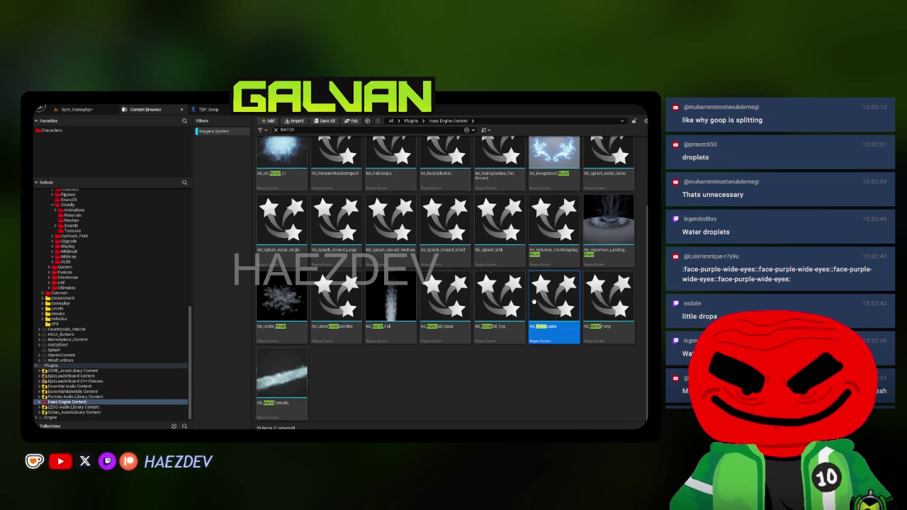
{"action": "left_click", "coordinate": [90, 110]}
{"action": "mouse_move", "coordinate": [305, 315]}
{"action": "left_mouse_down"}
{"action": "mouse_move", "coordinate": [399, 319]}
{"action": "mouse_move", "coordinate": [401, 311]}
{"action": "left_mouse_up"}
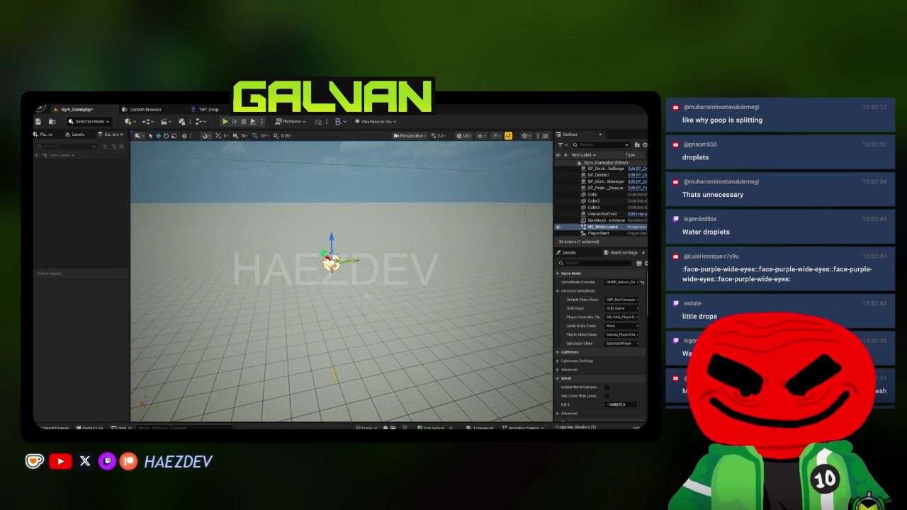
{"action": "left_click", "coordinate": [145, 109]}
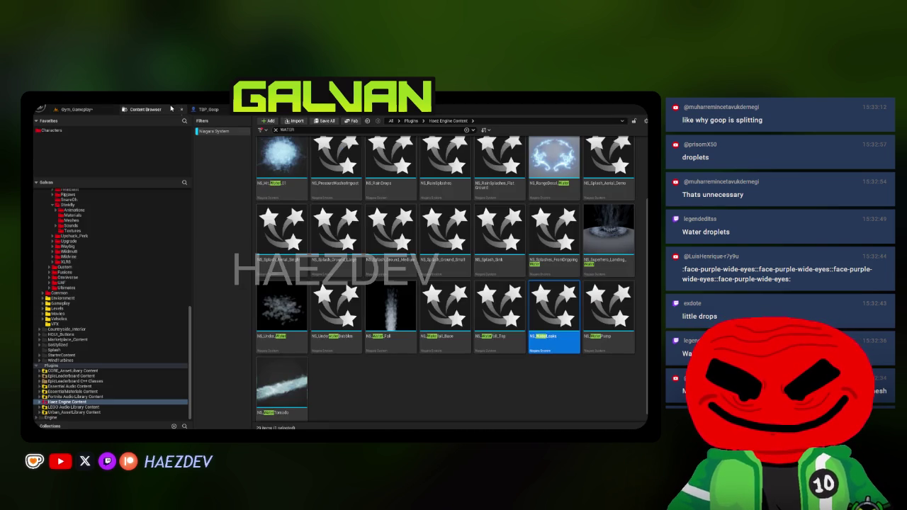
{"action": "scroll", "coordinate": [354, 263], "scroll_direction": "down", "scroll_amount": 1}
{"action": "scroll", "coordinate": [355, 262], "scroll_direction": "up", "scroll_amount": 1}
{"action": "mouse_move", "coordinate": [318, 280]}
{"action": "left_mouse_down"}
{"action": "mouse_move", "coordinate": [83, 106]}
{"action": "mouse_move", "coordinate": [335, 362]}
{"action": "mouse_move", "coordinate": [330, 345]}
{"action": "left_mouse_up"}
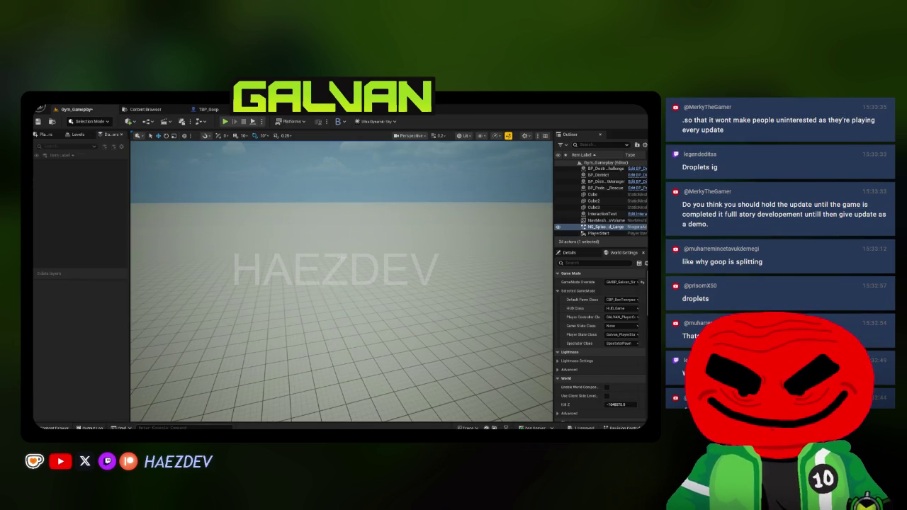
Step: Try the NS_RainSplashes and NS_RainDrops water effects in the level
{"action": "scroll", "coordinate": [427, 264], "scroll_direction": "up", "scroll_amount": 5}
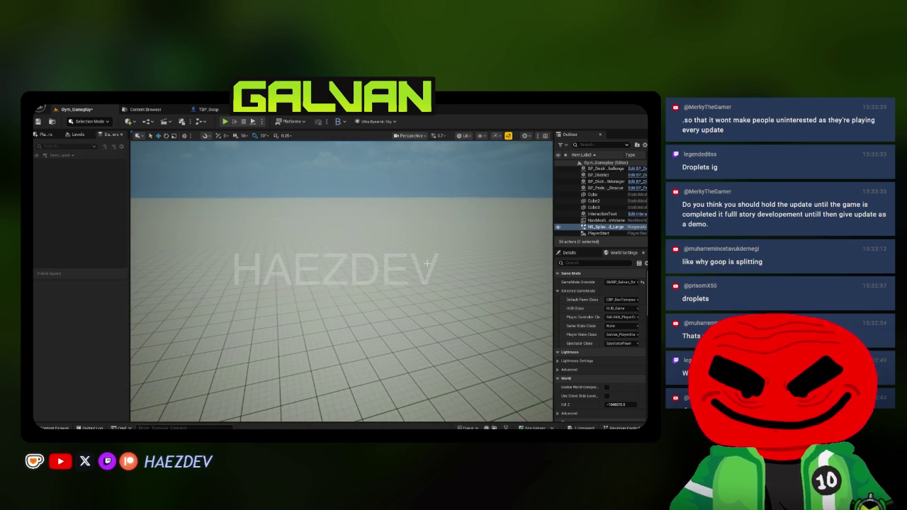
{"action": "left_click", "coordinate": [146, 109]}
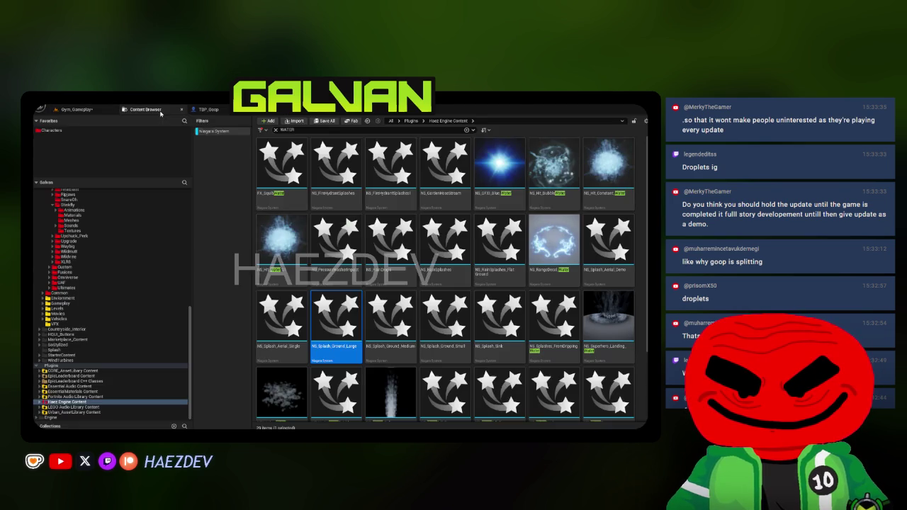
{"action": "mouse_move", "coordinate": [431, 252]}
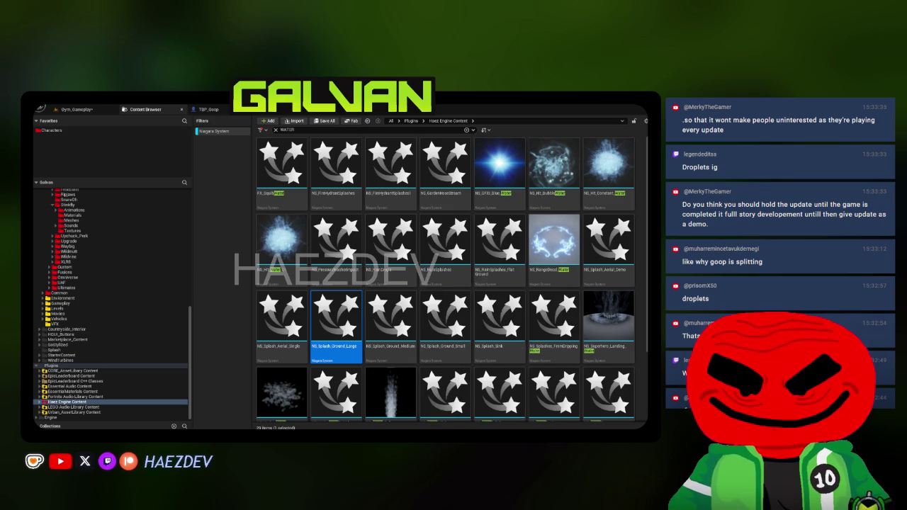
{"action": "left_click", "coordinate": [462, 274]}
{"action": "mouse_move", "coordinate": [390, 251]}
{"action": "left_mouse_down"}
{"action": "mouse_move", "coordinate": [91, 112]}
{"action": "mouse_move", "coordinate": [103, 105]}
{"action": "mouse_move", "coordinate": [76, 109]}
{"action": "mouse_move", "coordinate": [307, 331]}
{"action": "mouse_move", "coordinate": [356, 342]}
{"action": "mouse_move", "coordinate": [345, 248]}
{"action": "mouse_move", "coordinate": [310, 267]}
{"action": "left_mouse_up"}
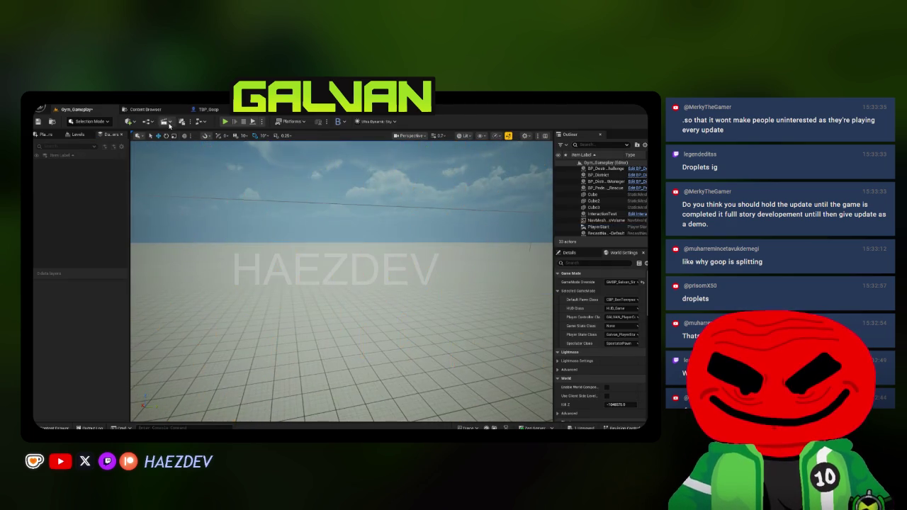
Step: Place the FX_SquibWater effect in the gym level and focus the view on it
{"action": "left_click", "coordinate": [145, 109]}
{"action": "left_click", "coordinate": [467, 199]}
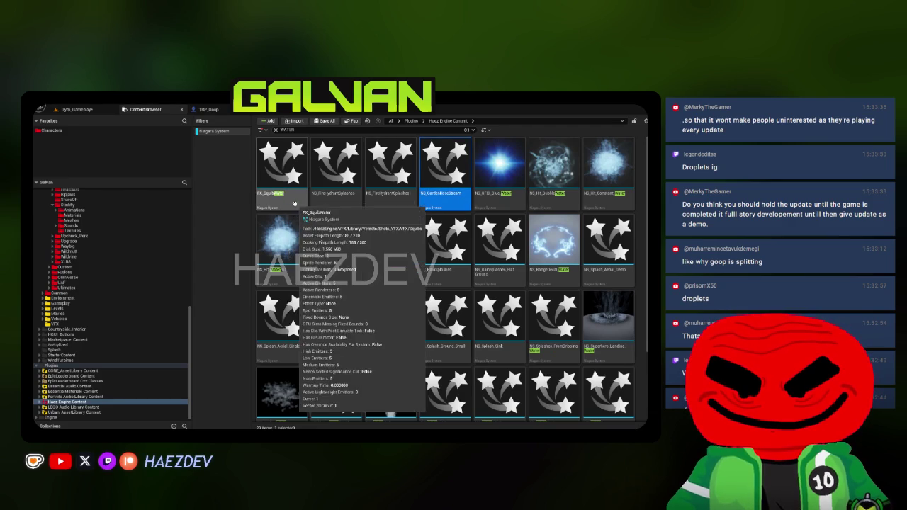
{"action": "mouse_move", "coordinate": [289, 191]}
{"action": "left_mouse_down"}
{"action": "mouse_move", "coordinate": [62, 108]}
{"action": "mouse_move", "coordinate": [322, 383]}
{"action": "mouse_move", "coordinate": [329, 315]}
{"action": "left_mouse_up"}
{"action": "left_click", "coordinate": [568, 252]}
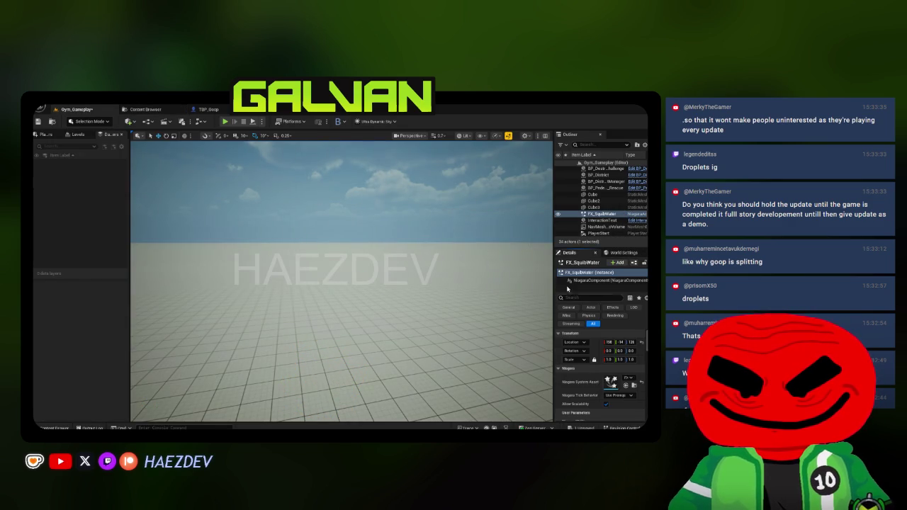
{"action": "key", "text": "f"}
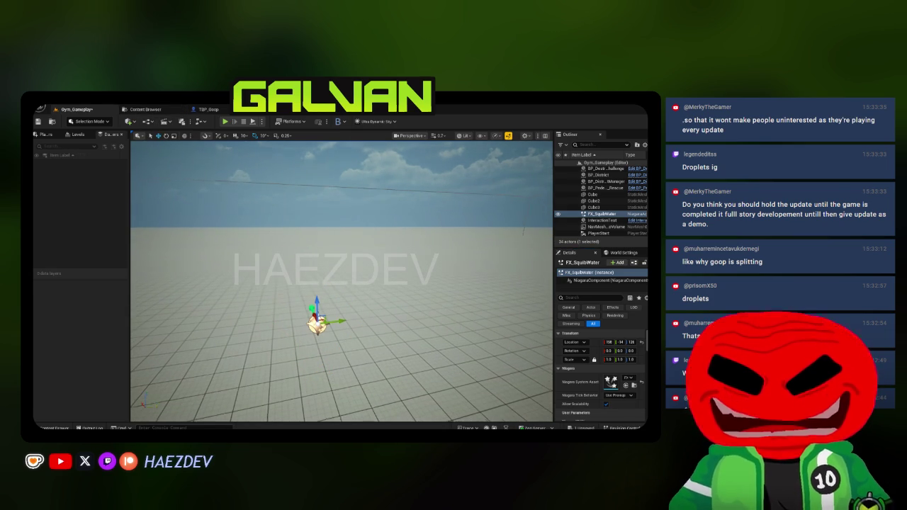
{"action": "key", "text": "ctrl+b"}
Step: Place the bubble water hit effect in the level, then delete it
{"action": "left_click", "coordinate": [591, 199]}
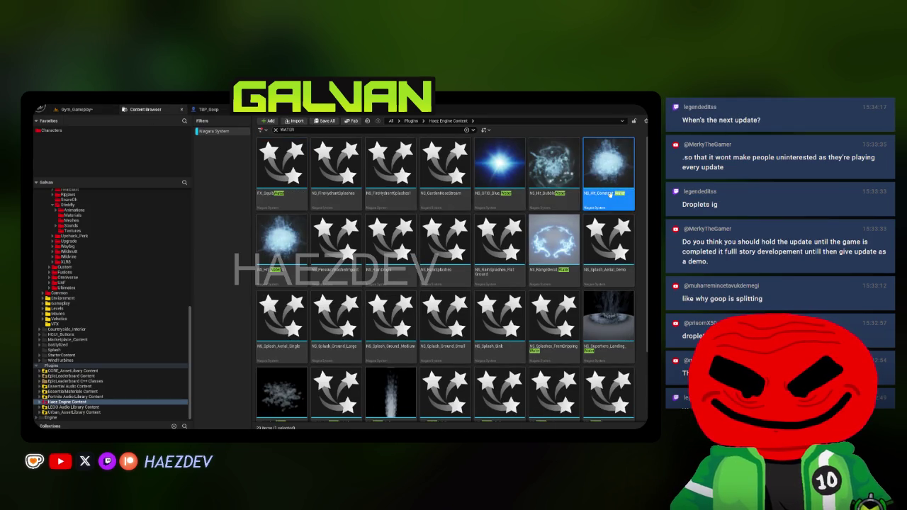
{"action": "left_click", "coordinate": [554, 176]}
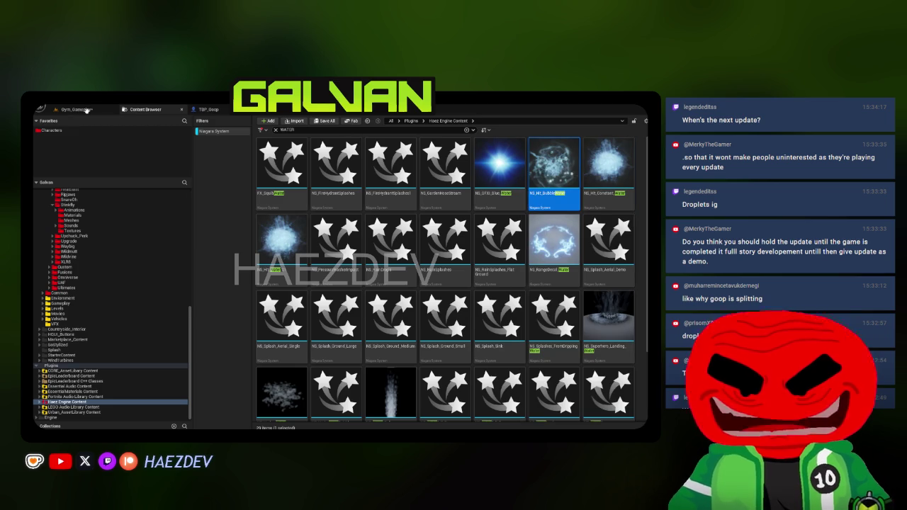
{"action": "left_click_drag", "start_coordinate": [86, 111], "coordinate": [376, 361]}
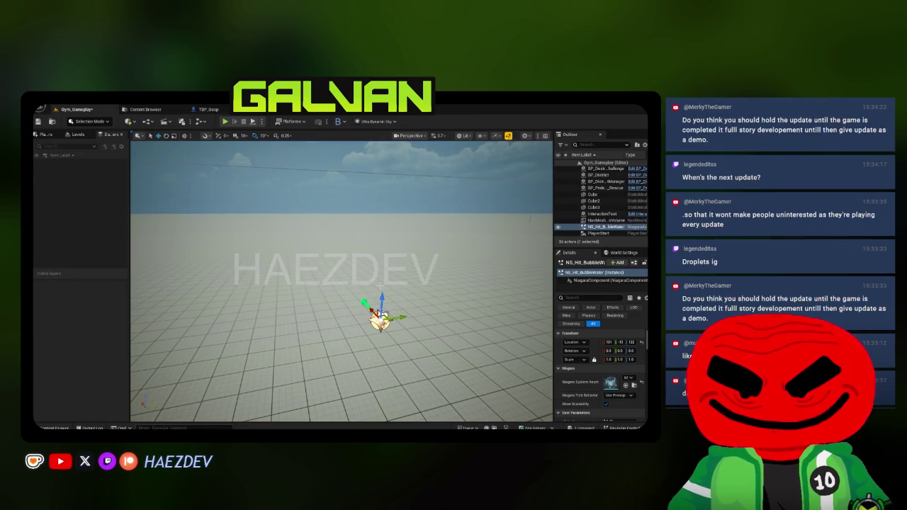
{"action": "key", "text": "Delete"}
{"action": "left_click_drag", "start_coordinate": [340, 283], "coordinate": [339, 261]}
Step: Clear the Niagara System filter and WATER search, open Characters, and save Gym_Gameplay
{"action": "left_click", "coordinate": [146, 109]}
{"action": "scroll", "coordinate": [425, 298], "scroll_direction": "down", "scroll_amount": 2}
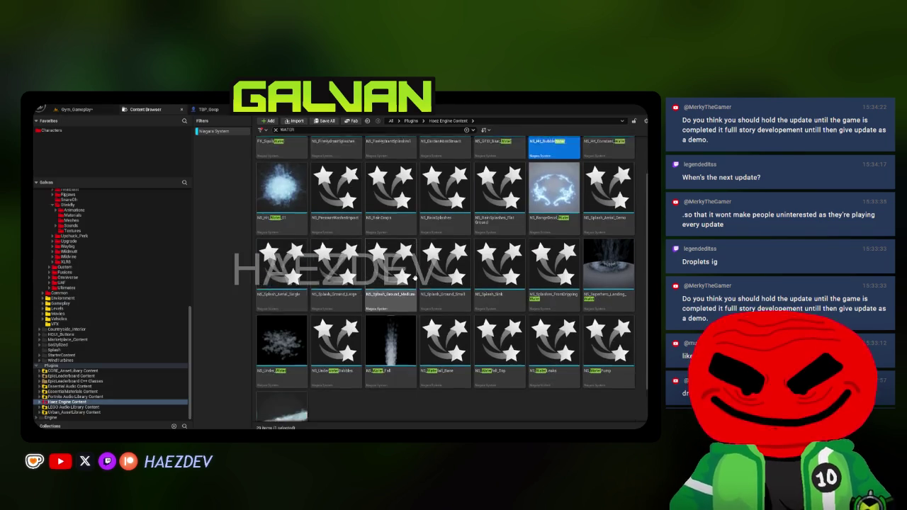
{"action": "left_click", "coordinate": [465, 383]}
{"action": "scroll", "coordinate": [465, 383], "scroll_direction": "down", "scroll_amount": 1}
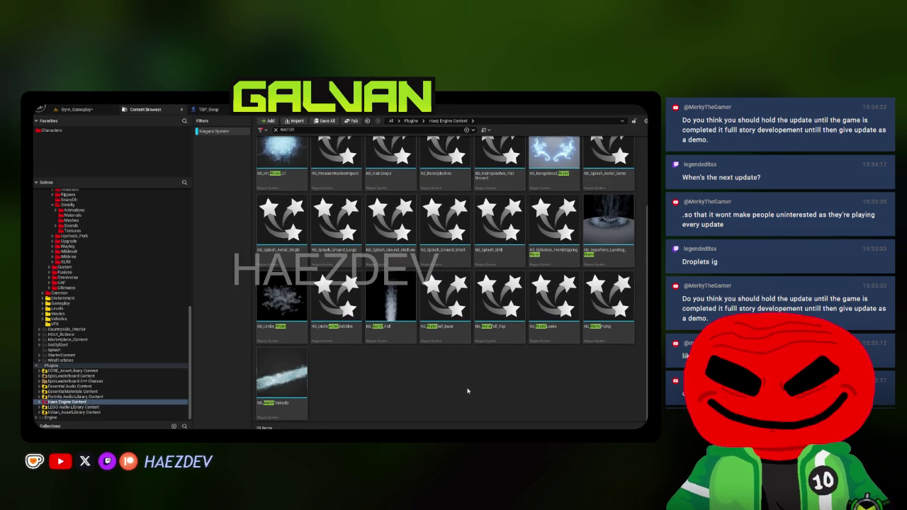
{"action": "scroll", "coordinate": [460, 379], "scroll_direction": "up", "scroll_amount": 2}
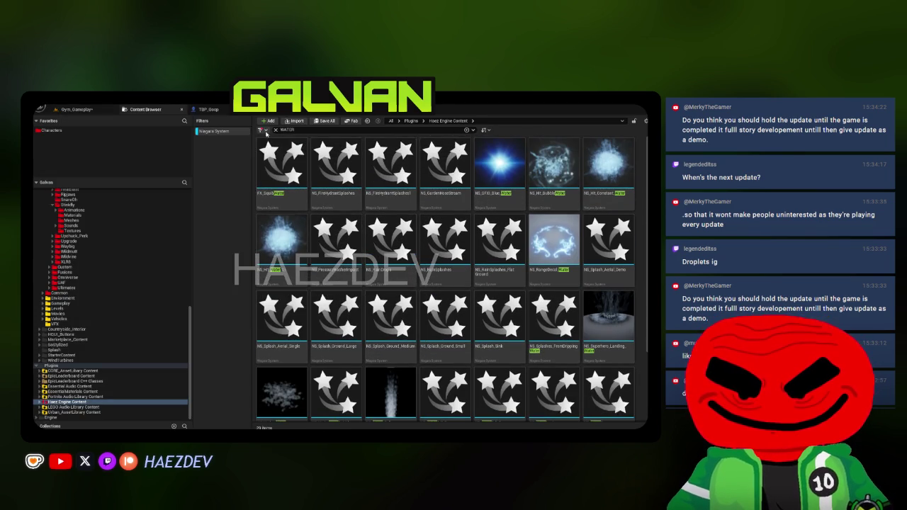
{"action": "left_click", "coordinate": [266, 130]}
{"action": "key", "text": "ctrl+a"}
{"action": "key", "text": "BackSpace"}
{"action": "scroll", "coordinate": [51, 274], "scroll_direction": "up", "scroll_amount": 10}
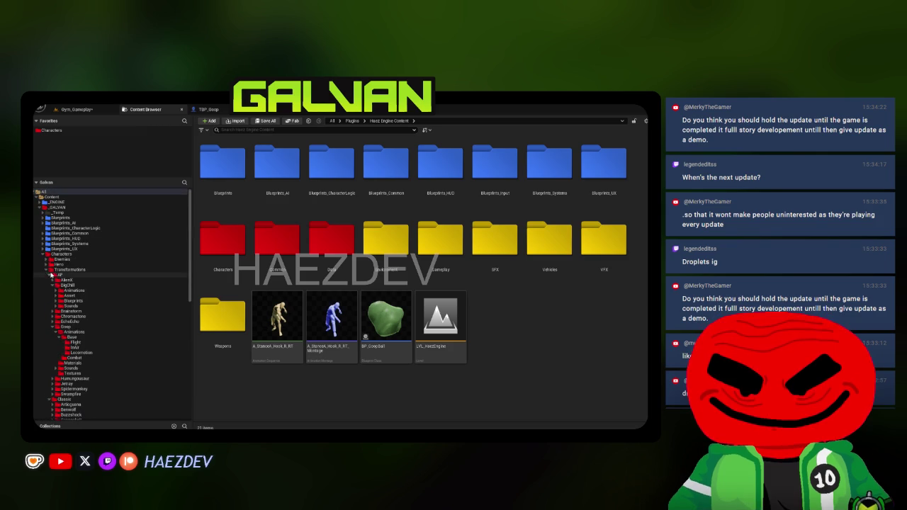
{"action": "left_click", "coordinate": [61, 254]}
{"action": "left_click", "coordinate": [267, 120]}
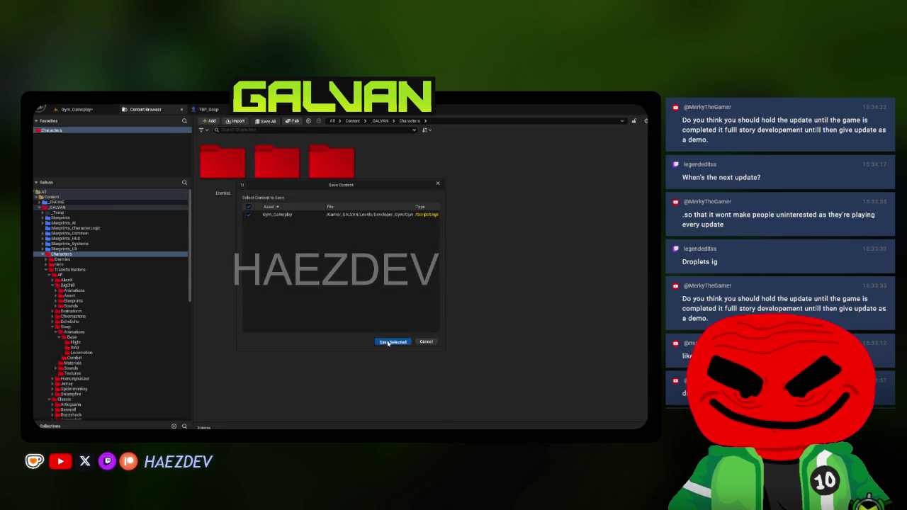
{"action": "left_click", "coordinate": [392, 341]}
Step: In the TBP_Goop blueprint, select TBP_Goop (Self) and widen the viewport preview
{"action": "left_click", "coordinate": [208, 109]}
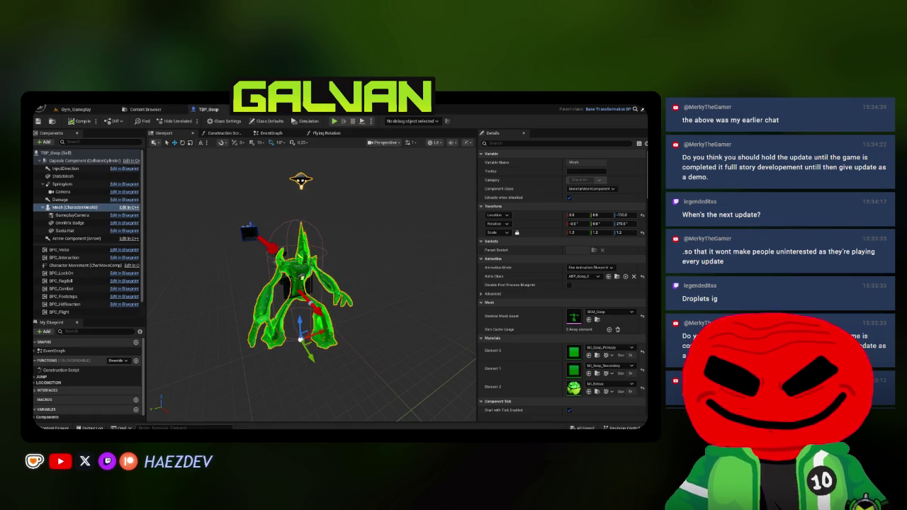
{"action": "scroll", "coordinate": [298, 283], "scroll_direction": "down", "scroll_amount": 5}
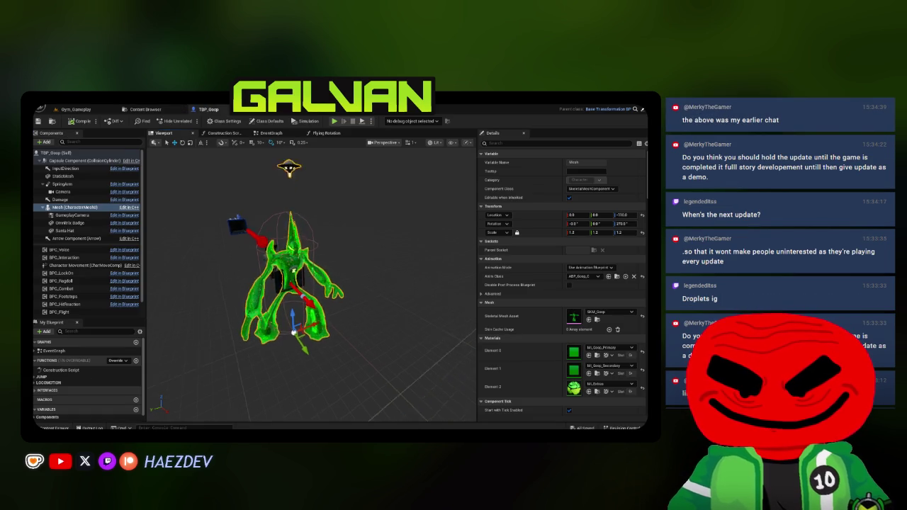
{"action": "left_click", "coordinate": [56, 152]}
{"action": "left_click_drag", "start_coordinate": [475, 245], "coordinate": [547, 245]}
{"action": "scroll", "coordinate": [314, 267], "scroll_direction": "up", "scroll_amount": 3}
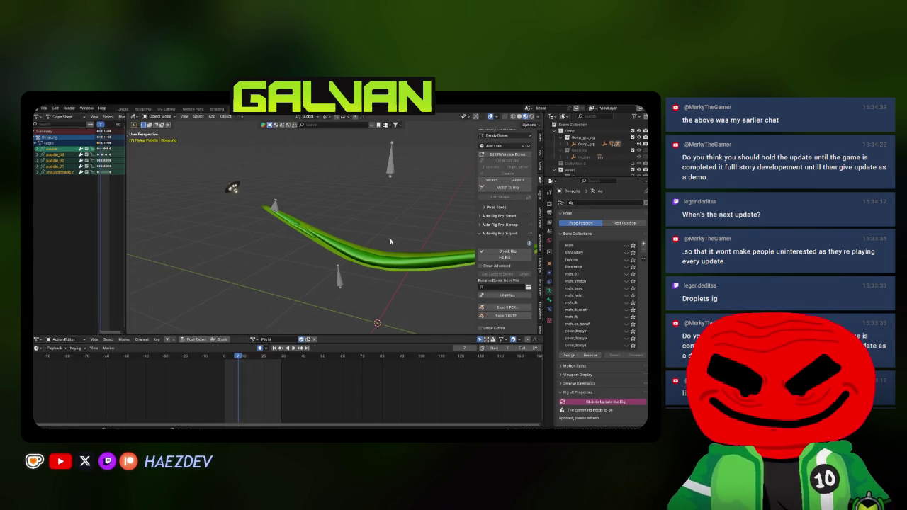
Step: Create a new collection named Ground Pound inside the Asset collection
{"action": "left_click_drag", "start_coordinate": [577, 179], "coordinate": [577, 294]}
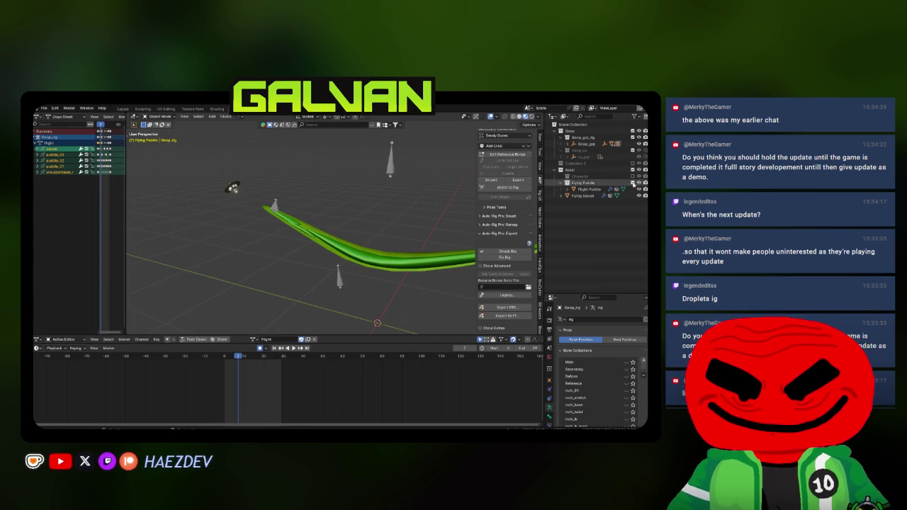
{"action": "right_click", "coordinate": [559, 171]}
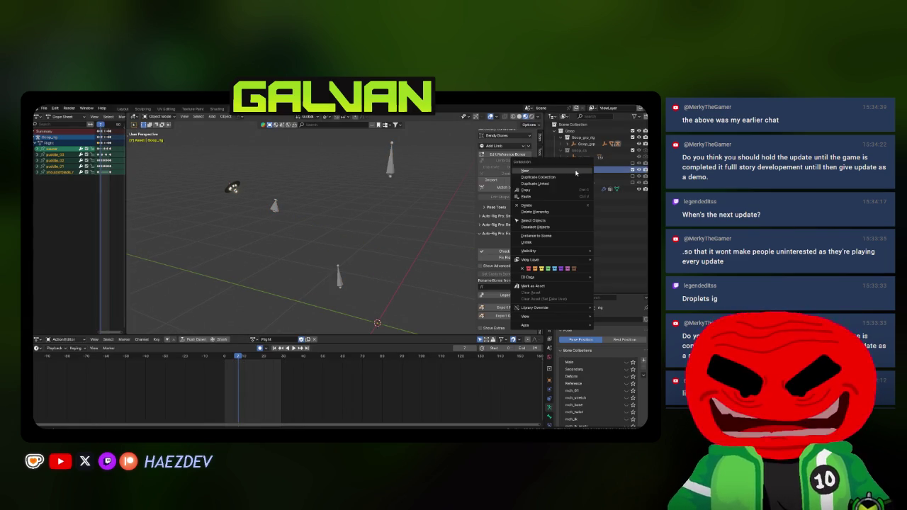
{"action": "left_click", "coordinate": [560, 174]}
{"action": "double_click", "coordinate": [582, 190]}
{"action": "type", "text": "Ground Pound"}
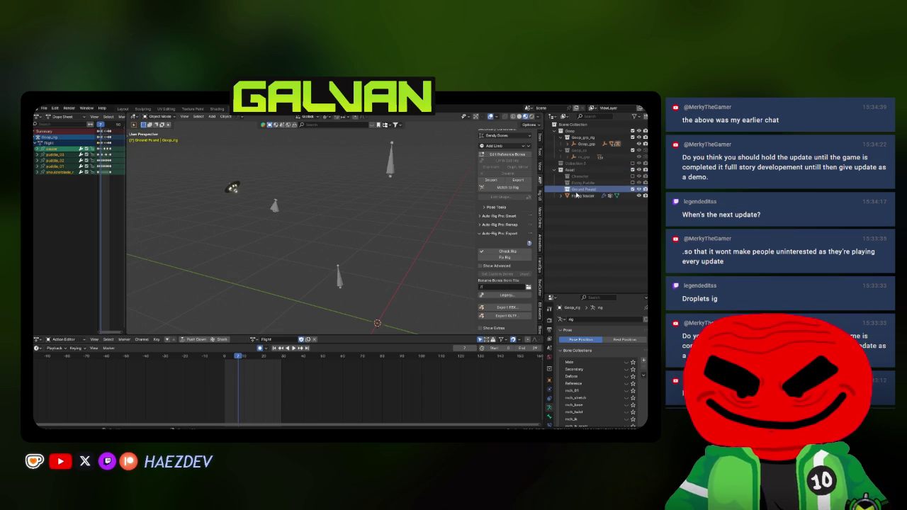
{"action": "key", "text": "Return"}
Step: Make the rig action the active action from the Animation workspace
{"action": "left_click", "coordinate": [124, 109]}
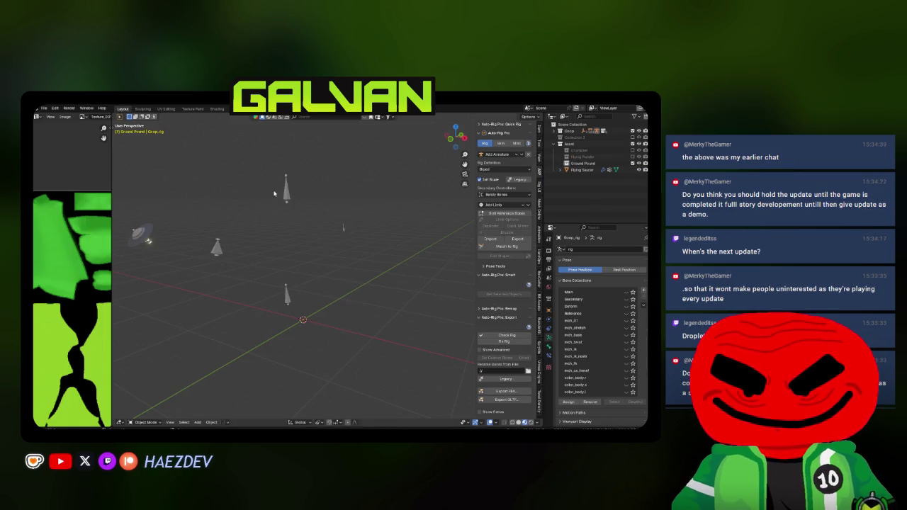
{"action": "left_click", "coordinate": [241, 109]}
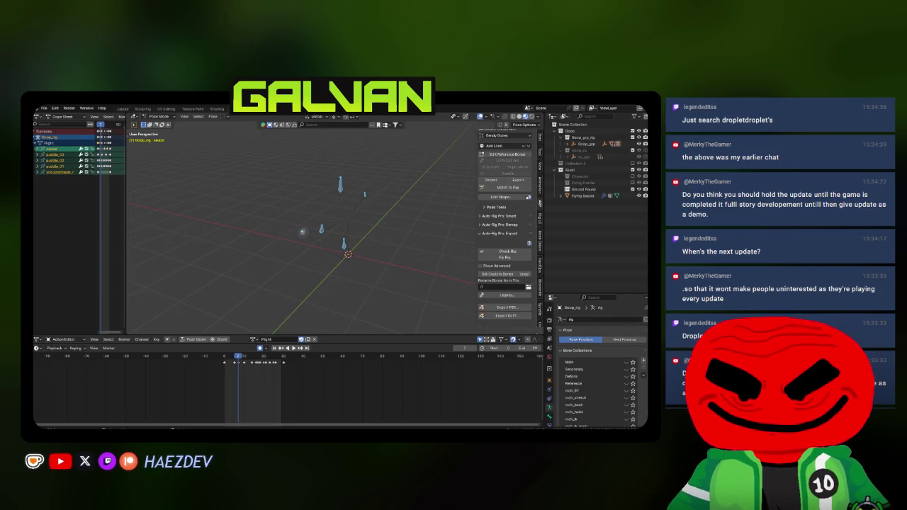
{"action": "left_click", "coordinate": [259, 340]}
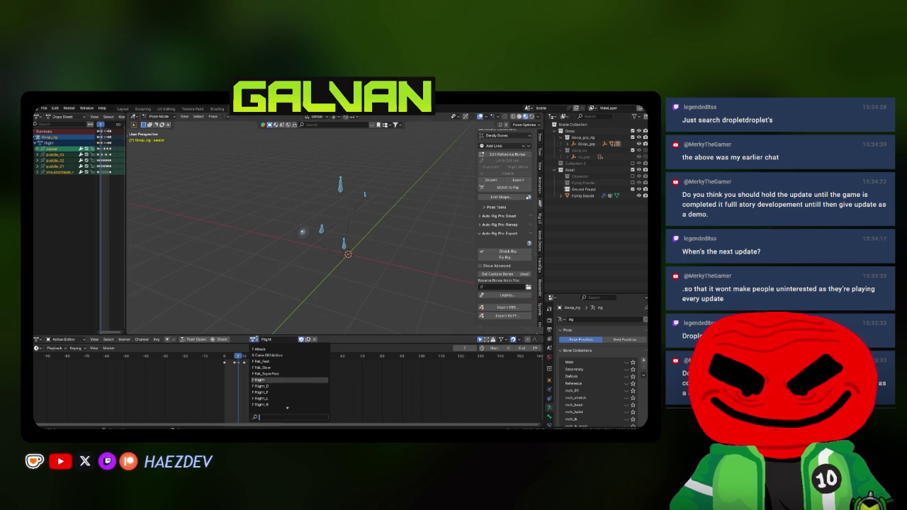
{"action": "type", "text": "r"}
{"action": "left_click", "coordinate": [258, 348]}
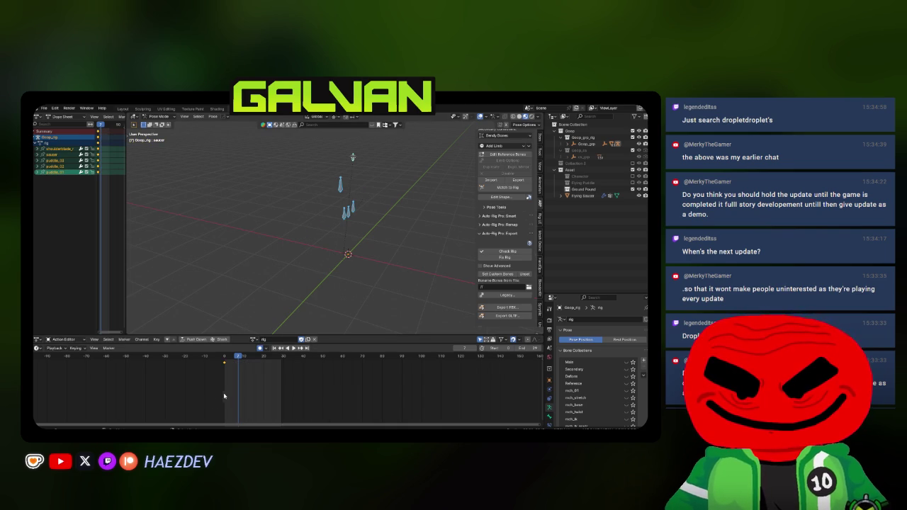
{"action": "left_click", "coordinate": [123, 109]}
Step: Unhide all objects, add a cube, and subdivide it into a sphere with Ctrl+3
{"action": "mouse_move", "coordinate": [276, 257]}
{"action": "left_mouse_down"}
{"action": "mouse_move", "coordinate": [321, 260]}
{"action": "mouse_move", "coordinate": [346, 286]}
{"action": "left_mouse_up"}
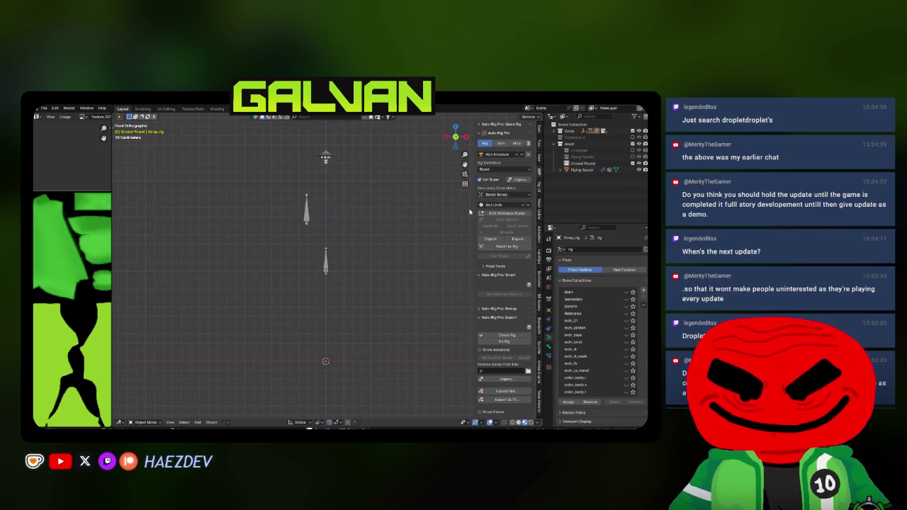
{"action": "key", "text": "alt+h"}
{"action": "left_click_drag", "start_coordinate": [345, 286], "coordinate": [371, 311]}
{"action": "left_click", "coordinate": [625, 195]}
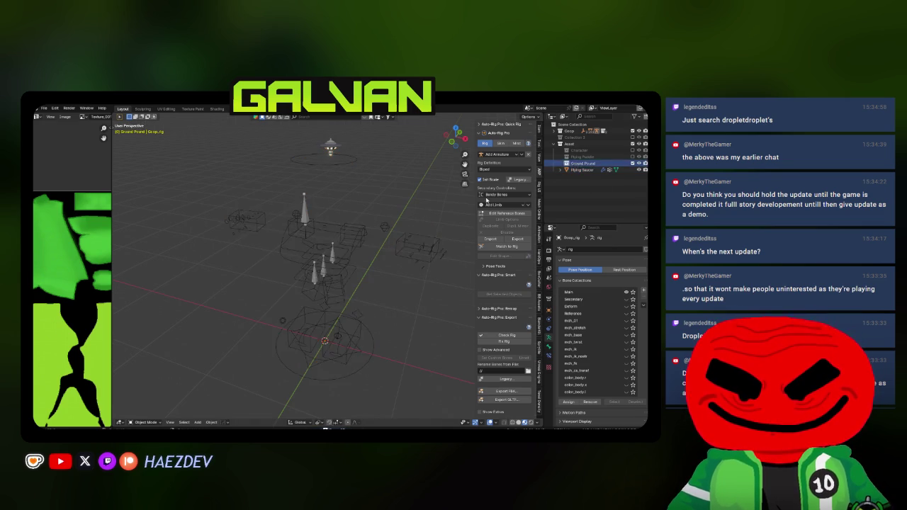
{"action": "key", "text": "shift+a"}
{"action": "mouse_move", "coordinate": [327, 274]}
{"action": "left_click", "coordinate": [385, 281]}
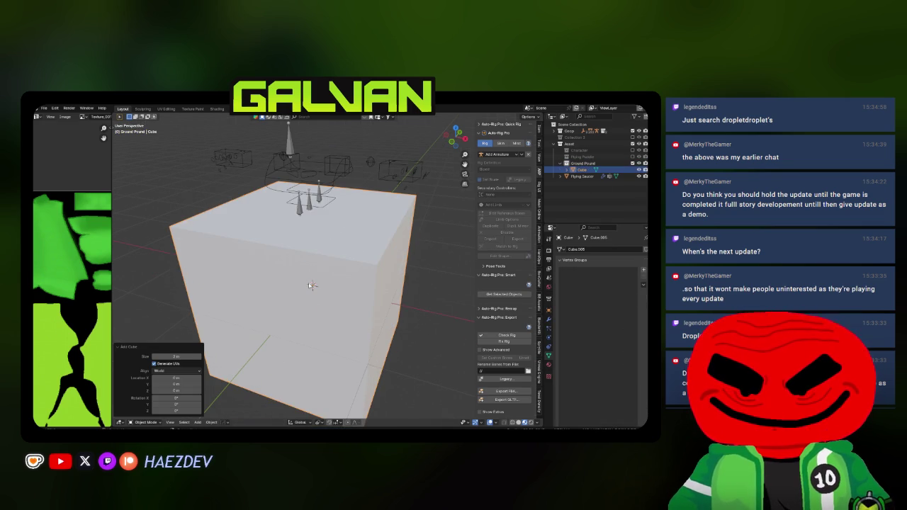
{"action": "key", "text": "ctrl+3"}
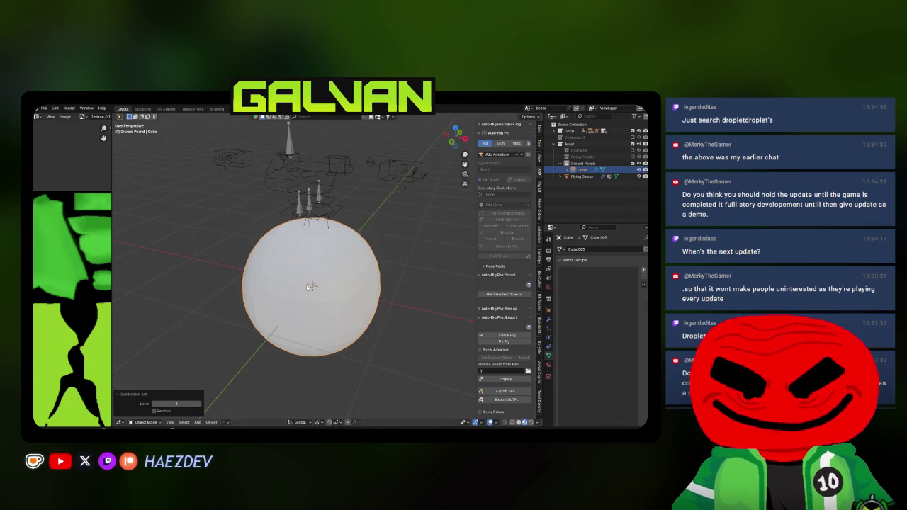
{"action": "left_click", "coordinate": [548, 319]}
{"action": "left_click", "coordinate": [210, 422]}
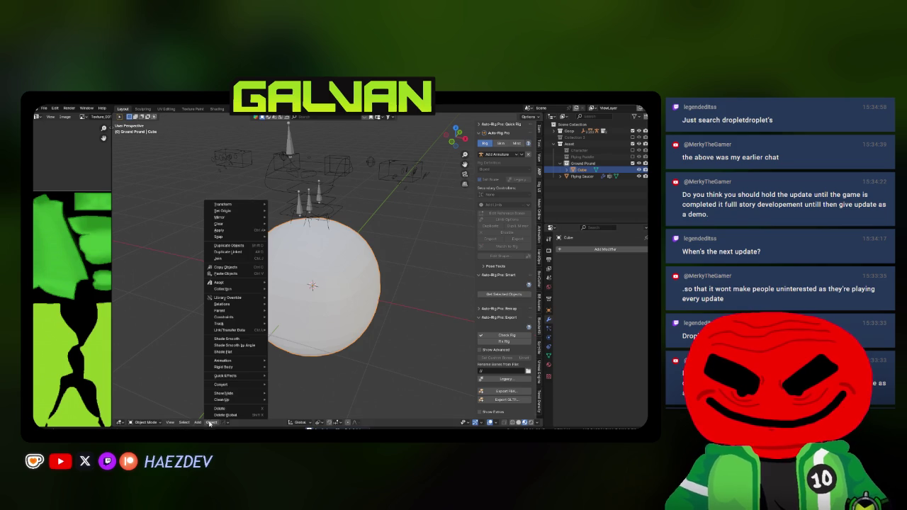
Step: Shade the sphere smooth, flatten it along Z into a disc, and scale it to 0.512
{"action": "left_click", "coordinate": [228, 339]}
{"action": "key", "text": "Tab"}
{"action": "key", "text": "KP_1"}
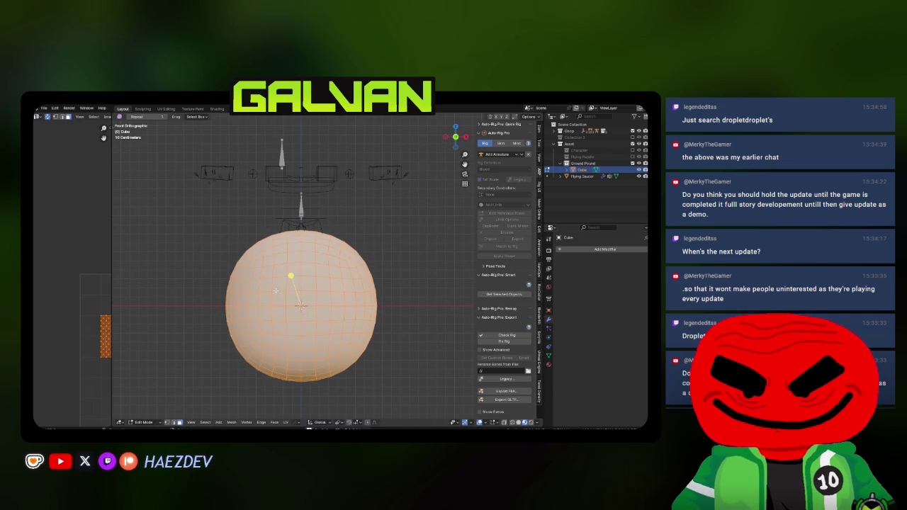
{"action": "key", "text": "s"}
{"action": "key", "text": "z"}
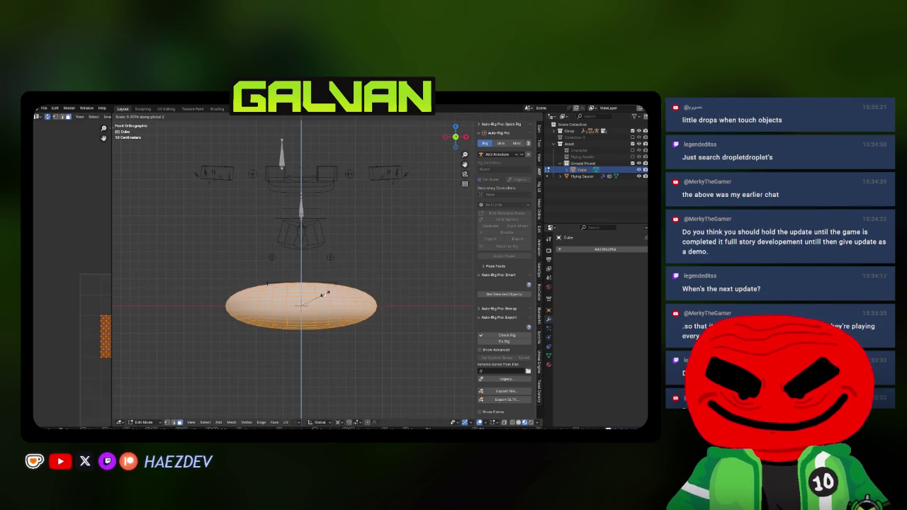
{"action": "left_click", "coordinate": [324, 292]}
{"action": "key", "text": "KP_7"}
{"action": "key", "text": "s"}
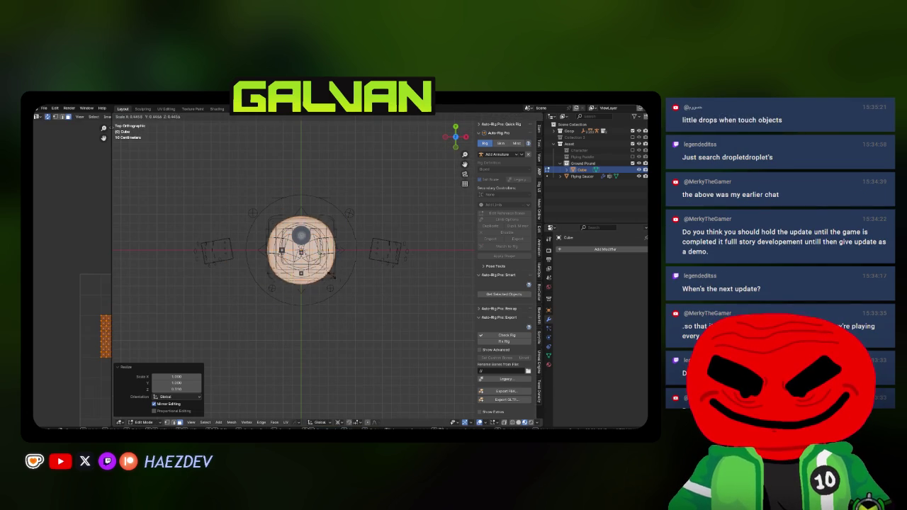
{"action": "left_click", "coordinate": [339, 241]}
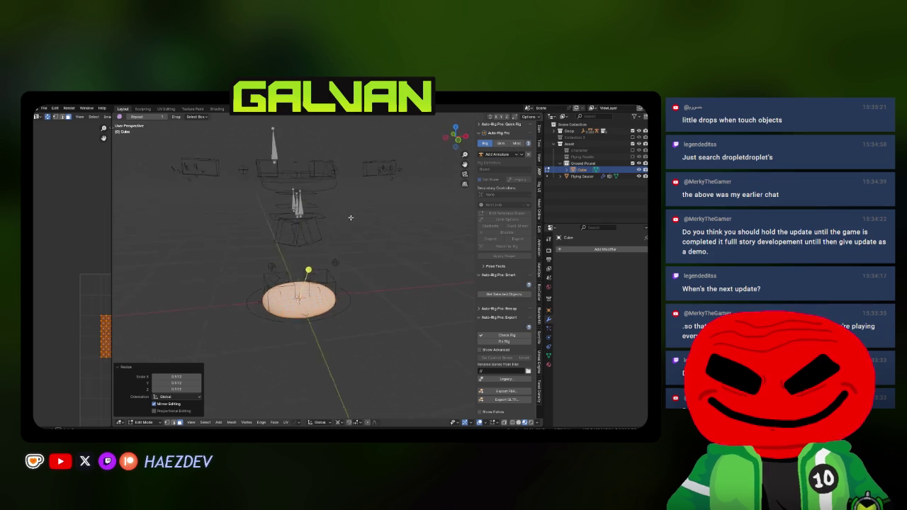
{"action": "key", "text": "Tab"}
Step: Put the disc into Sculpt Mode with a 276 px brush radius
{"action": "left_click", "coordinate": [143, 109]}
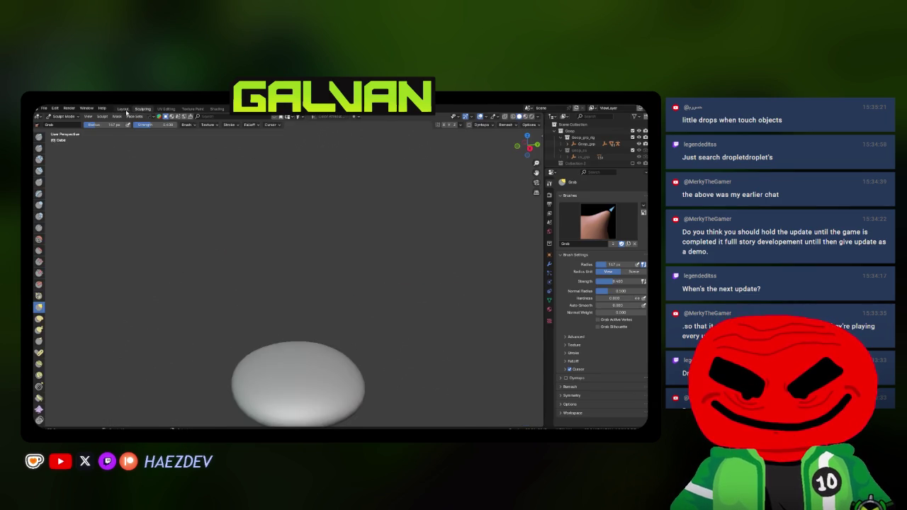
{"action": "left_click", "coordinate": [123, 109]}
{"action": "right_click", "coordinate": [184, 305]}
{"action": "left_click", "coordinate": [269, 379]}
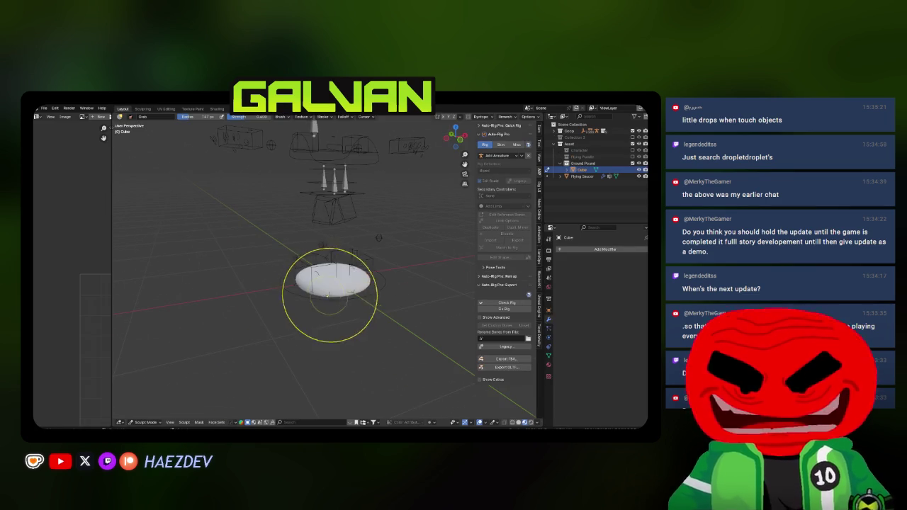
{"action": "left_click_drag", "start_coordinate": [323, 293], "coordinate": [284, 324]}
{"action": "key", "text": "f"}
{"action": "left_click", "coordinate": [382, 269]}
Step: Grab-sculpt the disc into a lumpy puddle blob and return to Object Mode
{"action": "mouse_move", "coordinate": [275, 271]}
{"action": "left_mouse_down"}
{"action": "mouse_move", "coordinate": [342, 227]}
{"action": "mouse_move", "coordinate": [369, 248]}
{"action": "mouse_move", "coordinate": [404, 253]}
{"action": "mouse_move", "coordinate": [407, 283]}
{"action": "mouse_move", "coordinate": [354, 340]}
{"action": "mouse_move", "coordinate": [328, 328]}
{"action": "mouse_move", "coordinate": [333, 297]}
{"action": "mouse_move", "coordinate": [263, 304]}
{"action": "mouse_move", "coordinate": [340, 234]}
{"action": "mouse_move", "coordinate": [358, 262]}
{"action": "mouse_move", "coordinate": [293, 260]}
{"action": "left_mouse_up"}
{"action": "left_click_drag", "start_coordinate": [311, 279], "coordinate": [357, 299]}
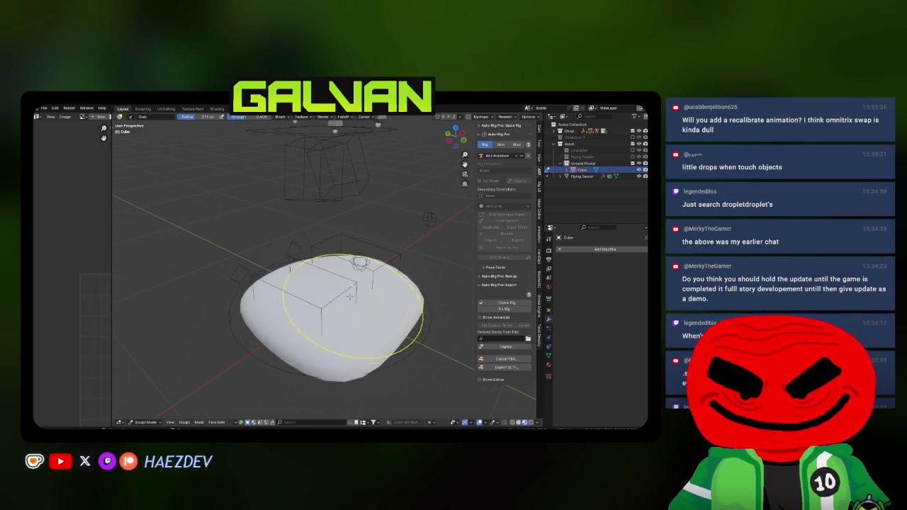
{"action": "mouse_move", "coordinate": [280, 296]}
{"action": "left_mouse_down"}
{"action": "mouse_move", "coordinate": [273, 292]}
{"action": "mouse_move", "coordinate": [251, 319]}
{"action": "mouse_move", "coordinate": [241, 301]}
{"action": "mouse_move", "coordinate": [354, 328]}
{"action": "mouse_move", "coordinate": [355, 304]}
{"action": "mouse_move", "coordinate": [355, 333]}
{"action": "mouse_move", "coordinate": [274, 333]}
{"action": "mouse_move", "coordinate": [304, 305]}
{"action": "mouse_move", "coordinate": [340, 292]}
{"action": "mouse_move", "coordinate": [337, 311]}
{"action": "mouse_move", "coordinate": [385, 319]}
{"action": "mouse_move", "coordinate": [412, 295]}
{"action": "left_mouse_up"}
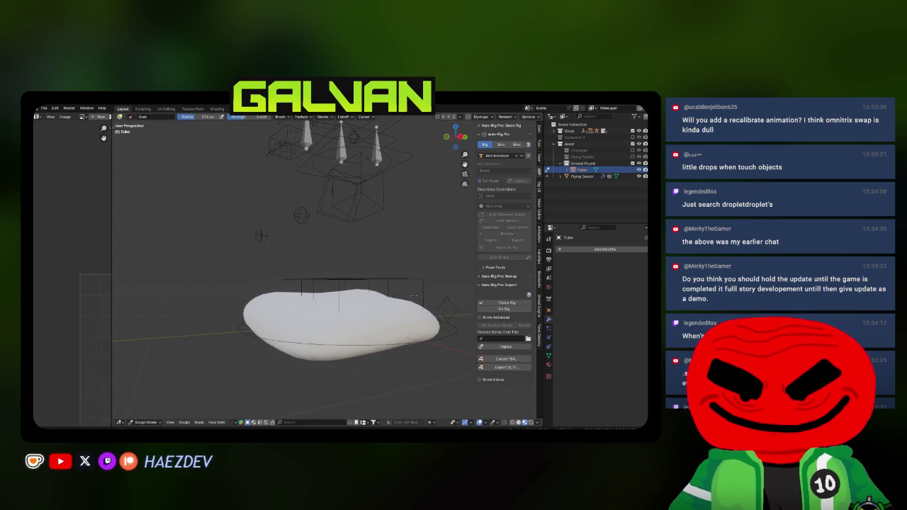
{"action": "mouse_move", "coordinate": [375, 344]}
{"action": "left_mouse_down"}
{"action": "mouse_move", "coordinate": [312, 324]}
{"action": "mouse_move", "coordinate": [319, 280]}
{"action": "mouse_move", "coordinate": [301, 296]}
{"action": "left_mouse_up"}
{"action": "key", "text": "ctrl+Tab"}
{"action": "left_click", "coordinate": [276, 312]}
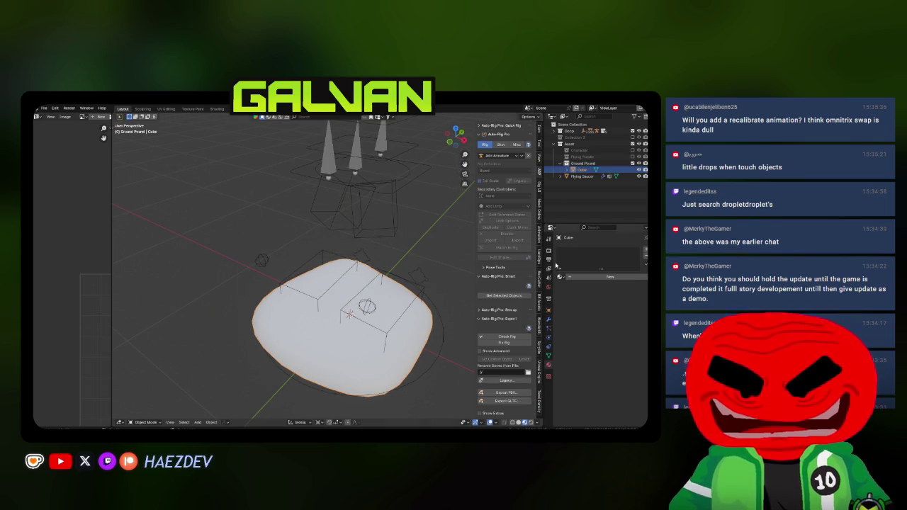
Step: Assign the Goop material to the blob and flip its normals
{"action": "left_click", "coordinate": [559, 276]}
{"action": "type", "text": "g"}
{"action": "key", "text": "Return"}
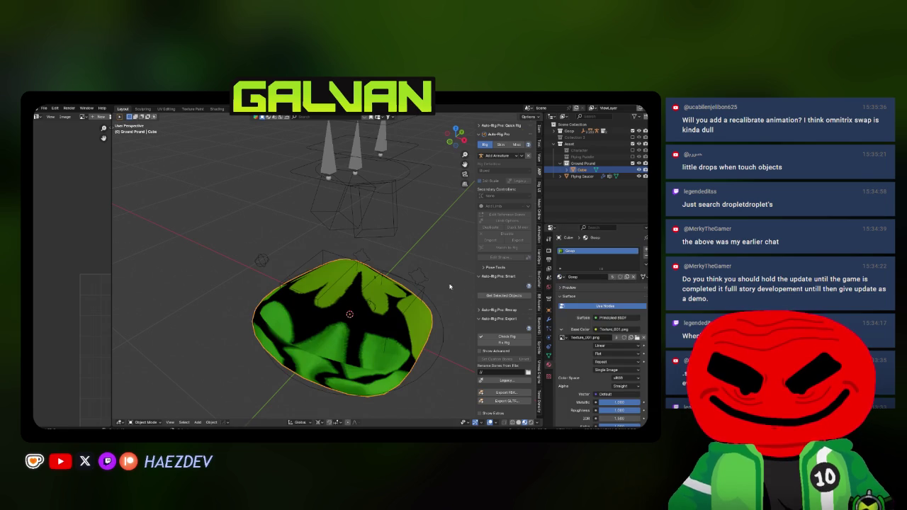
{"action": "left_click_drag", "start_coordinate": [111, 213], "coordinate": [256, 213]}
{"action": "key", "text": "Tab"}
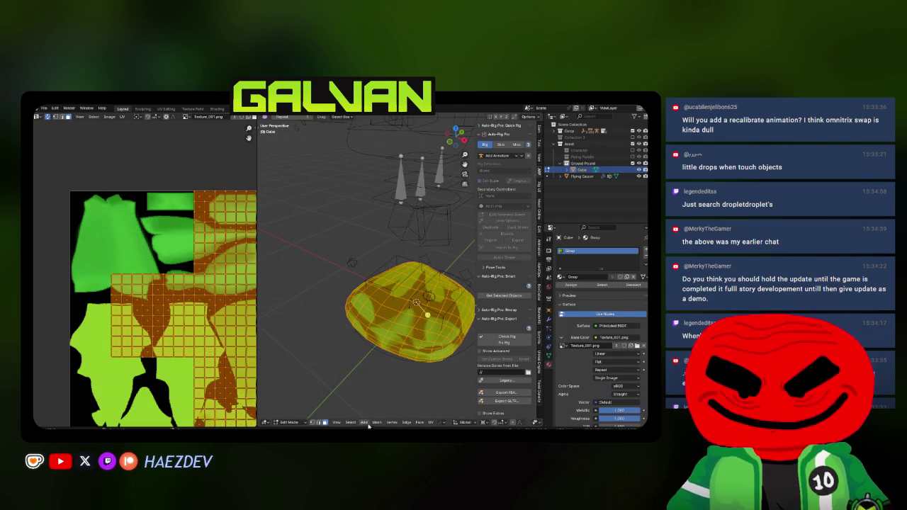
{"action": "left_click", "coordinate": [374, 423]}
{"action": "mouse_move", "coordinate": [396, 365]}
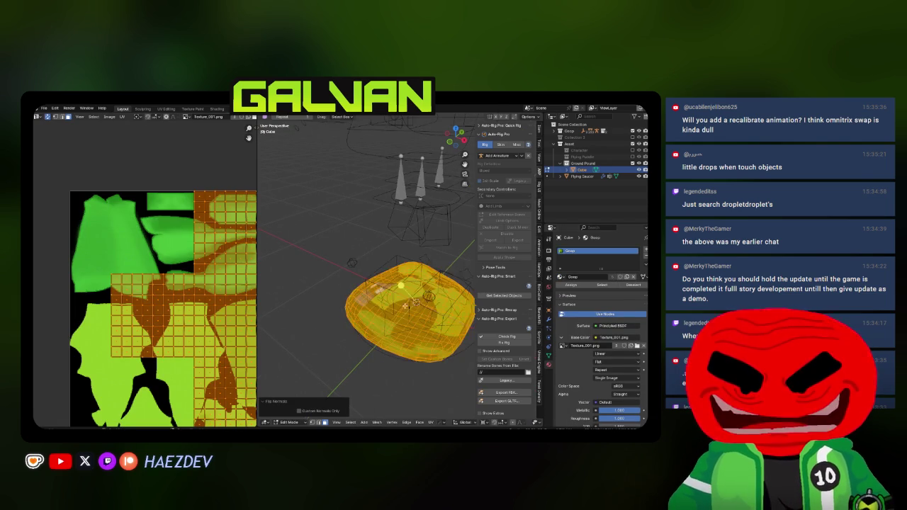
{"action": "left_click", "coordinate": [454, 269]}
Step: Select the whole blob mesh and unwrap its UVs
{"action": "left_click_drag", "start_coordinate": [330, 392], "coordinate": [348, 291]}
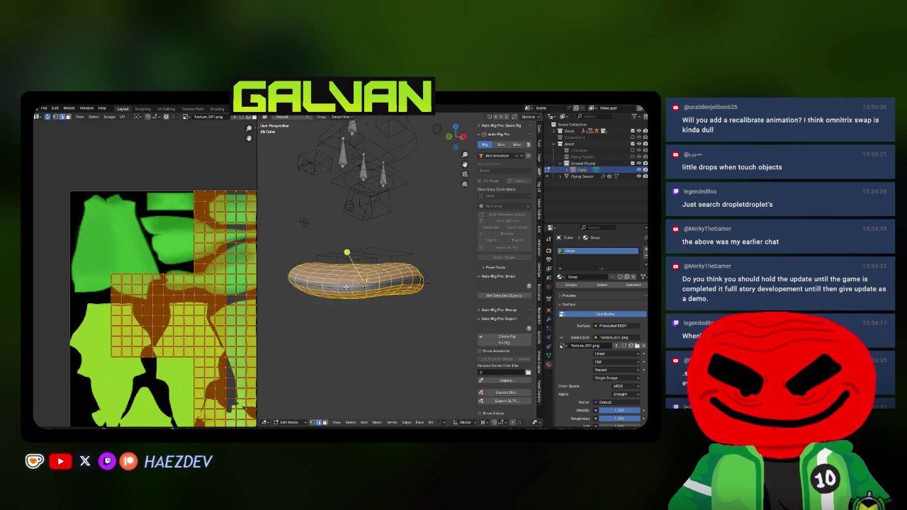
{"action": "key", "text": "alt+a"}
{"action": "left_click", "coordinate": [345, 288], "text": "alt"}
{"action": "key", "text": "u"}
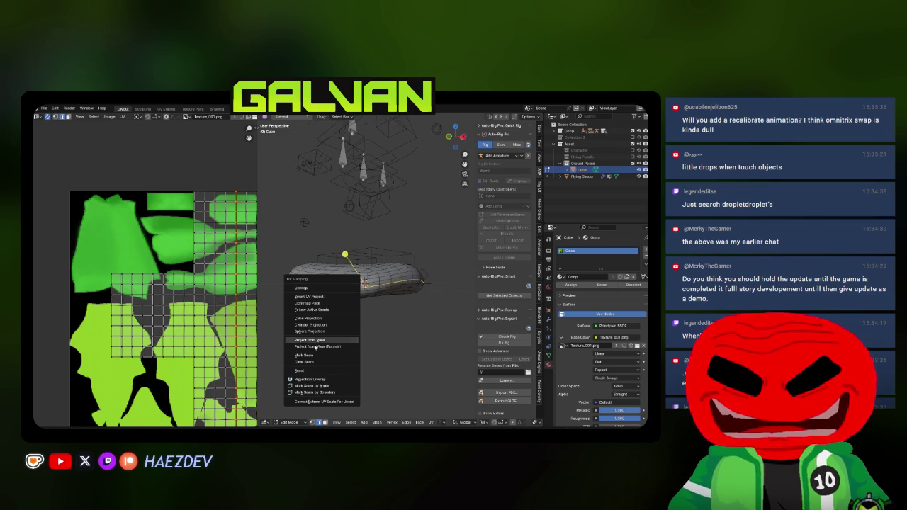
{"action": "key", "text": "a"}
{"action": "key", "text": "u"}
{"action": "left_click", "coordinate": [342, 206]}
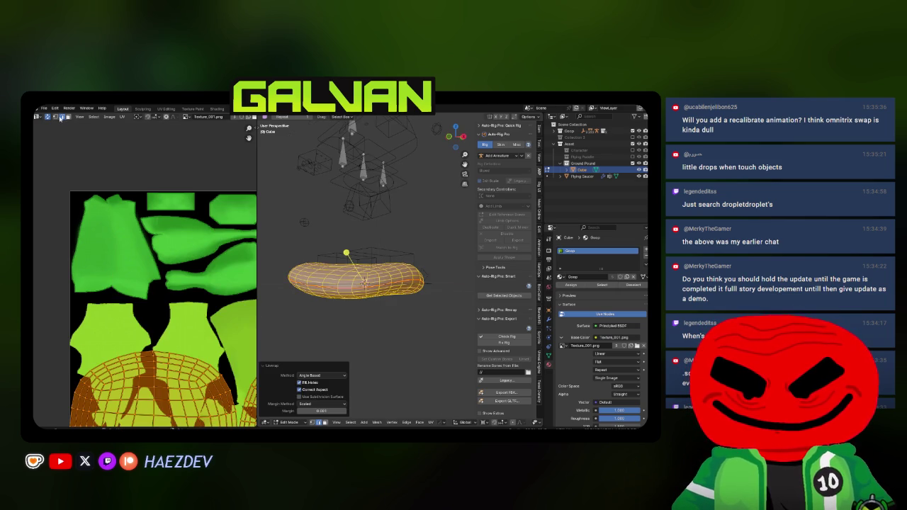
Step: Shrink the UV islands and move one onto the green texture area, then exit to Object Mode
{"action": "key", "text": "s"}
{"action": "left_click", "coordinate": [145, 320]}
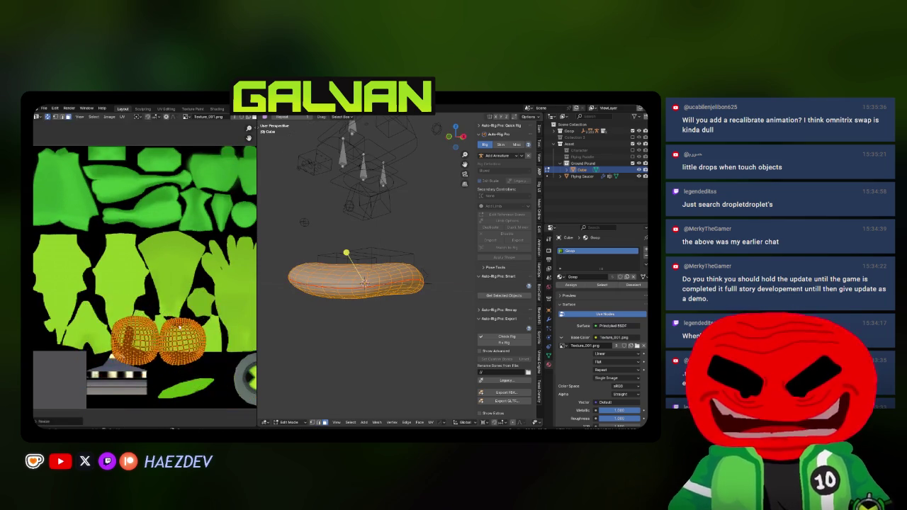
{"action": "key", "text": "g"}
{"action": "left_click", "coordinate": [164, 279]}
{"action": "key", "text": "alt+a"}
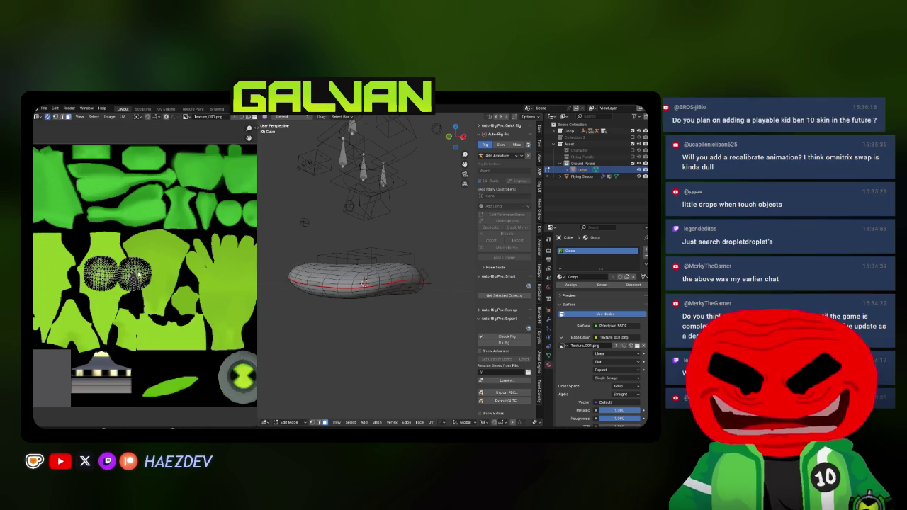
{"action": "key", "text": "l"}
{"action": "key", "text": "g"}
{"action": "key", "text": "Return"}
{"action": "key", "text": "Tab"}
Step: Put the puddle into Sculpt Mode via Quick Favorites, undoing a stray shading change first
{"action": "key", "text": "q"}
{"action": "mouse_move", "coordinate": [350, 335]}
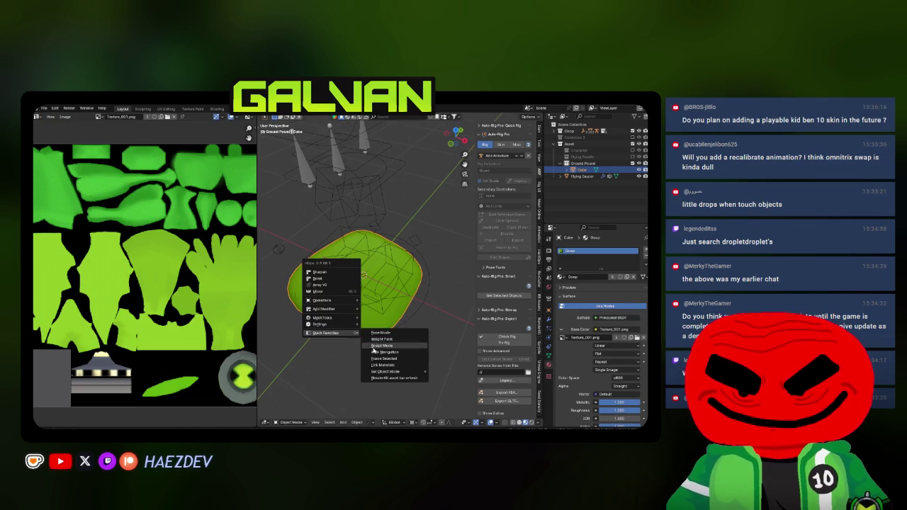
{"action": "left_click", "coordinate": [383, 359]}
{"action": "key", "text": "q"}
{"action": "left_click", "coordinate": [371, 347]}
{"action": "key", "text": "q"}
{"action": "left_click", "coordinate": [368, 342]}
{"action": "key", "text": "q"}
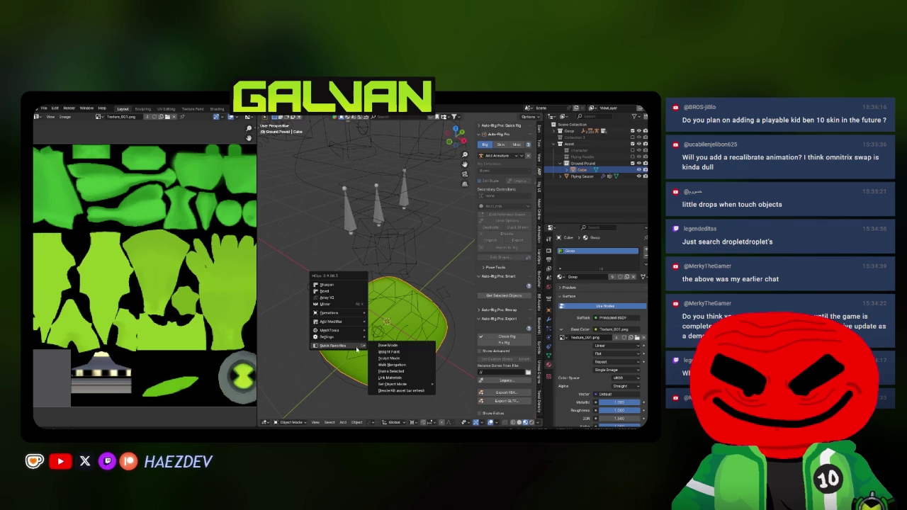
{"action": "left_click", "coordinate": [401, 358]}
Step: Inflate part of the puddle upward with the Inflate brush, radius reduced to about 93 px
{"action": "scroll", "coordinate": [420, 319], "scroll_direction": "up", "scroll_amount": 3}
{"action": "key", "text": "t"}
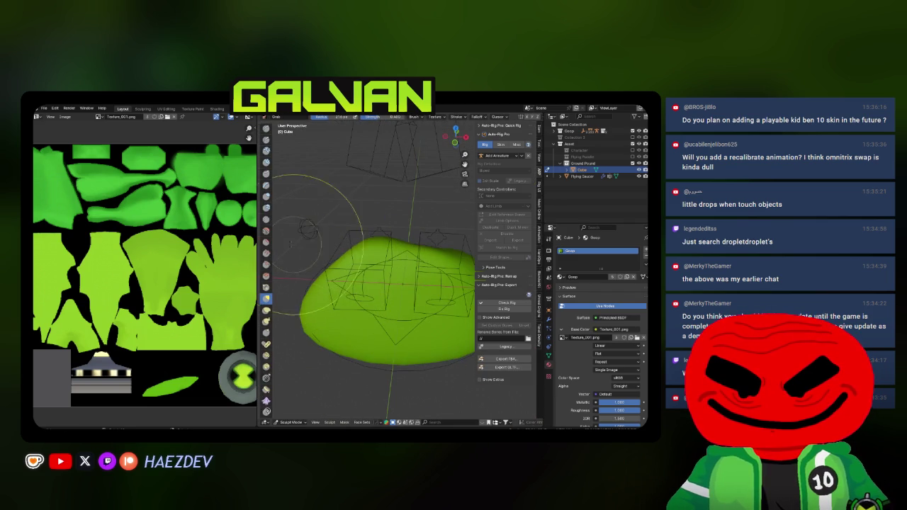
{"action": "left_click", "coordinate": [266, 196]}
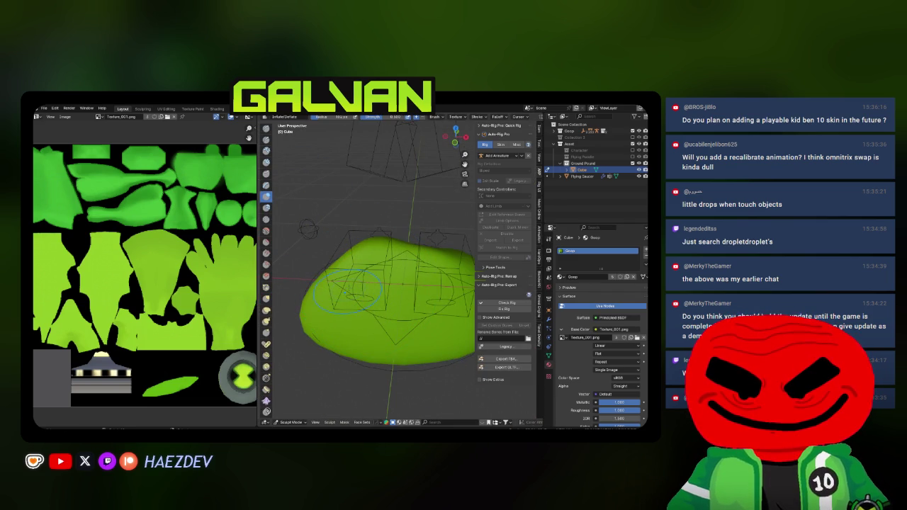
{"action": "scroll", "coordinate": [352, 292], "scroll_direction": "down", "scroll_amount": 3}
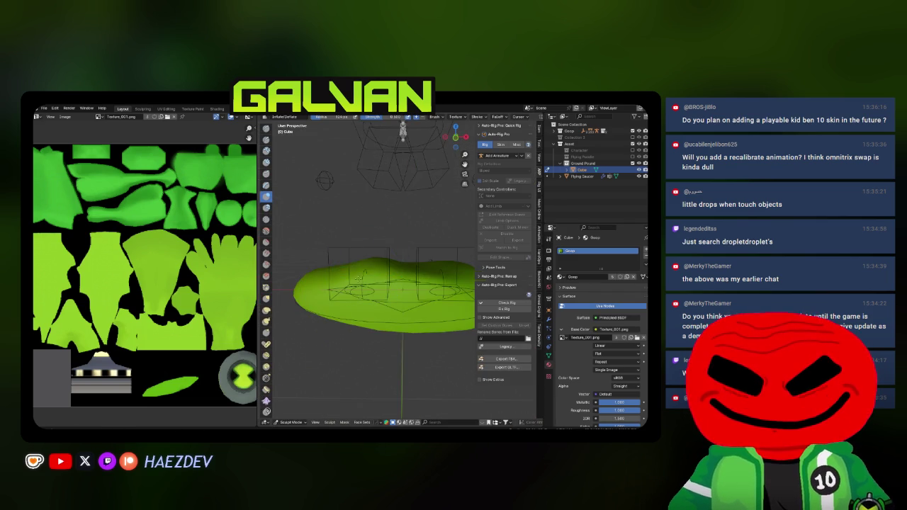
{"action": "scroll", "coordinate": [369, 287], "scroll_direction": "down", "scroll_amount": 3}
{"action": "left_click_drag", "start_coordinate": [361, 271], "coordinate": [379, 282]}
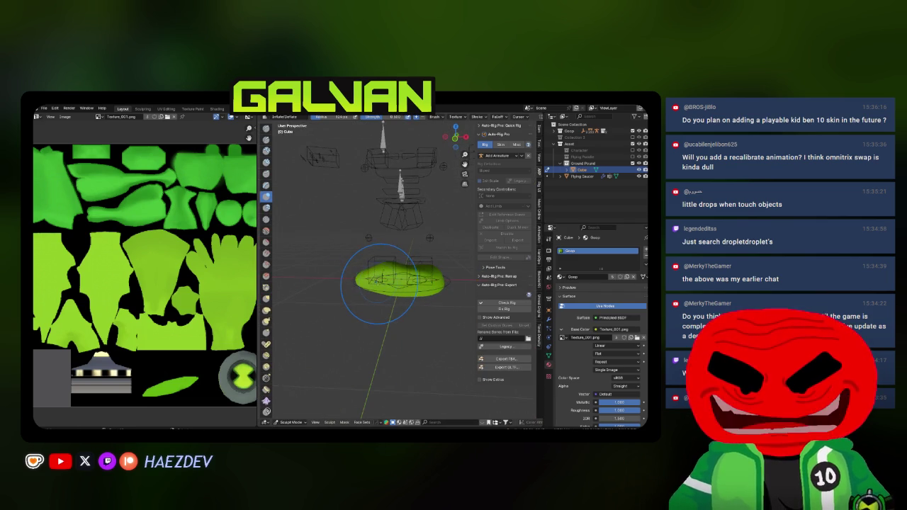
{"action": "key", "text": "f"}
{"action": "left_click", "coordinate": [355, 276]}
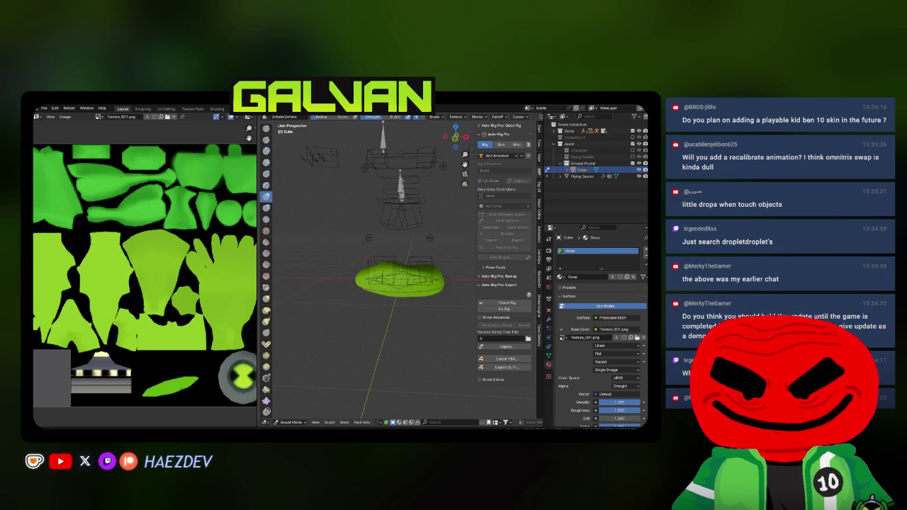
{"action": "mouse_move", "coordinate": [400, 280]}
{"action": "left_mouse_down"}
{"action": "mouse_move", "coordinate": [396, 269]}
{"action": "mouse_move", "coordinate": [397, 287]}
{"action": "mouse_move", "coordinate": [372, 275]}
{"action": "mouse_move", "coordinate": [395, 259]}
{"action": "mouse_move", "coordinate": [370, 253]}
{"action": "mouse_move", "coordinate": [377, 226]}
{"action": "mouse_move", "coordinate": [410, 237]}
{"action": "left_mouse_up"}
Step: Reshape the puddle's edges with the Grab brush, checking it from several angles
{"action": "key", "text": "g"}
{"action": "scroll", "coordinate": [337, 261], "scroll_direction": "up", "scroll_amount": 3}
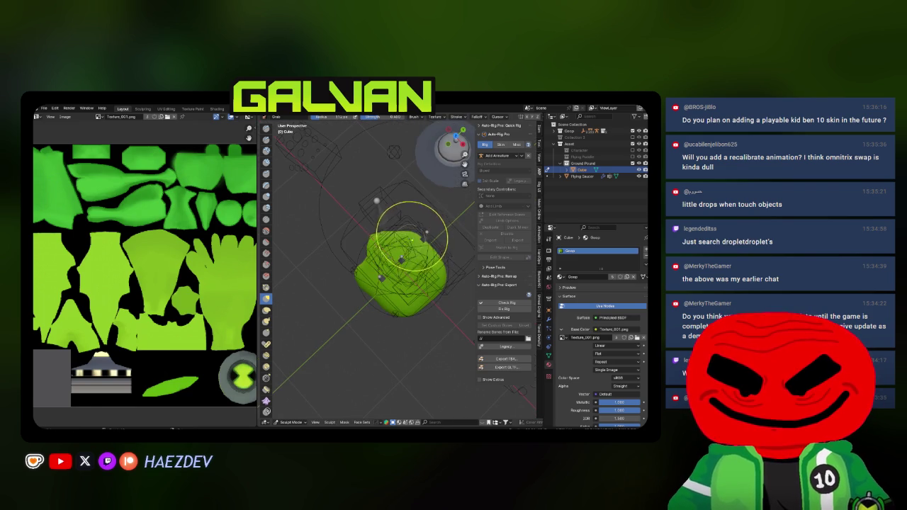
{"action": "left_click_drag", "start_coordinate": [445, 147], "coordinate": [427, 205]}
{"action": "mouse_move", "coordinate": [406, 311]}
{"action": "left_mouse_down"}
{"action": "mouse_move", "coordinate": [448, 279]}
{"action": "mouse_move", "coordinate": [414, 255]}
{"action": "left_mouse_up"}
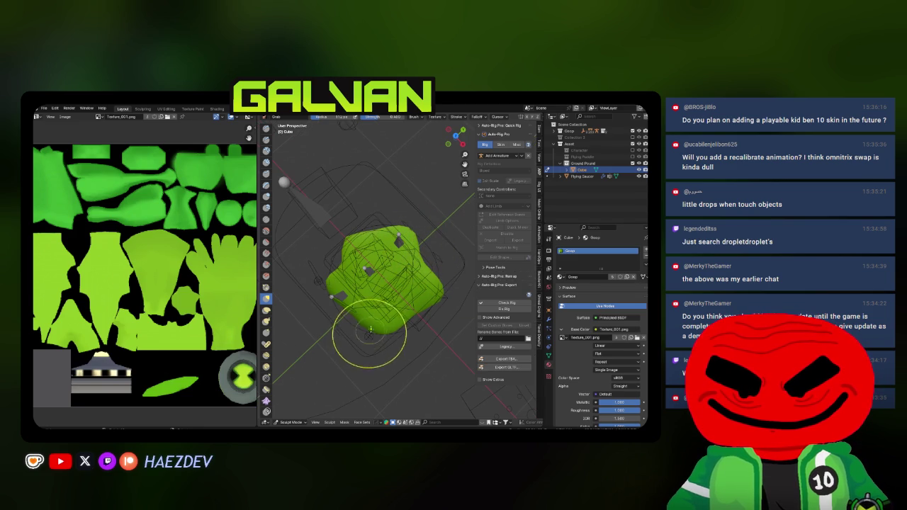
{"action": "mouse_move", "coordinate": [373, 352]}
{"action": "left_mouse_down"}
{"action": "mouse_move", "coordinate": [384, 287]}
{"action": "mouse_move", "coordinate": [425, 262]}
{"action": "mouse_move", "coordinate": [431, 282]}
{"action": "mouse_move", "coordinate": [417, 285]}
{"action": "mouse_move", "coordinate": [431, 294]}
{"action": "mouse_move", "coordinate": [398, 278]}
{"action": "left_mouse_up"}
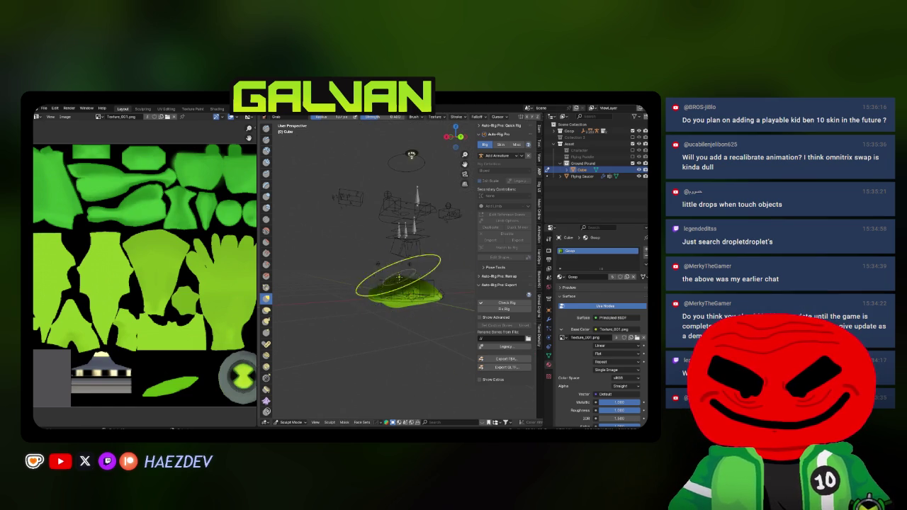
{"action": "mouse_move", "coordinate": [394, 310]}
{"action": "left_mouse_down"}
{"action": "mouse_move", "coordinate": [393, 283]}
{"action": "mouse_move", "coordinate": [329, 348]}
{"action": "left_mouse_up"}
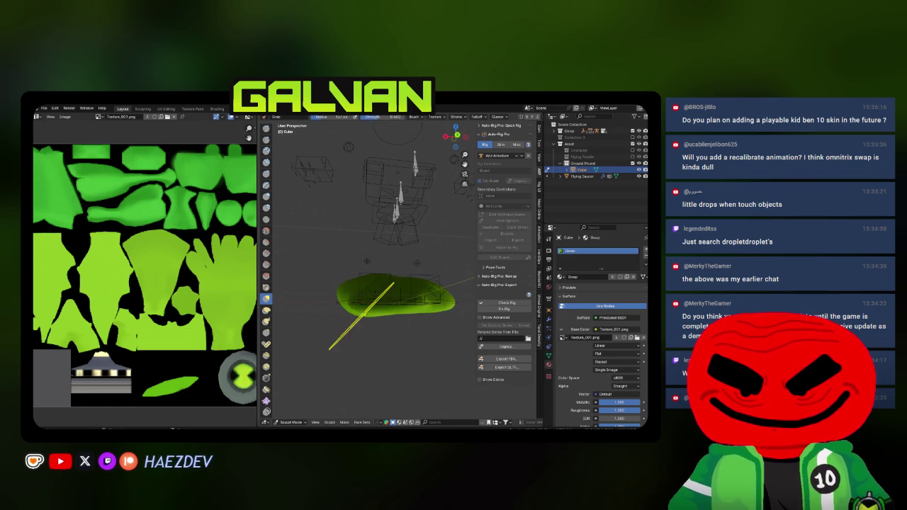
{"action": "mouse_move", "coordinate": [363, 299]}
{"action": "left_mouse_down"}
{"action": "mouse_move", "coordinate": [385, 258]}
{"action": "mouse_move", "coordinate": [358, 263]}
{"action": "mouse_move", "coordinate": [351, 242]}
{"action": "left_mouse_up"}
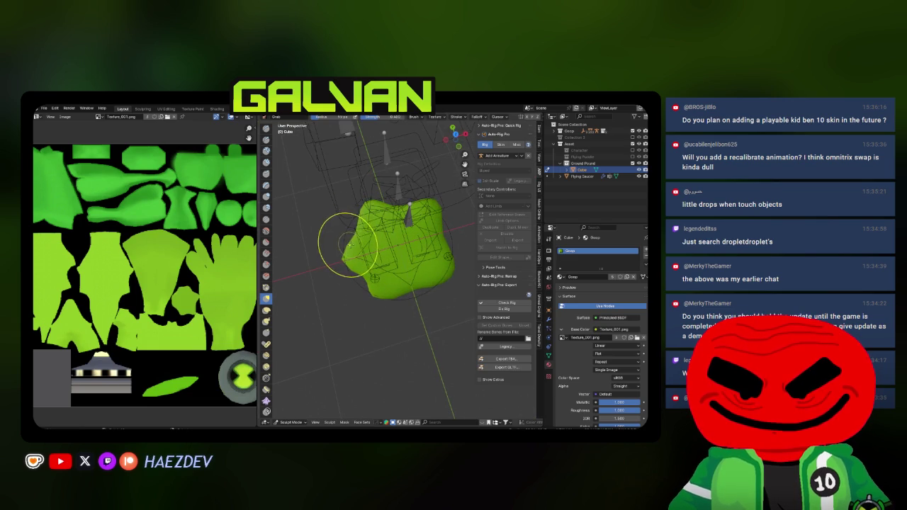
Step: Soften the puddle with the Smooth brush, then return to Object Mode
{"action": "key", "text": "shift+s"}
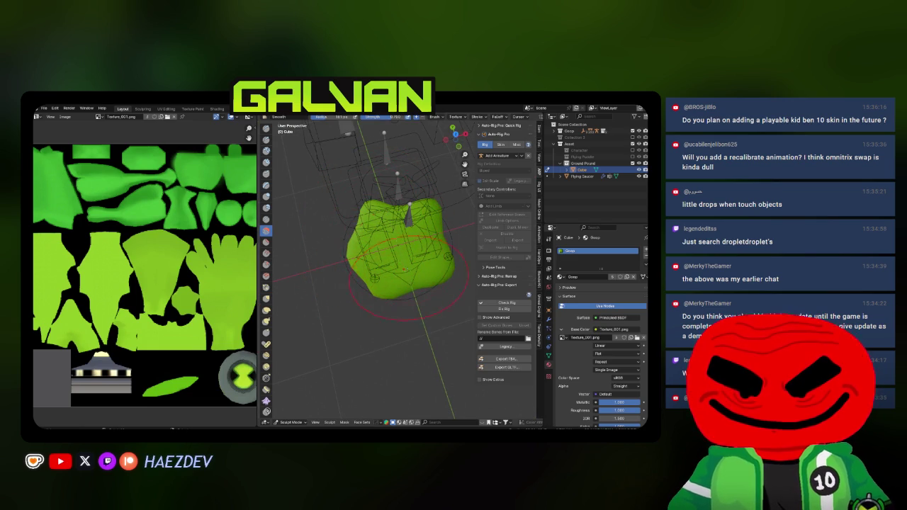
{"action": "left_click_drag", "start_coordinate": [388, 240], "coordinate": [399, 243]}
{"action": "left_click_drag", "start_coordinate": [284, 229], "coordinate": [299, 273]}
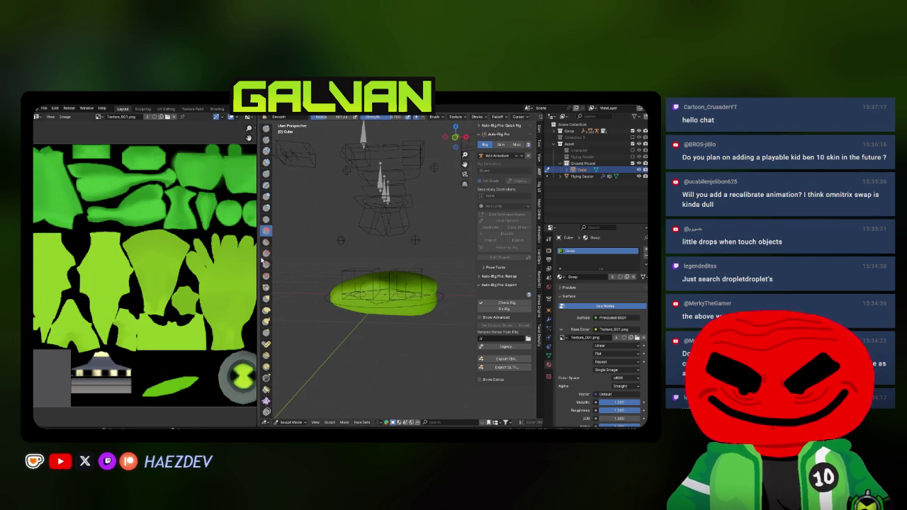
{"action": "left_click_drag", "start_coordinate": [256, 258], "coordinate": [170, 259]}
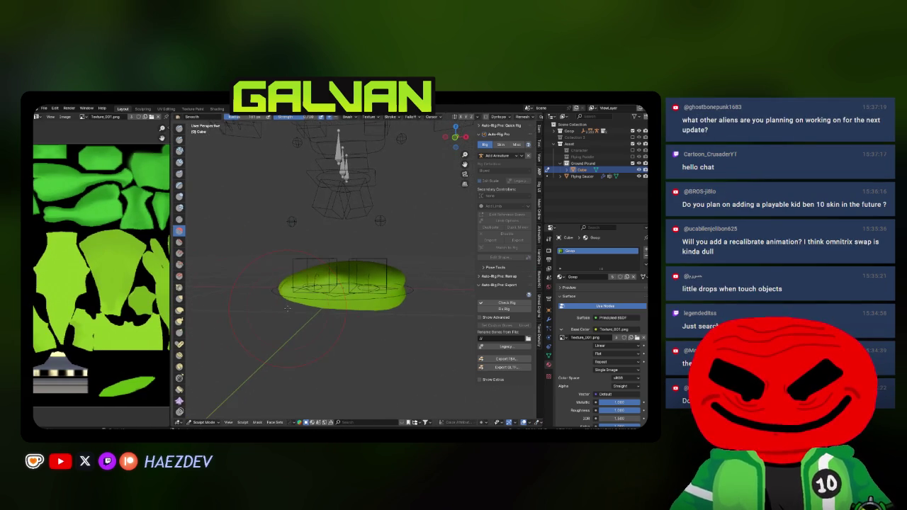
{"action": "key", "text": "q"}
{"action": "left_click", "coordinate": [319, 309]}
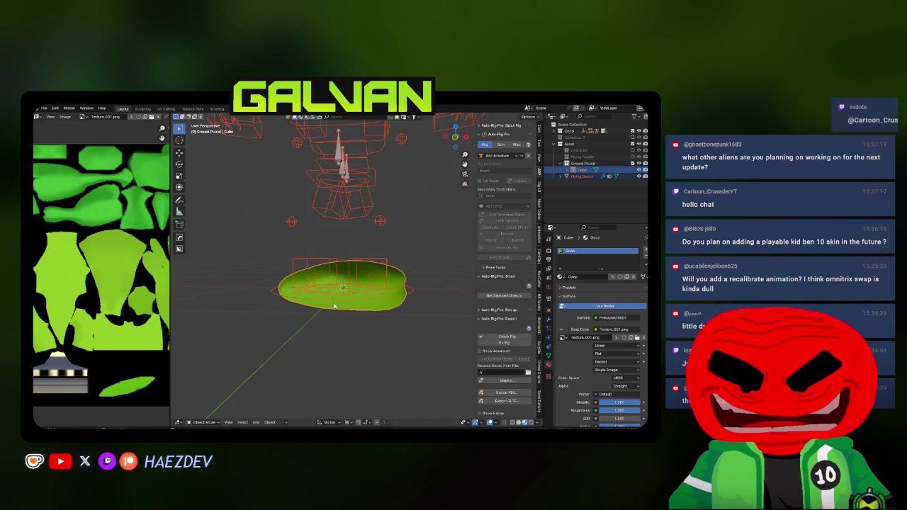
Step: In top view, add a cube, subdivide it to level 2 and shade it smooth
{"action": "left_click_drag", "start_coordinate": [373, 289], "coordinate": [352, 298]}
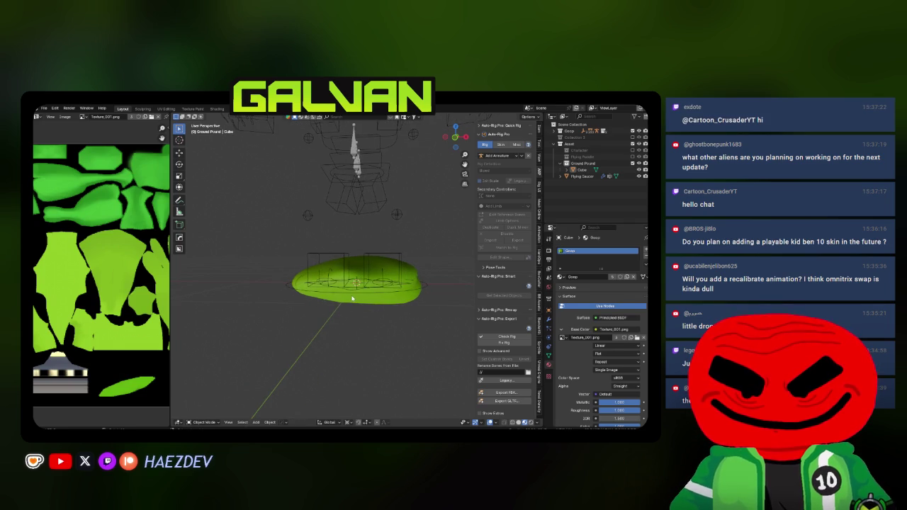
{"action": "key", "text": "KP_7"}
{"action": "key", "text": "shift+a"}
{"action": "mouse_move", "coordinate": [352, 297]}
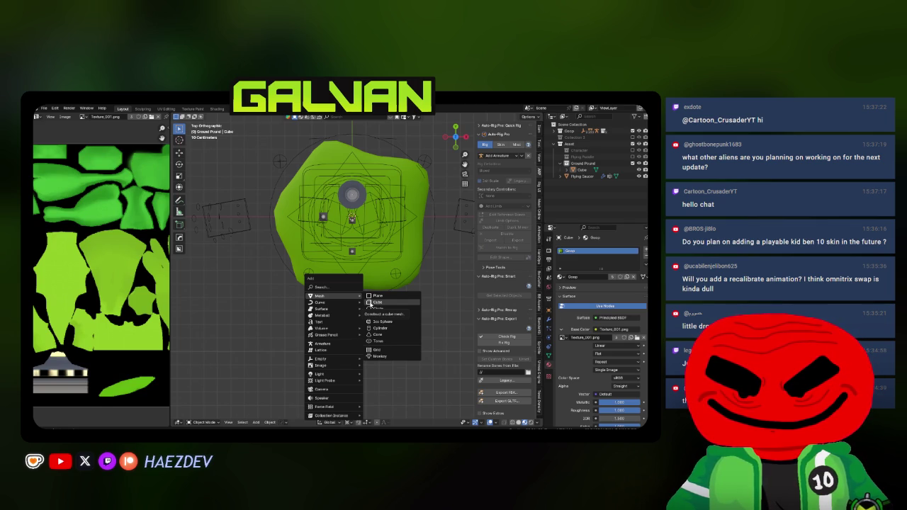
{"action": "left_click", "coordinate": [369, 303]}
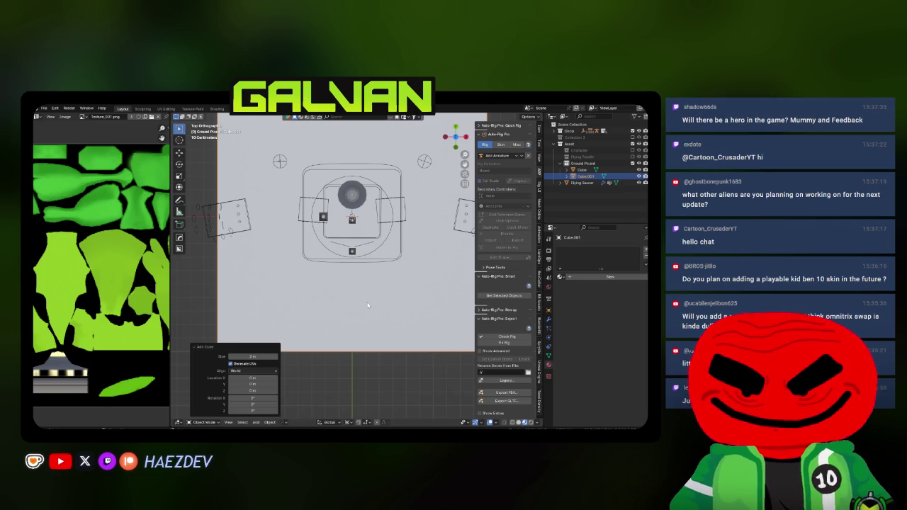
{"action": "key", "text": "ctrl+1"}
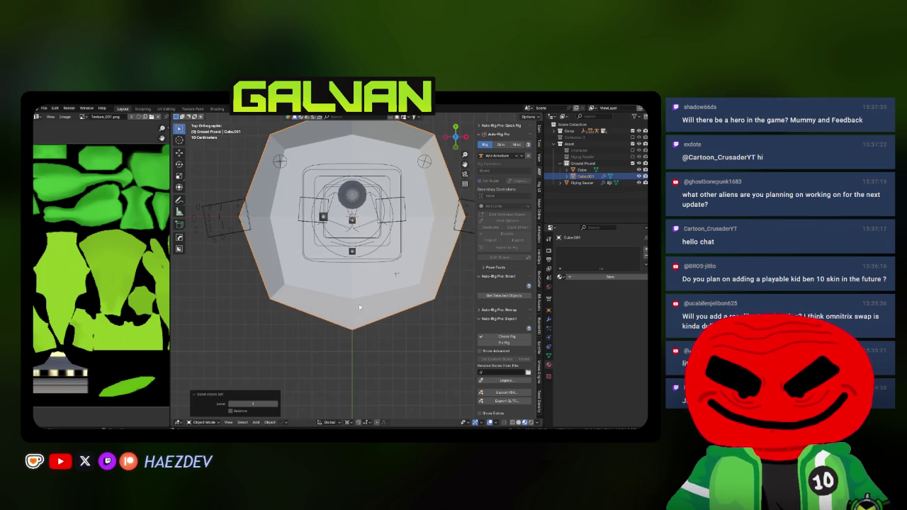
{"action": "key", "text": "ctrl+2"}
{"action": "right_click", "coordinate": [290, 361]}
{"action": "left_click", "coordinate": [294, 340]}
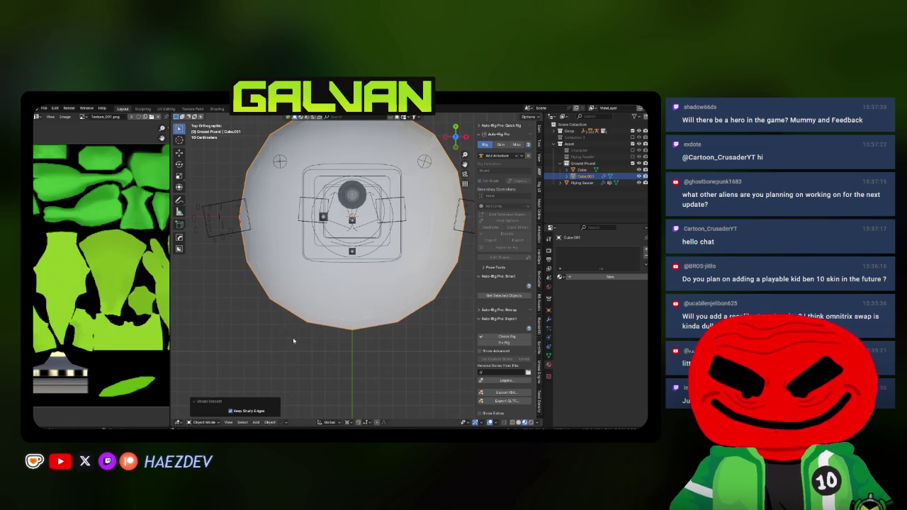
Step: In front view, scale the new sphere down to 0.177
{"action": "key", "text": "KP_1"}
{"action": "key", "text": "Tab"}
{"action": "scroll", "coordinate": [450, 310], "scroll_direction": "up", "scroll_amount": 2}
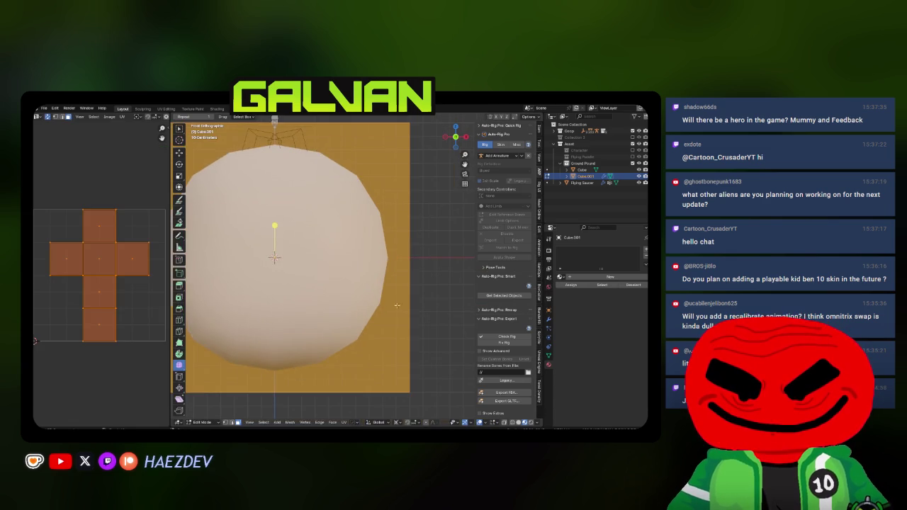
{"action": "key", "text": "Tab"}
{"action": "key", "text": "Tab"}
{"action": "scroll", "coordinate": [461, 310], "scroll_direction": "down", "scroll_amount": 4}
{"action": "key", "text": "s"}
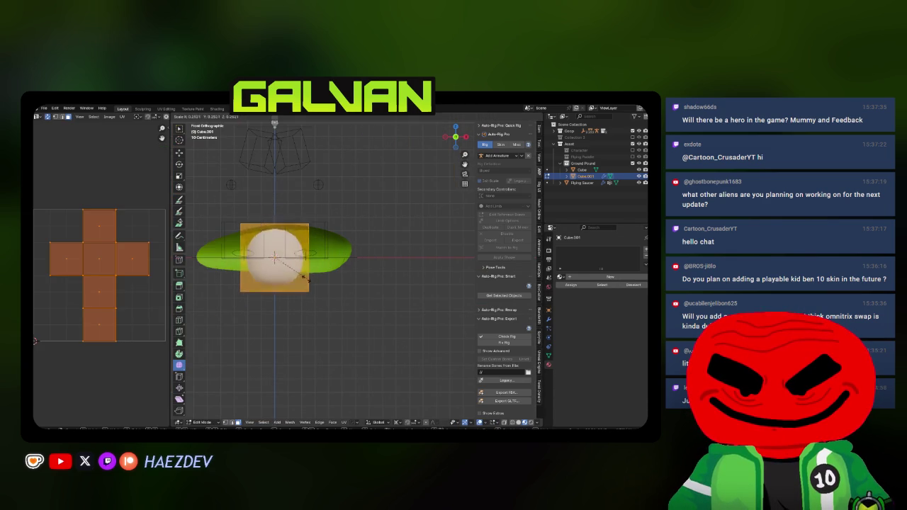
{"action": "left_click", "coordinate": [338, 272]}
Step: Move the sphere further right and shrink it a bit more
{"action": "scroll", "coordinate": [321, 304], "scroll_direction": "up", "scroll_amount": 2}
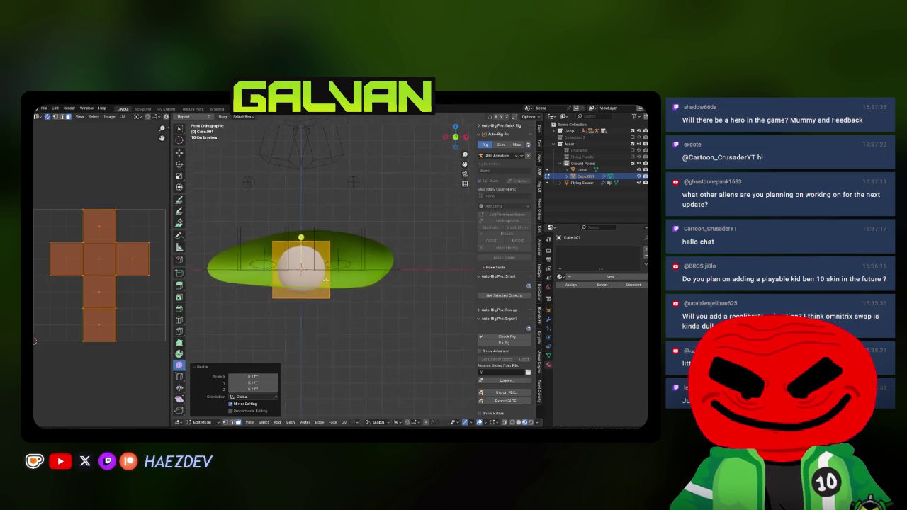
{"action": "key", "text": "g"}
{"action": "left_click", "coordinate": [356, 304]}
{"action": "mouse_move", "coordinate": [355, 304]}
{"action": "left_mouse_down"}
{"action": "mouse_move", "coordinate": [340, 301]}
{"action": "mouse_move", "coordinate": [394, 279]}
{"action": "left_mouse_up"}
{"action": "key", "text": "s"}
{"action": "left_click", "coordinate": [394, 279]}
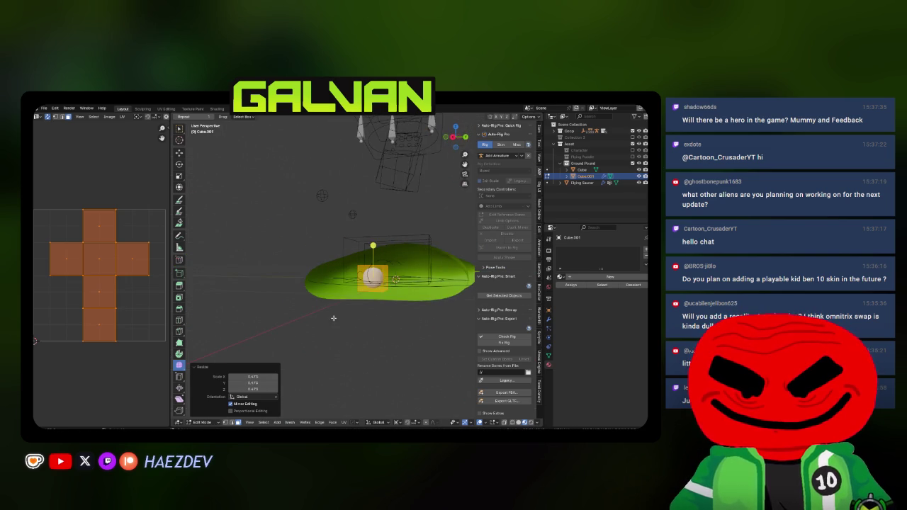
Step: Raise the sphere slightly along Z and move a selected face vertically
{"action": "mouse_move", "coordinate": [328, 270]}
{"action": "left_mouse_down"}
{"action": "mouse_move", "coordinate": [346, 247]}
{"action": "mouse_move", "coordinate": [331, 283]}
{"action": "left_mouse_up"}
{"action": "key", "text": "g"}
{"action": "key", "text": "z"}
{"action": "left_click", "coordinate": [362, 270]}
{"action": "left_click", "coordinate": [352, 263]}
{"action": "key", "text": "g"}
{"action": "key", "text": "z"}
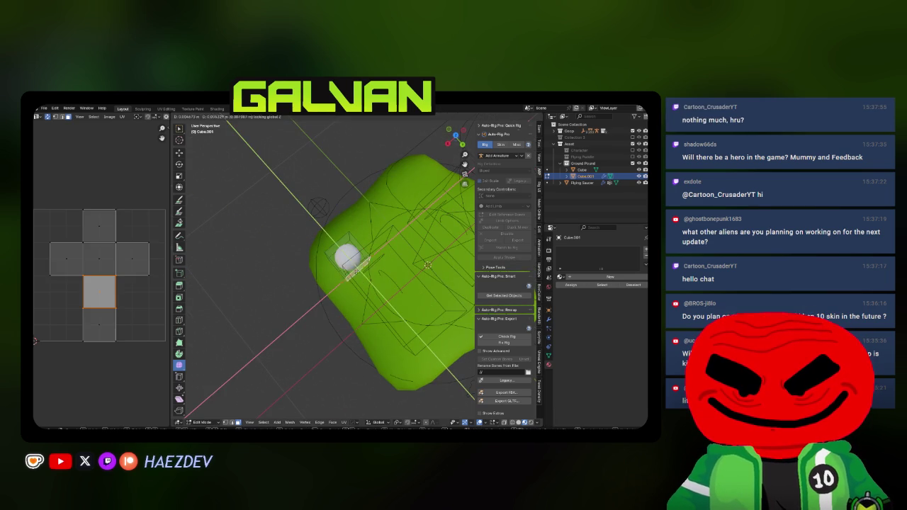
{"action": "left_click", "coordinate": [363, 290]}
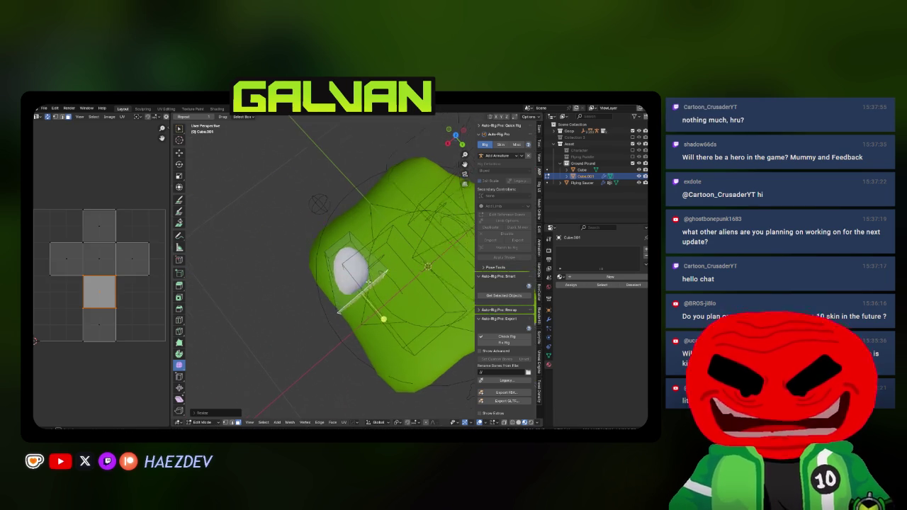
Step: Return to Object Mode, frame the puddle, and browse existing materials for the sphere
{"action": "left_click_drag", "start_coordinate": [363, 290], "coordinate": [410, 289]}
{"action": "key", "text": "KP_Decimal"}
{"action": "key", "text": "Tab"}
{"action": "key", "text": "KP_Decimal"}
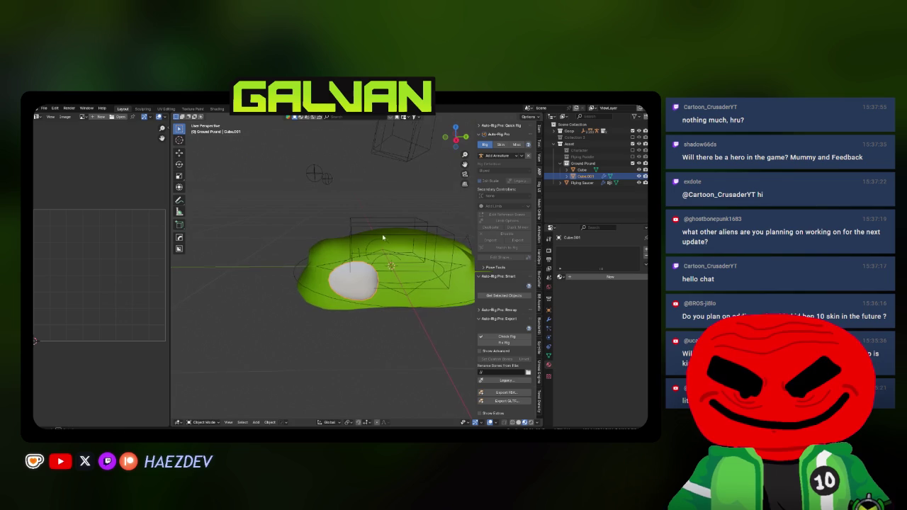
{"action": "left_click", "coordinate": [560, 276]}
Step: Assign the Secondary Goop material to the sphere and start selecting the cockpit blob in Edit Mode
{"action": "type", "text": "goop"}
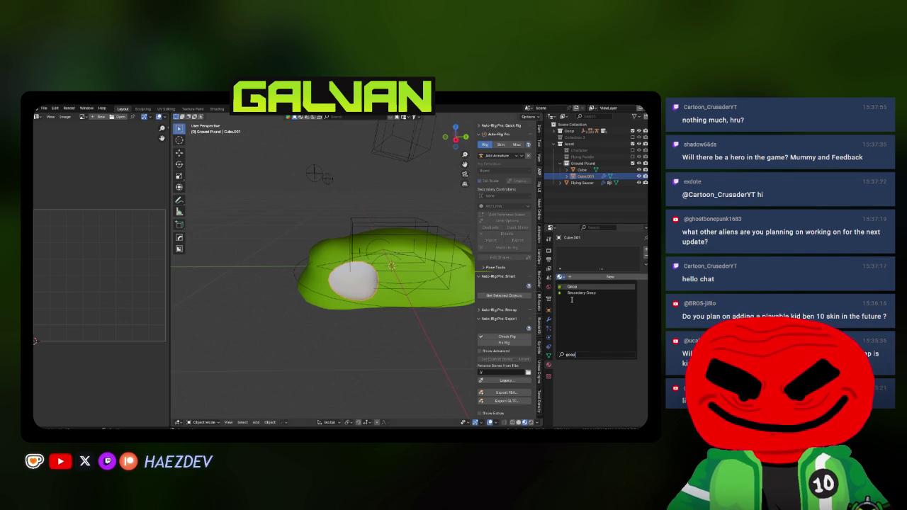
{"action": "left_click", "coordinate": [580, 293]}
{"action": "key", "text": "Tab"}
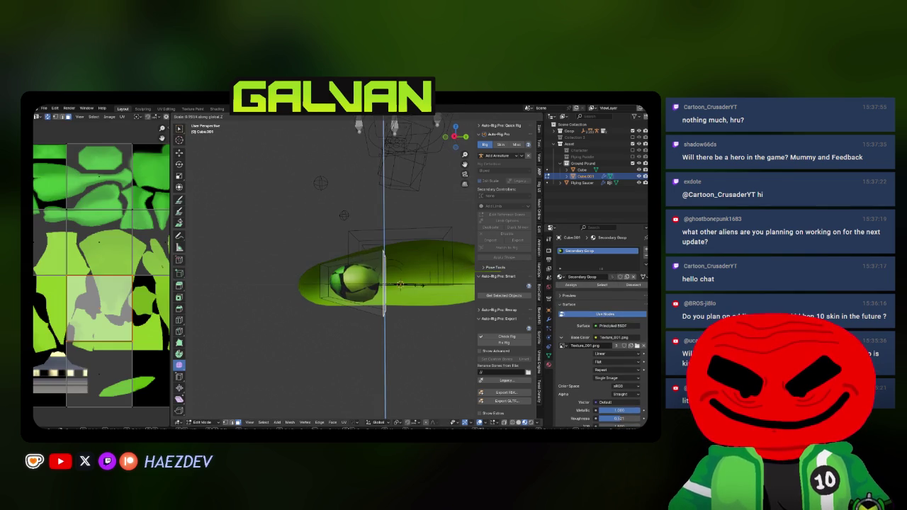
{"action": "mouse_move", "coordinate": [401, 284]}
{"action": "left_mouse_down"}
{"action": "mouse_move", "coordinate": [418, 286]}
{"action": "mouse_move", "coordinate": [368, 312]}
{"action": "mouse_move", "coordinate": [390, 290]}
{"action": "mouse_move", "coordinate": [159, 226]}
{"action": "left_mouse_up"}
{"action": "key", "text": "l"}
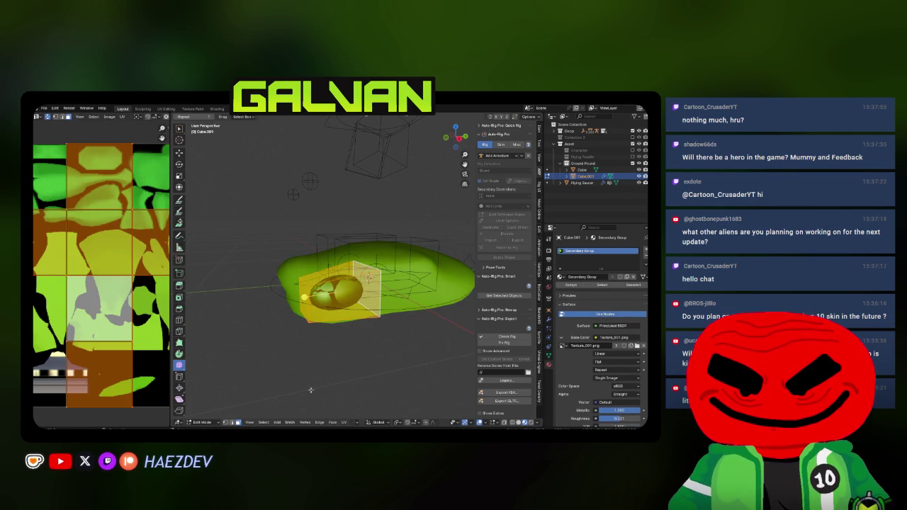
{"action": "left_click", "coordinate": [296, 408]}
{"action": "left_click", "coordinate": [549, 320]}
{"action": "key", "text": "l"}
{"action": "key", "text": "alt+a"}
Step: Select all of the cockpit's connected faces and unwrap its UVs
{"action": "left_click", "coordinate": [331, 305], "text": "alt"}
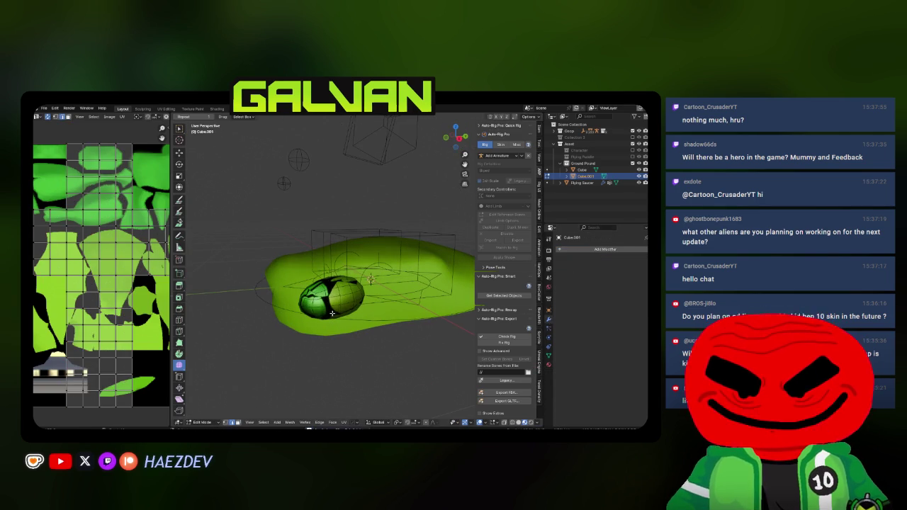
{"action": "key", "text": "u"}
{"action": "key", "text": "Escape"}
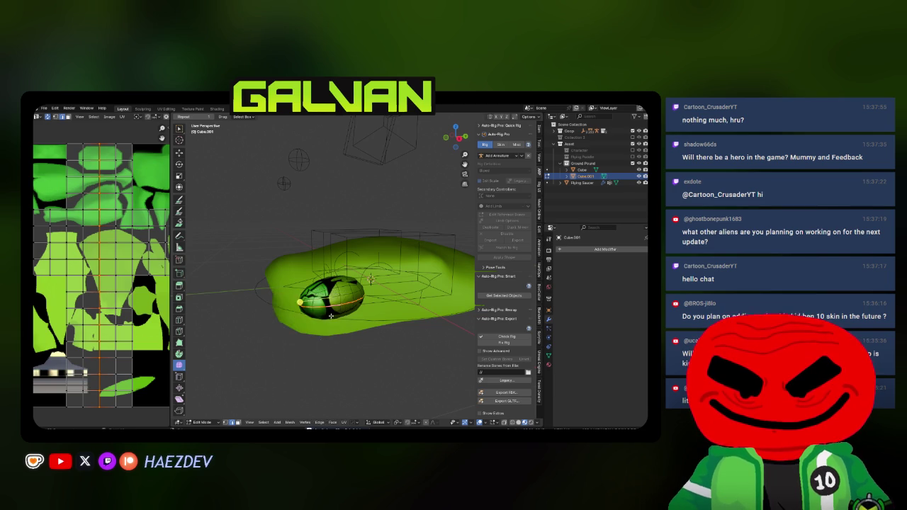
{"action": "key", "text": "l"}
{"action": "key", "text": "u"}
{"action": "left_click", "coordinate": [333, 239]}
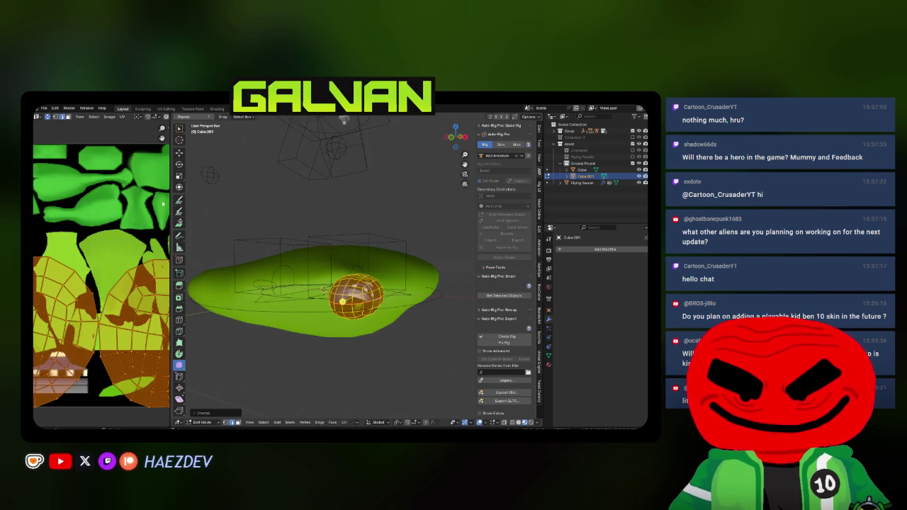
Step: Shrink the cockpit UV islands onto the texture's top-left green area, then leave Edit Mode
{"action": "left_click_drag", "start_coordinate": [170, 193], "coordinate": [269, 192]}
{"action": "scroll", "coordinate": [142, 284], "scroll_direction": "down", "scroll_amount": 3}
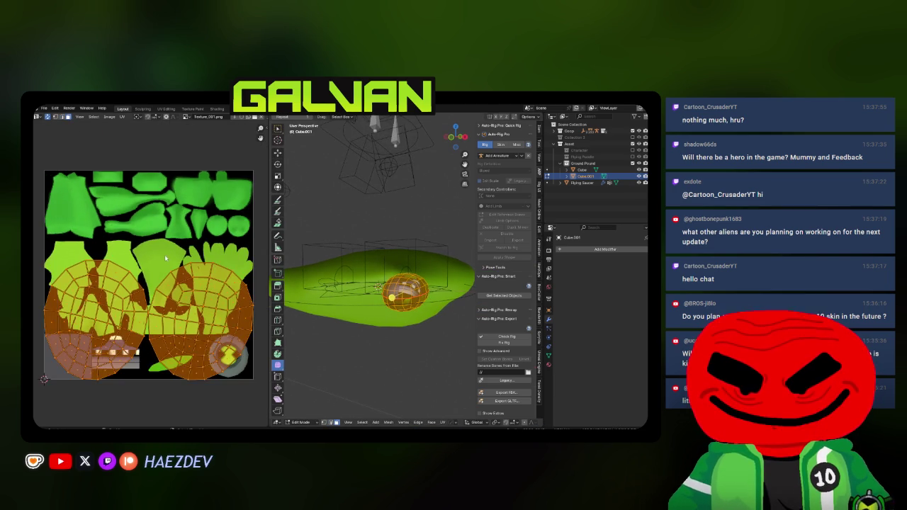
{"action": "key", "text": "s"}
{"action": "key", "text": "Return"}
{"action": "key", "text": "g"}
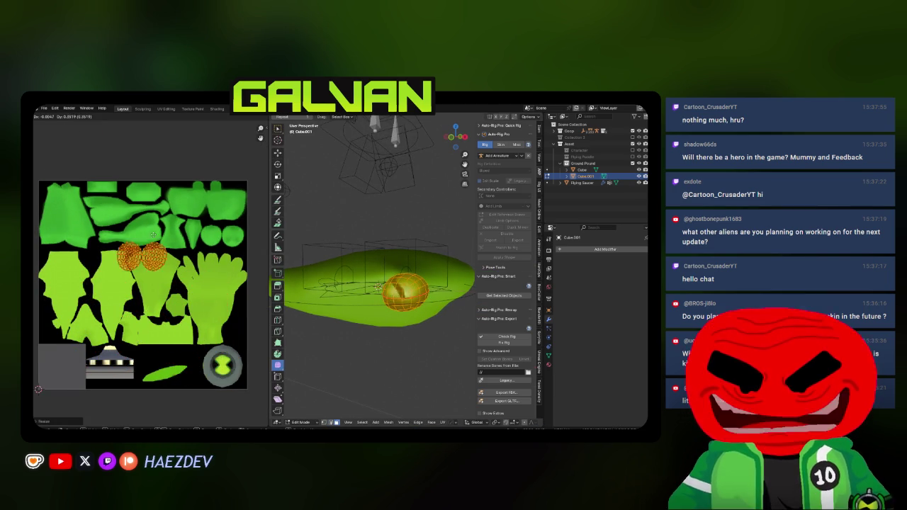
{"action": "left_click", "coordinate": [106, 223]}
{"action": "scroll", "coordinate": [127, 261], "scroll_direction": "up", "scroll_amount": 3}
{"action": "key", "text": "l"}
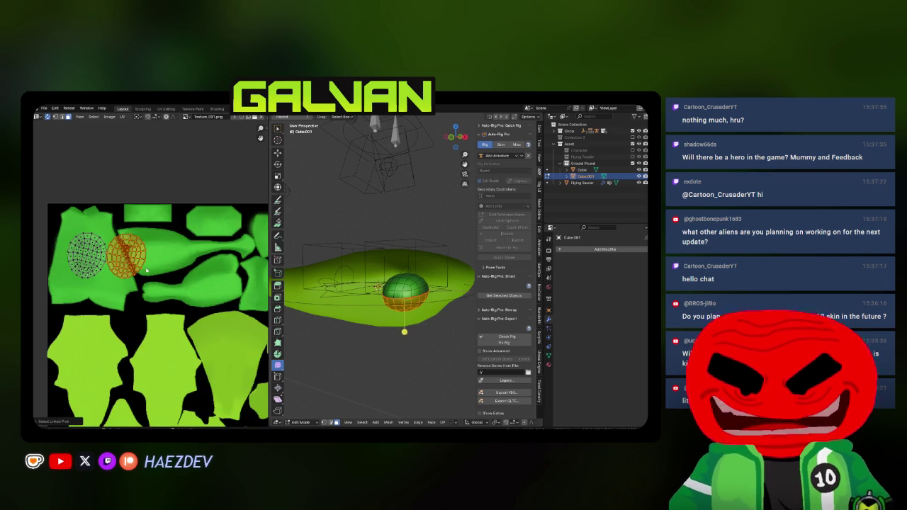
{"action": "key", "text": "g"}
{"action": "key", "text": "Tab"}
{"action": "key", "text": "Tab"}
{"action": "key", "text": "Tab"}
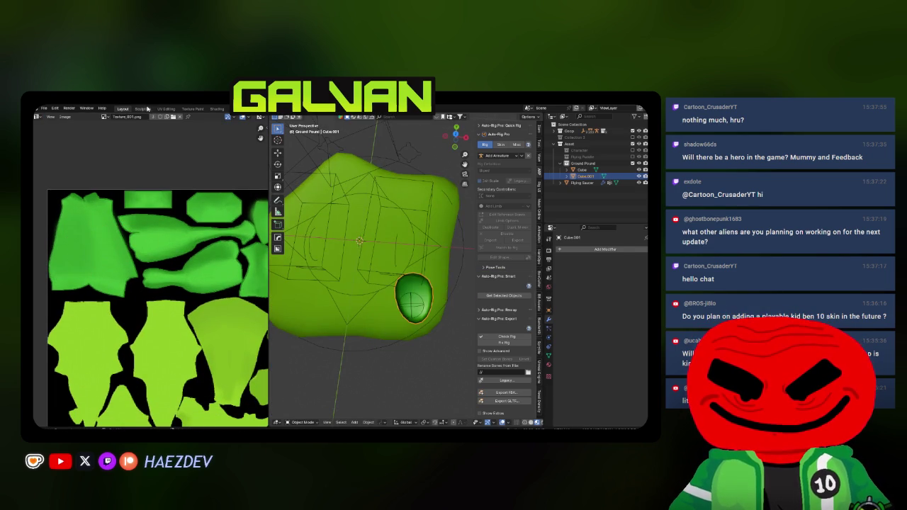
Step: Smooth the dark green Cube.001 blob in Sculpt Mode, then switch to Discord
{"action": "left_click", "coordinate": [141, 108]}
{"action": "left_click", "coordinate": [124, 108]}
{"action": "key", "text": "q"}
{"action": "mouse_move", "coordinate": [349, 285]}
{"action": "left_click", "coordinate": [382, 289]}
{"action": "mouse_move", "coordinate": [386, 303]}
{"action": "left_mouse_down"}
{"action": "mouse_move", "coordinate": [404, 294]}
{"action": "mouse_move", "coordinate": [415, 304]}
{"action": "mouse_move", "coordinate": [391, 313]}
{"action": "mouse_move", "coordinate": [404, 304]}
{"action": "mouse_move", "coordinate": [416, 312]}
{"action": "left_mouse_up"}
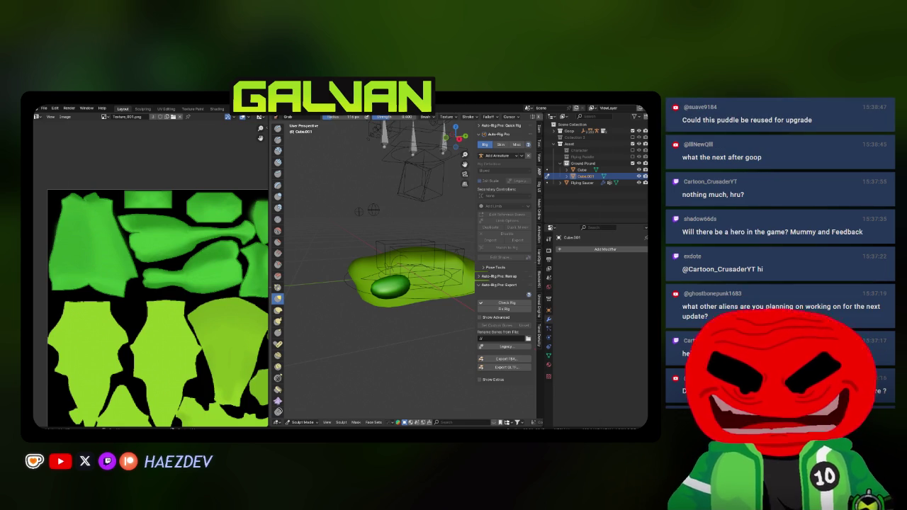
{"action": "key", "text": "alt+Tab"}
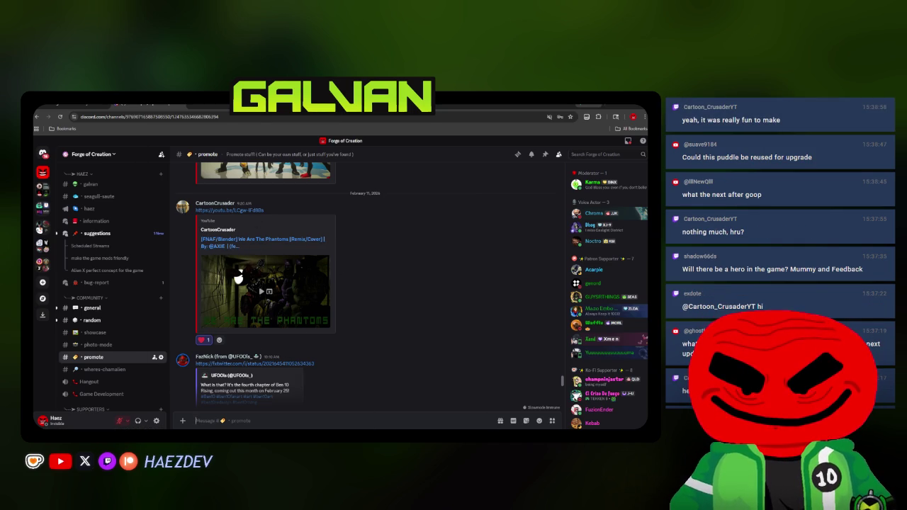
Step: Return to Blender and view the elongated Cube.001 blob closer from above
{"action": "key", "text": "alt+Tab"}
{"action": "mouse_move", "coordinate": [396, 312]}
{"action": "left_mouse_down"}
{"action": "mouse_move", "coordinate": [405, 274]}
{"action": "mouse_move", "coordinate": [415, 274]}
{"action": "mouse_move", "coordinate": [403, 315]}
{"action": "mouse_move", "coordinate": [416, 309]}
{"action": "mouse_move", "coordinate": [414, 288]}
{"action": "left_mouse_up"}
{"action": "scroll", "coordinate": [402, 290], "scroll_direction": "up", "scroll_amount": 3}
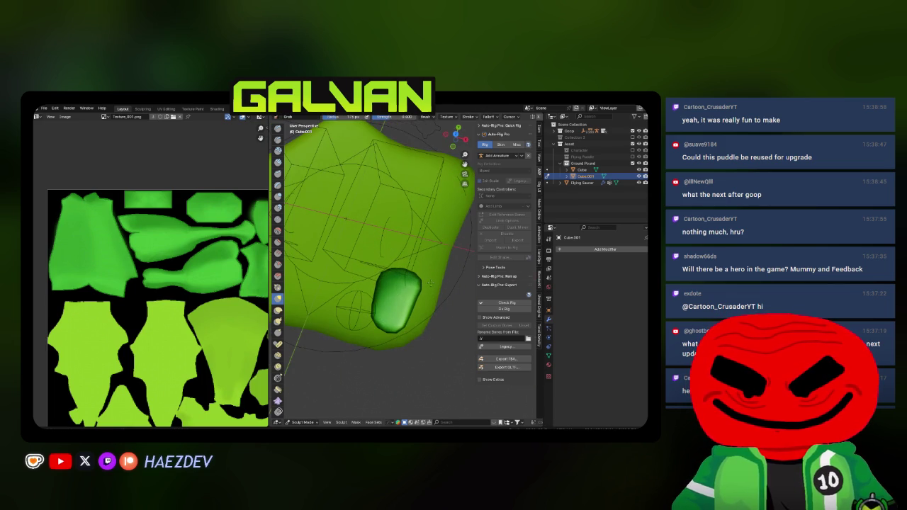
Step: Duplicate the green capsule, scale it up, and rotate it around Z as the large central blob
{"action": "key", "text": "i"}
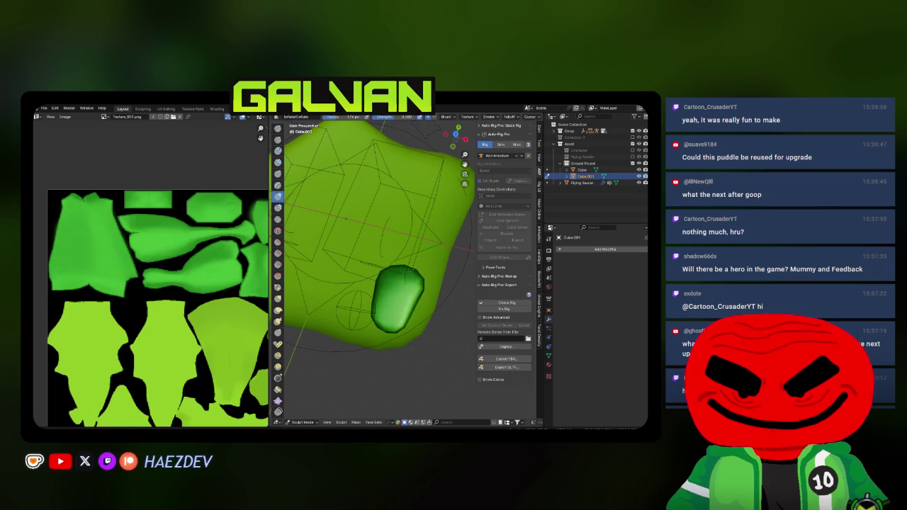
{"action": "left_click_drag", "start_coordinate": [383, 290], "coordinate": [405, 283]}
{"action": "key", "text": "g"}
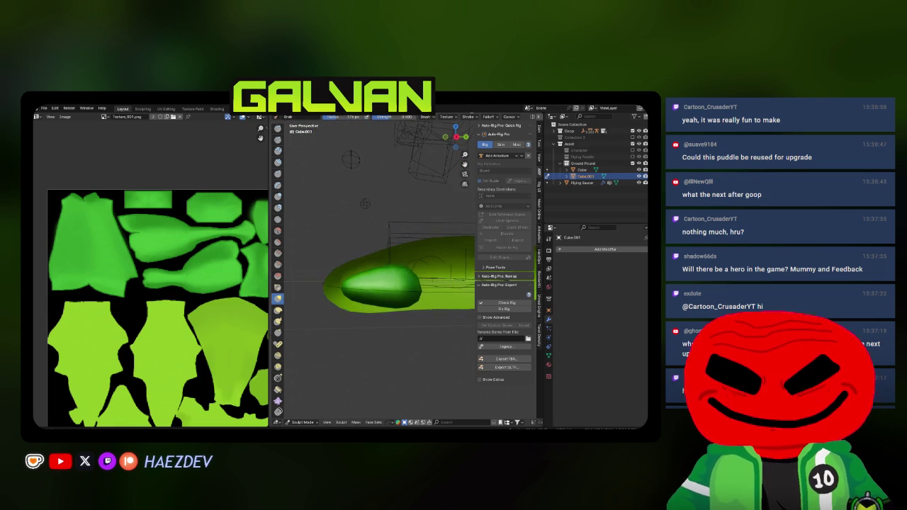
{"action": "key", "text": "Tab"}
{"action": "left_click_drag", "start_coordinate": [430, 312], "coordinate": [423, 319]}
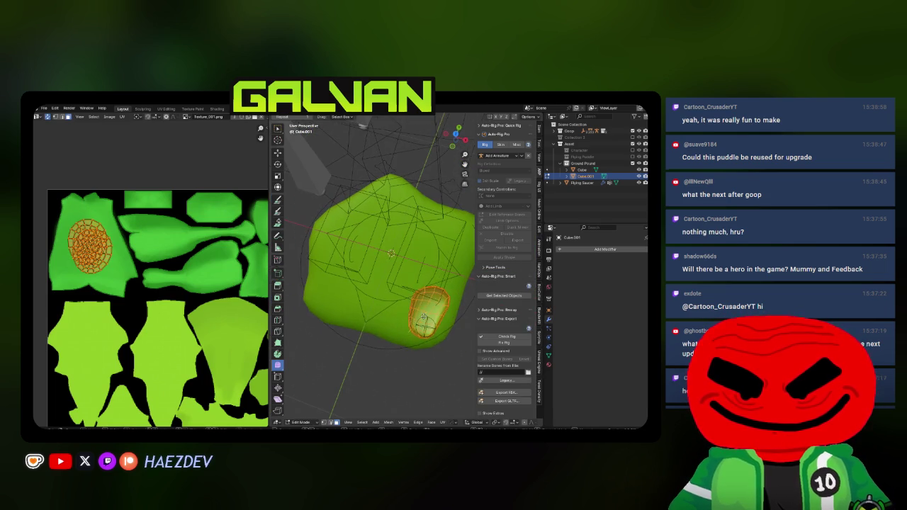
{"action": "key", "text": "shift+d"}
{"action": "left_click", "coordinate": [409, 275]}
{"action": "key", "text": "s"}
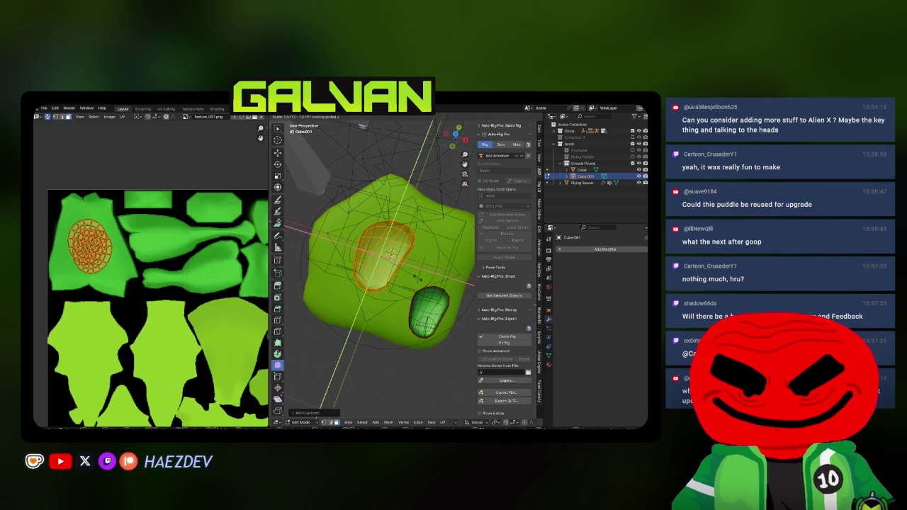
{"action": "left_click", "coordinate": [407, 272]}
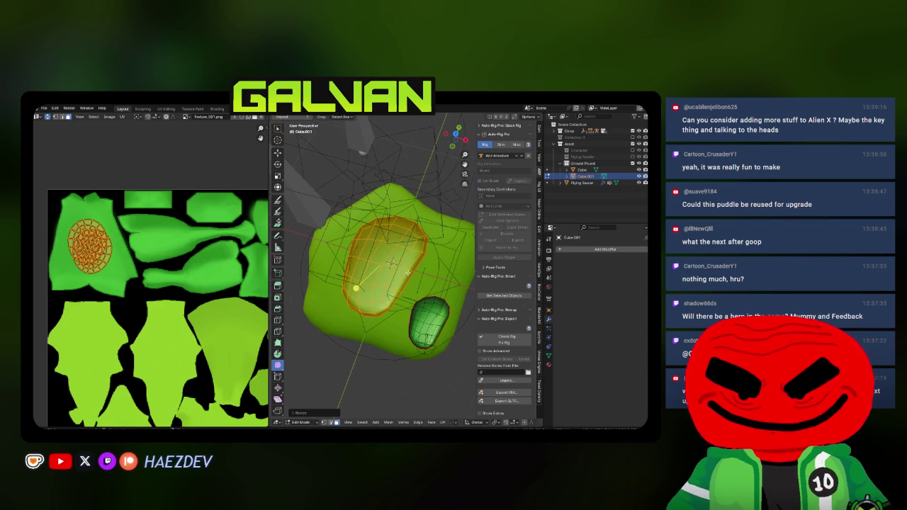
{"action": "left_click_drag", "start_coordinate": [408, 272], "coordinate": [412, 253]}
{"action": "key", "text": "r"}
{"action": "key", "text": "z"}
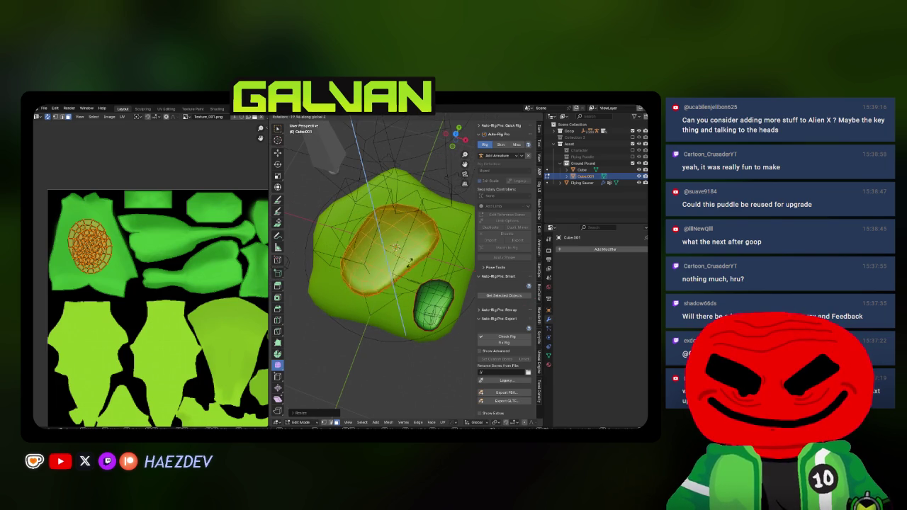
{"action": "left_click", "coordinate": [383, 276]}
Step: Rotate and reposition a duplicated blob on the puddle, checking it from the right side
{"action": "left_click_drag", "start_coordinate": [383, 276], "coordinate": [405, 287]}
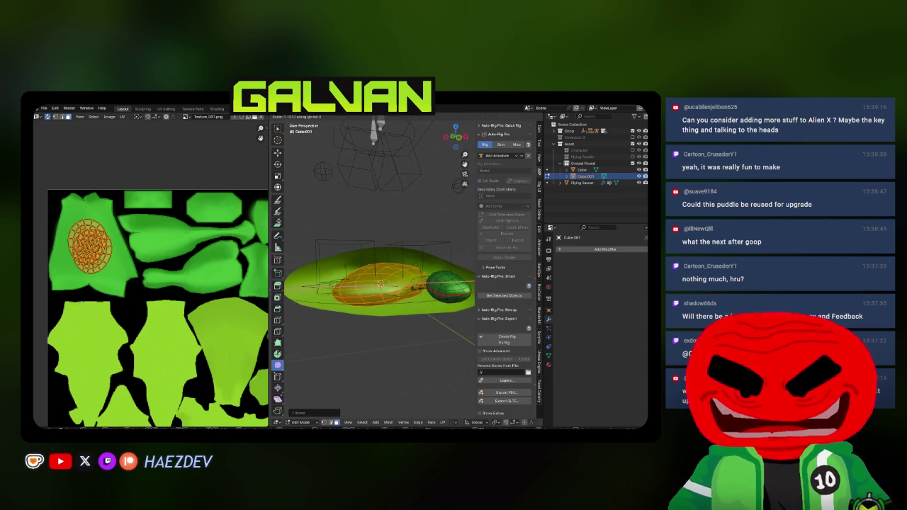
{"action": "key", "text": "r"}
{"action": "left_click", "coordinate": [408, 290]}
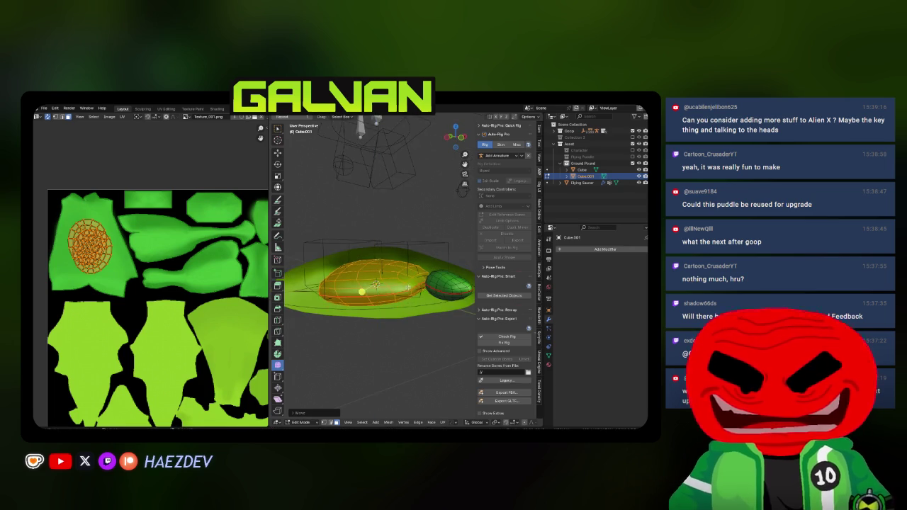
{"action": "key", "text": "g"}
{"action": "left_click", "coordinate": [363, 274]}
{"action": "key", "text": "t"}
{"action": "key", "text": "n"}
{"action": "key", "text": "KP_3"}
{"action": "key", "text": "r"}
{"action": "left_click", "coordinate": [457, 300]}
{"action": "left_click_drag", "start_coordinate": [457, 300], "coordinate": [424, 323]}
Step: Select the small blob's connected faces, rotate it around Z, and move it into place
{"action": "key", "text": "ctrl+Tab"}
{"action": "key", "text": "Tab"}
{"action": "key", "text": "l"}
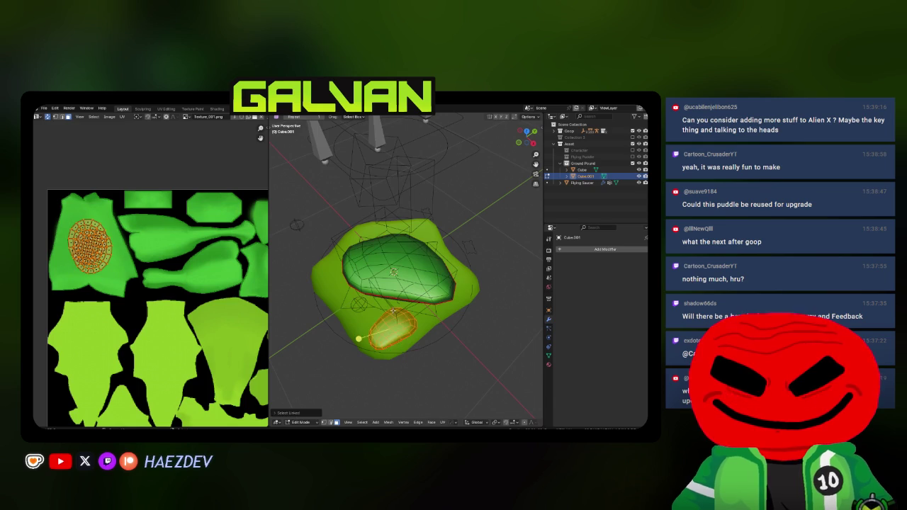
{"action": "key", "text": "r"}
{"action": "key", "text": "z"}
{"action": "left_click", "coordinate": [428, 279]}
{"action": "key", "text": "g"}
{"action": "left_click", "coordinate": [396, 284]}
Step: Try further moving and resizing the small blob, then undo those changes
{"action": "key", "text": "g"}
{"action": "key", "text": "shift+z"}
{"action": "key", "text": "Escape"}
{"action": "key", "text": "ctrl+z"}
{"action": "key", "text": "s"}
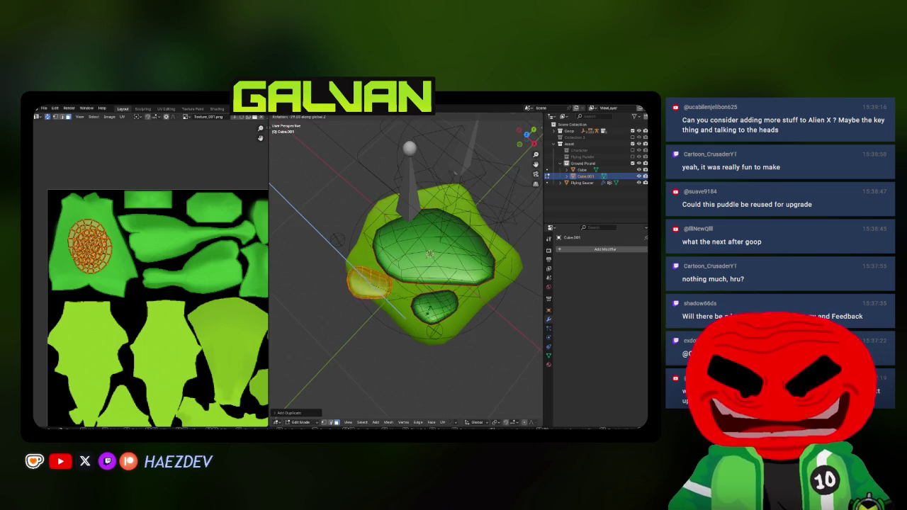
{"action": "key", "text": "Escape"}
{"action": "key", "text": "ctrl+shift+z"}
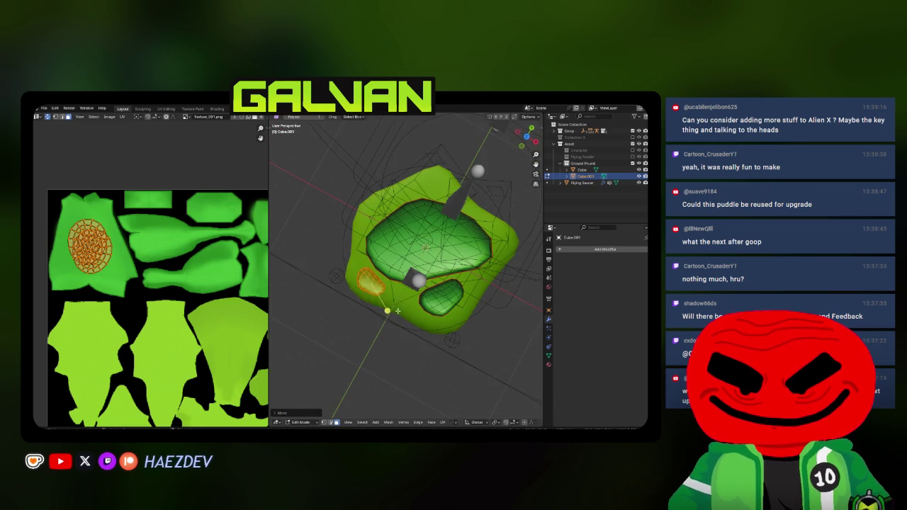
{"action": "key", "text": "ctrl+z"}
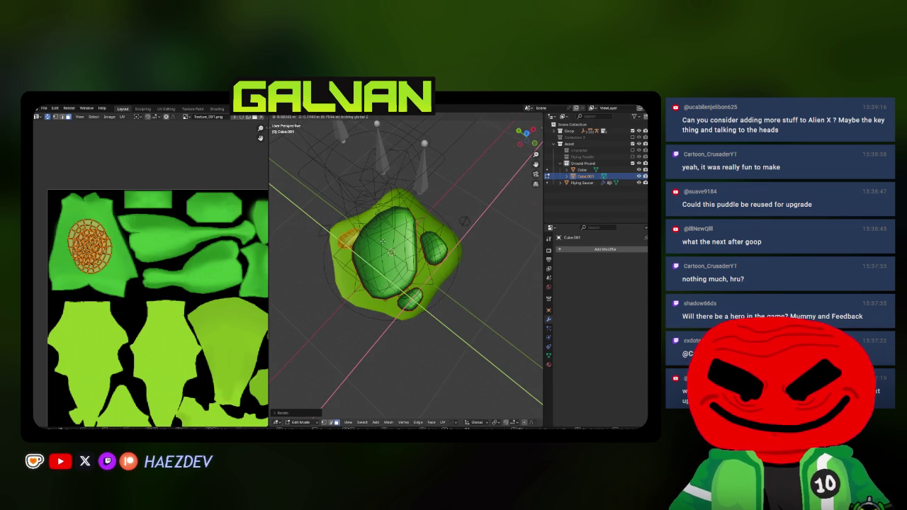
{"action": "scroll", "coordinate": [412, 270], "scroll_direction": "up", "scroll_amount": 2}
{"action": "key", "text": "ctrl+Tab"}
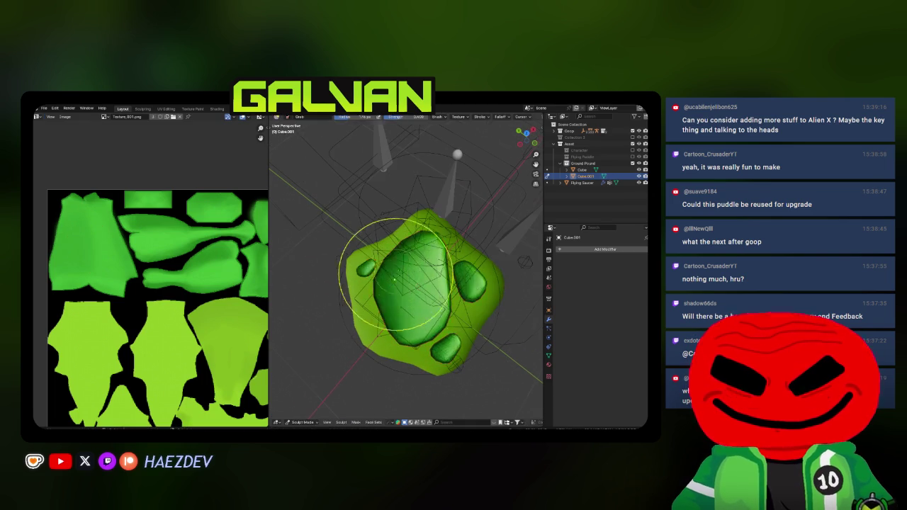
Step: Move the small blob to the puddle's left edge and rotate it
{"action": "scroll", "coordinate": [382, 280], "scroll_direction": "down", "scroll_amount": 3}
{"action": "key", "text": "ctrl+z"}
{"action": "scroll", "coordinate": [381, 266], "scroll_direction": "up", "scroll_amount": 2}
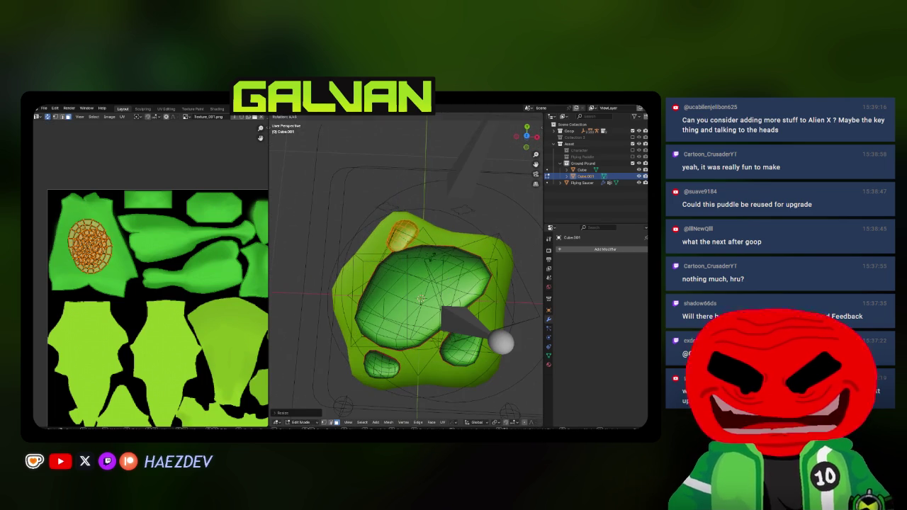
{"action": "mouse_move", "coordinate": [381, 266]}
{"action": "left_mouse_down"}
{"action": "mouse_move", "coordinate": [429, 248]}
{"action": "mouse_move", "coordinate": [382, 263]}
{"action": "mouse_move", "coordinate": [409, 281]}
{"action": "left_mouse_up"}
{"action": "key", "text": "g"}
{"action": "left_click", "coordinate": [417, 250]}
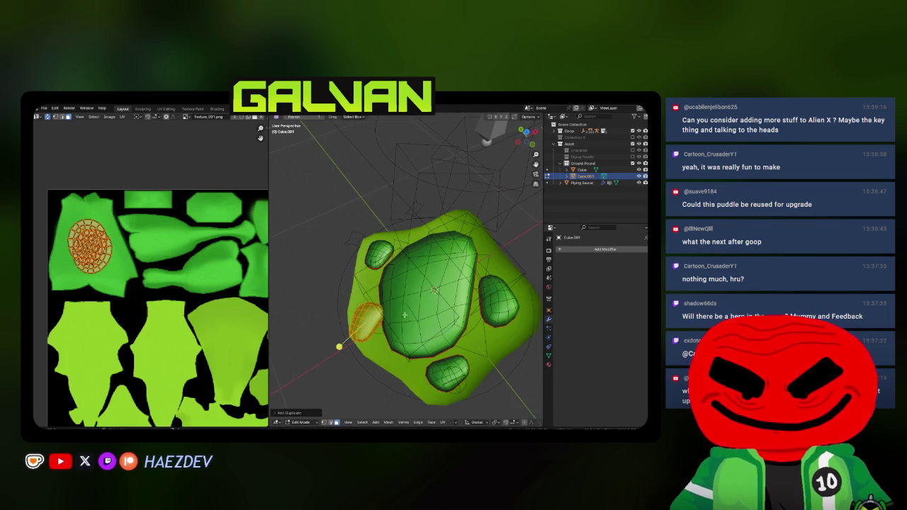
{"action": "key", "text": "r"}
{"action": "left_click", "coordinate": [386, 296]}
Step: In Sculpt Mode, choose the Blob brush and inspect the puddle's bumps
{"action": "key", "text": "ctrl+Tab"}
{"action": "mouse_move", "coordinate": [387, 315]}
{"action": "left_mouse_down"}
{"action": "mouse_move", "coordinate": [387, 283]}
{"action": "mouse_move", "coordinate": [380, 320]}
{"action": "left_mouse_up"}
{"action": "scroll", "coordinate": [397, 304], "scroll_direction": "down", "scroll_amount": 5}
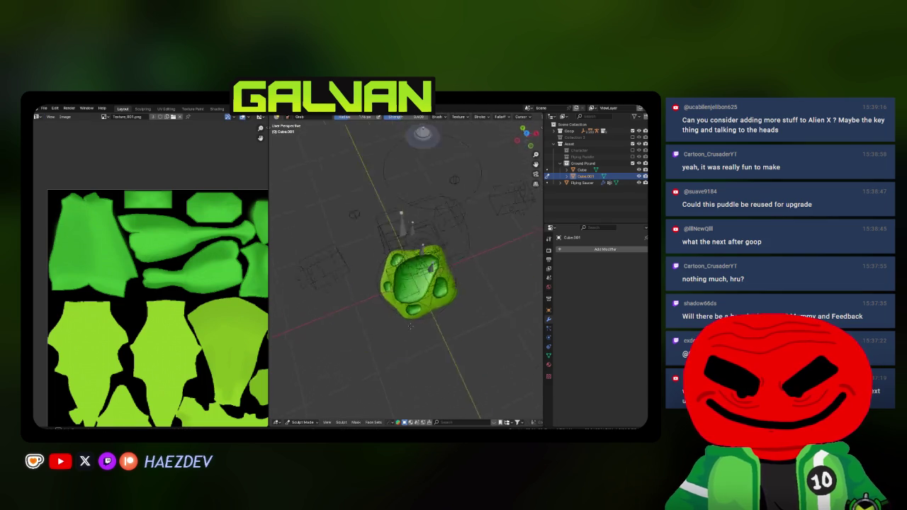
{"action": "mouse_move", "coordinate": [411, 283]}
{"action": "left_mouse_down"}
{"action": "mouse_move", "coordinate": [461, 283]}
{"action": "mouse_move", "coordinate": [453, 304]}
{"action": "mouse_move", "coordinate": [433, 297]}
{"action": "left_mouse_up"}
{"action": "scroll", "coordinate": [453, 291], "scroll_direction": "up", "scroll_amount": 3}
{"action": "key", "text": "t"}
{"action": "left_click", "coordinate": [277, 208]}
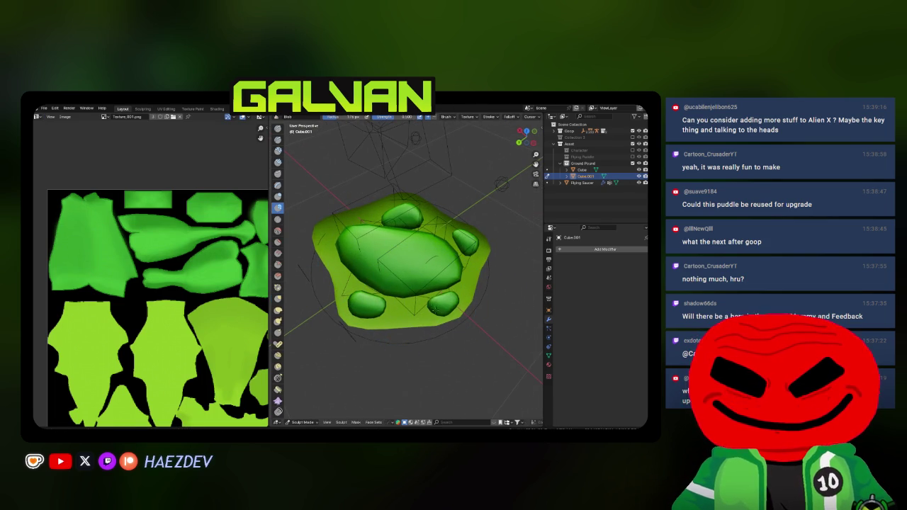
{"action": "left_click_drag", "start_coordinate": [440, 306], "coordinate": [340, 212]}
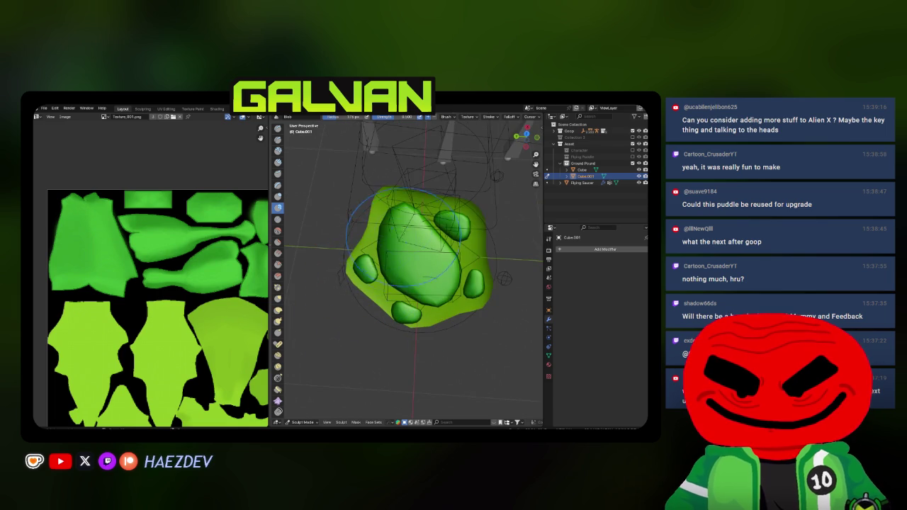
{"action": "left_click_drag", "start_coordinate": [415, 234], "coordinate": [375, 213]}
Step: Nudge the selected faces with proportional falloff, then return to sculpting
{"action": "key", "text": "Tab"}
{"action": "key", "text": "g"}
{"action": "left_click", "coordinate": [375, 273]}
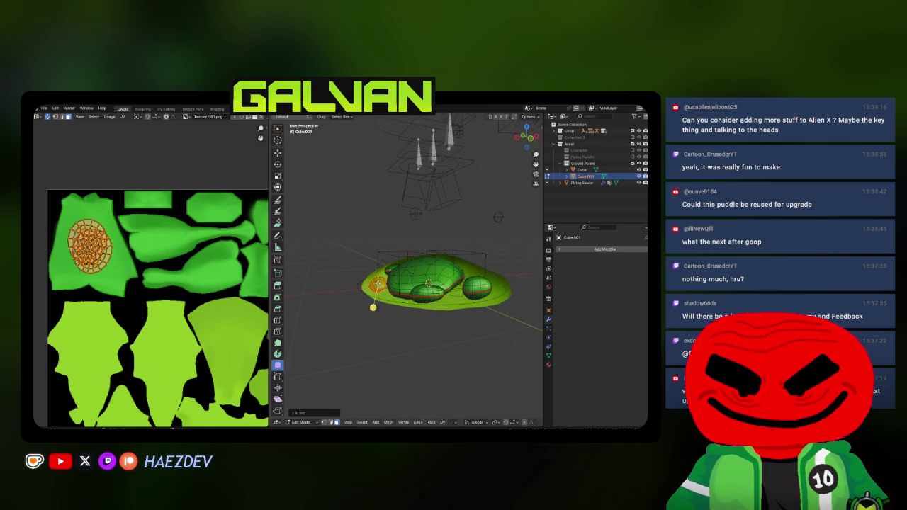
{"action": "scroll", "coordinate": [369, 270], "scroll_direction": "up", "scroll_amount": 2}
{"action": "key", "text": "Tab"}
{"action": "mouse_move", "coordinate": [385, 283]}
{"action": "left_mouse_down"}
{"action": "mouse_move", "coordinate": [393, 304]}
{"action": "mouse_move", "coordinate": [415, 238]}
{"action": "mouse_move", "coordinate": [420, 310]}
{"action": "mouse_move", "coordinate": [354, 203]}
{"action": "left_mouse_up"}
Step: Switch the puddle back to Object Mode from Quick Favorites
{"action": "right_click", "coordinate": [332, 198]}
{"action": "mouse_move", "coordinate": [331, 197]}
{"action": "left_click", "coordinate": [359, 196]}
{"action": "mouse_move", "coordinate": [270, 233]}
{"action": "left_mouse_down"}
{"action": "mouse_move", "coordinate": [201, 232]}
{"action": "mouse_move", "coordinate": [371, 290]}
{"action": "left_mouse_up"}
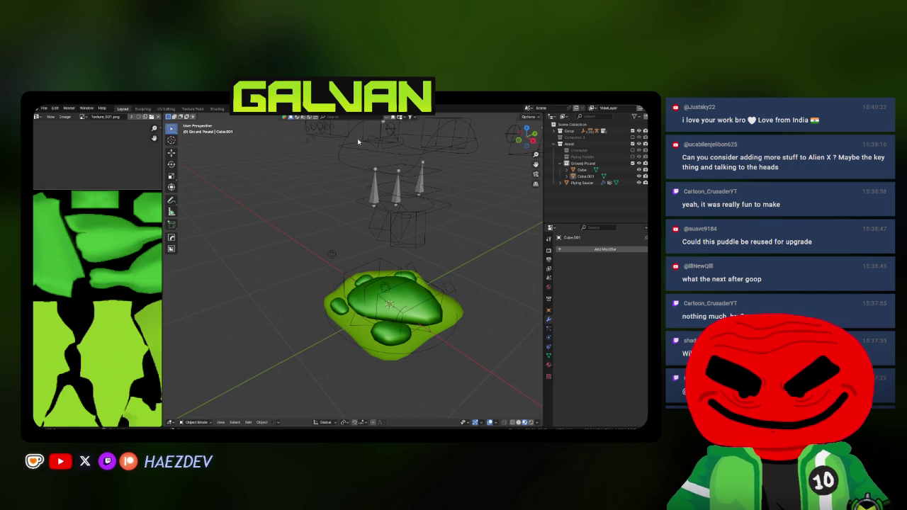
Step: Select the Goop_rig armature and enter Edit Mode, seeing through to the bones
{"action": "left_click_drag", "start_coordinate": [393, 219], "coordinate": [376, 276]}
{"action": "key", "text": "t"}
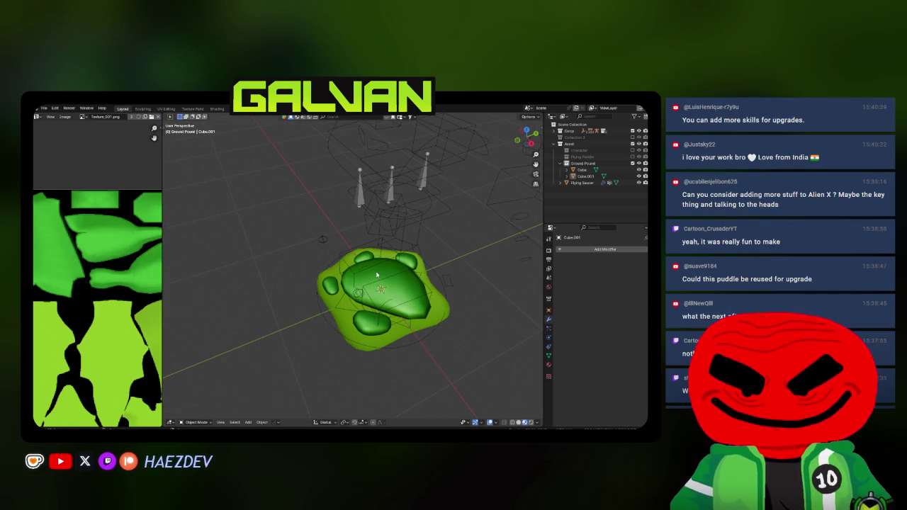
{"action": "key", "text": "KP_3"}
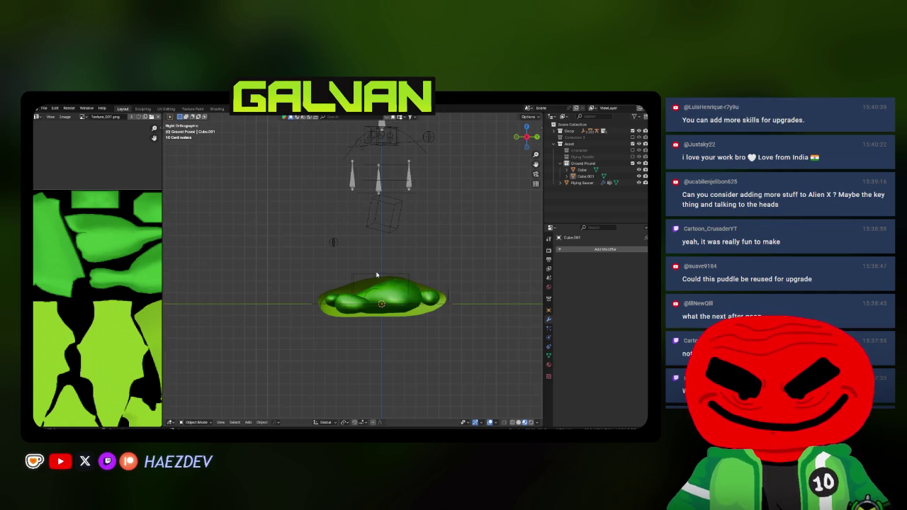
{"action": "mouse_move", "coordinate": [370, 268]}
{"action": "left_mouse_down"}
{"action": "mouse_move", "coordinate": [382, 266]}
{"action": "mouse_move", "coordinate": [393, 304]}
{"action": "left_mouse_up"}
{"action": "right_click", "coordinate": [393, 304]}
{"action": "key", "text": "Escape"}
{"action": "left_click", "coordinate": [344, 231]}
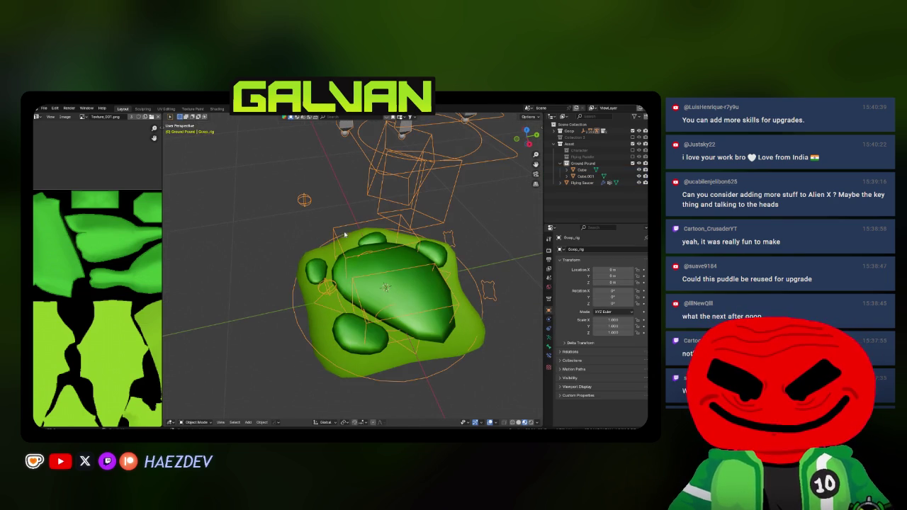
{"action": "key", "text": "KP_3"}
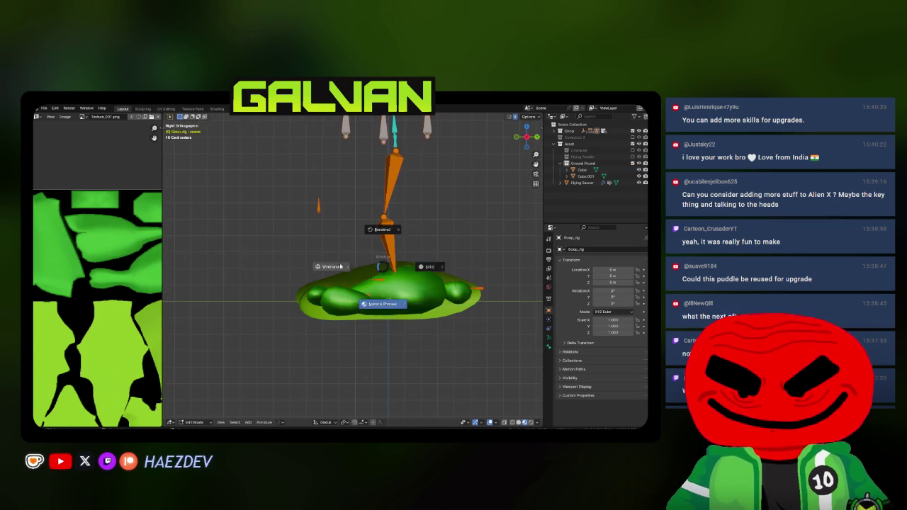
{"action": "key", "text": "shift+z"}
{"action": "key", "text": "Tab"}
Step: Add a new bone, move it along Y onto the puddle, and shrink it
{"action": "key", "text": "shift+a"}
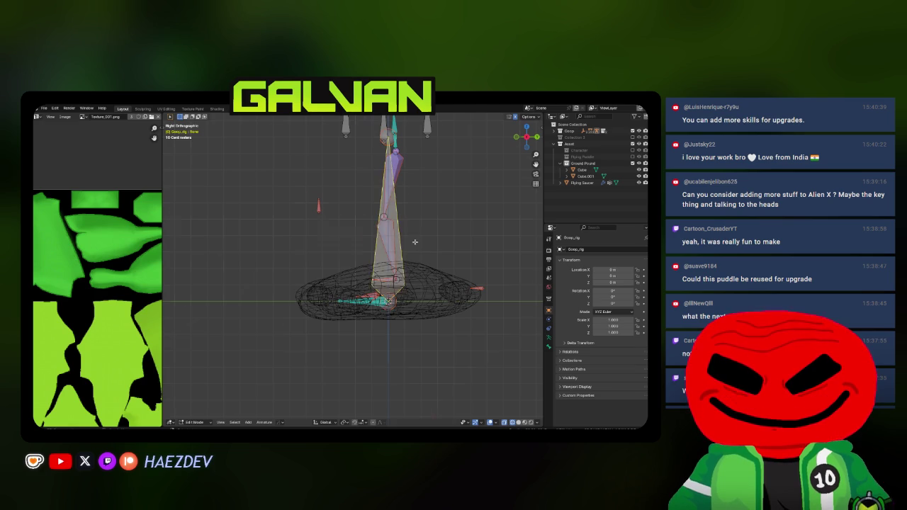
{"action": "key", "text": "shift+z"}
{"action": "key", "text": "g"}
{"action": "key", "text": "y"}
{"action": "left_click", "coordinate": [303, 301]}
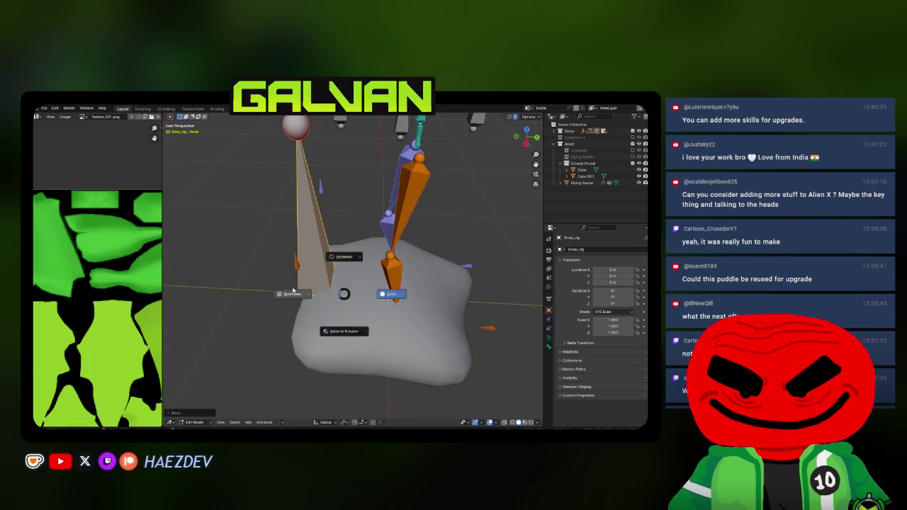
{"action": "key", "text": "z"}
{"action": "key", "text": "KP_3"}
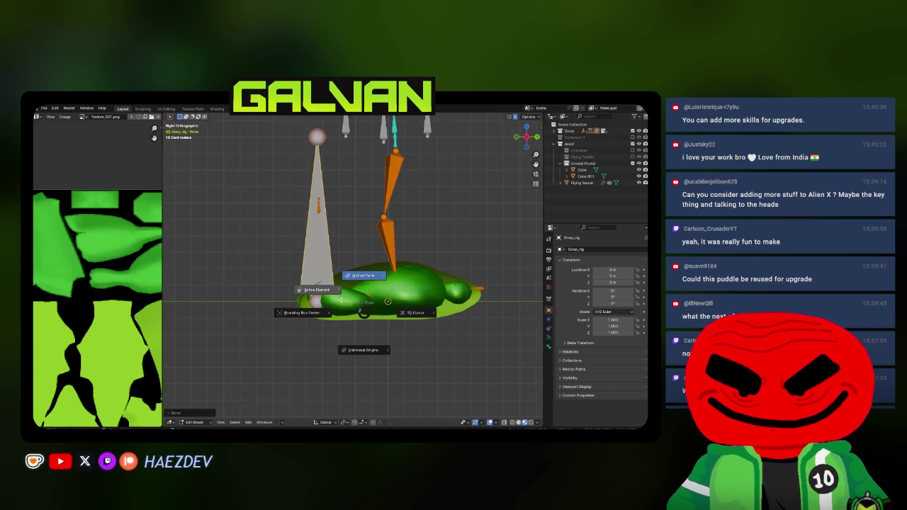
{"action": "key", "text": "s"}
{"action": "left_click", "coordinate": [373, 286]}
{"action": "left_click_drag", "start_coordinate": [373, 286], "coordinate": [378, 319]}
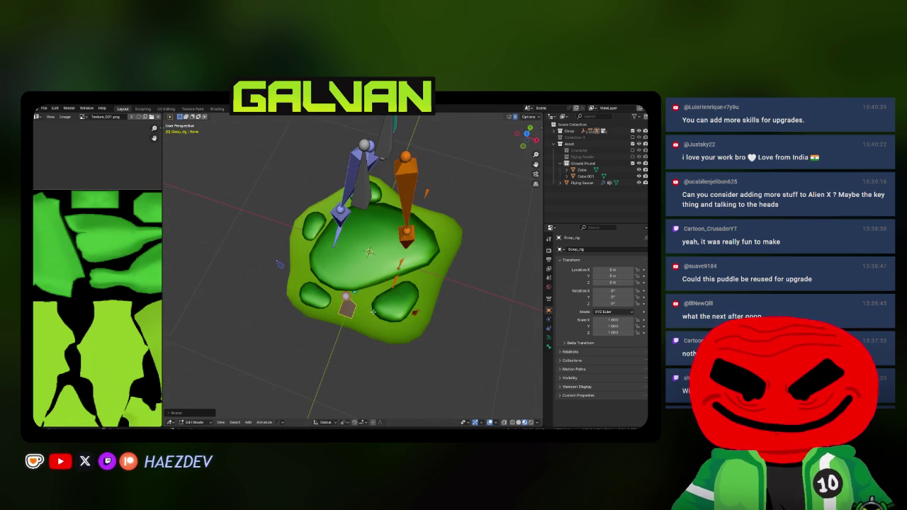
Step: Duplicate the puddle bone and place the copy on the puddle
{"action": "key", "text": "shift+d"}
{"action": "key", "text": "shift+z"}
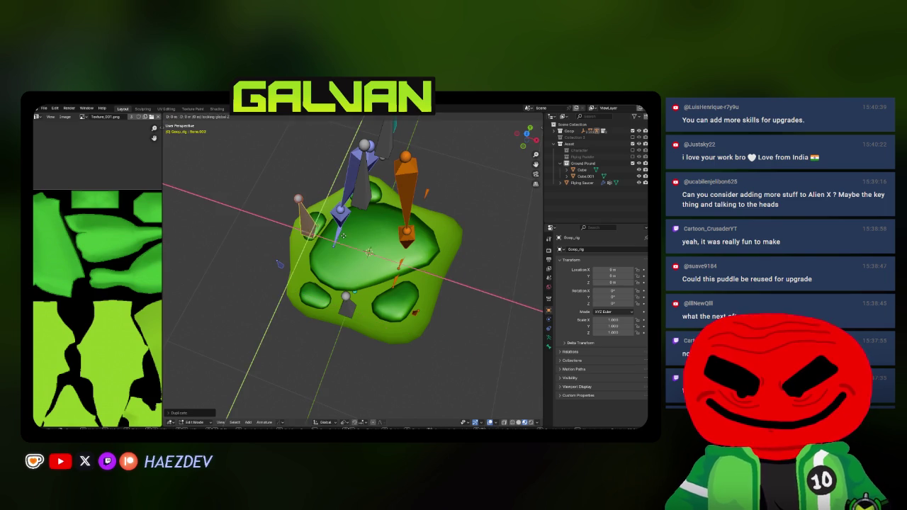
{"action": "left_click", "coordinate": [423, 220]}
{"action": "key", "text": "alt+z"}
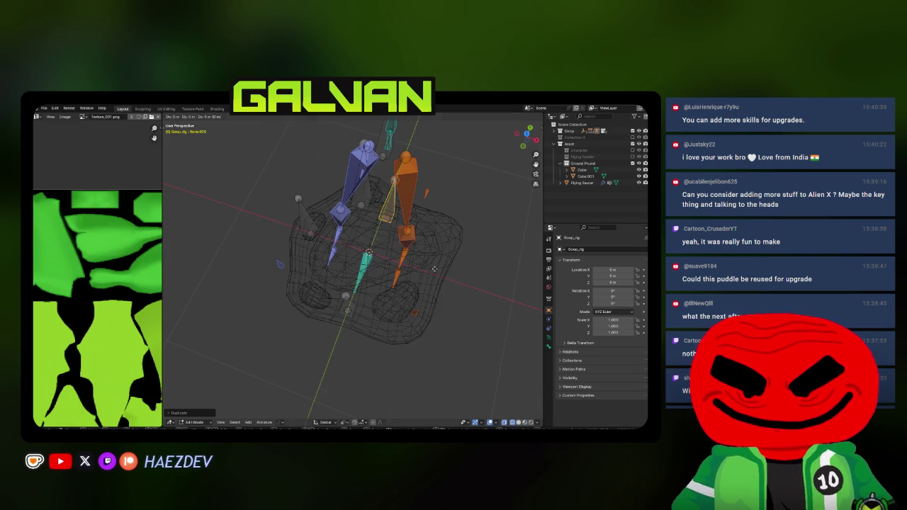
{"action": "key", "text": "alt+z"}
{"action": "left_click_drag", "start_coordinate": [460, 340], "coordinate": [496, 305]}
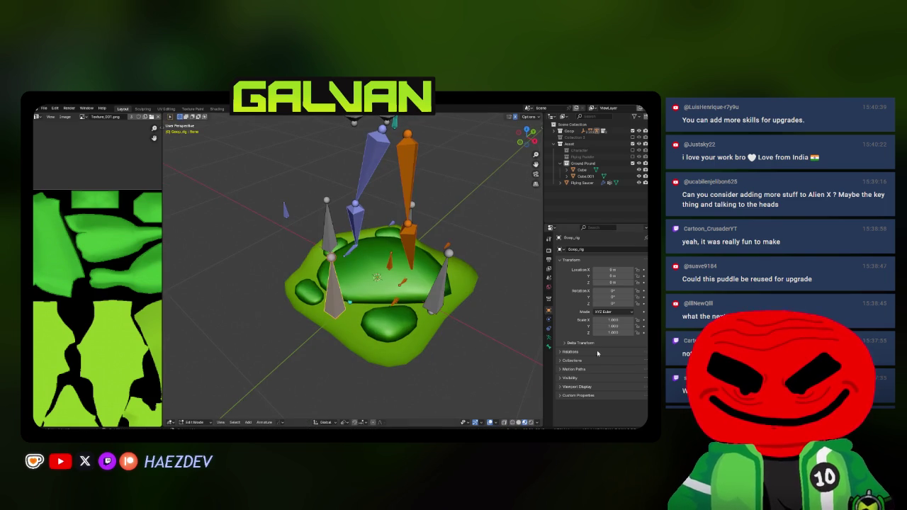
Step: Rename puddle bones groundpuddle_01 and groundpuddle_01_r in Bone properties
{"action": "left_click", "coordinate": [547, 346]}
{"action": "type", "text": "groundpuddle.01"}
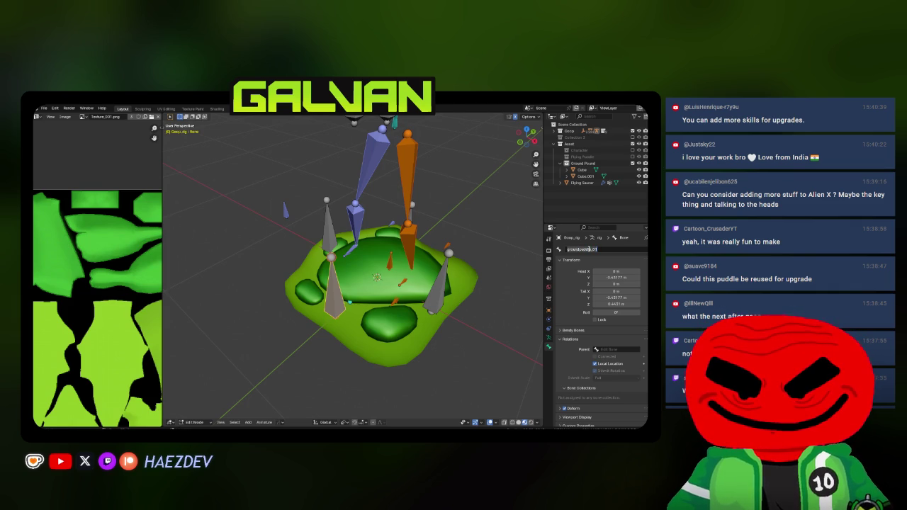
{"action": "key", "text": "Return"}
{"action": "left_click", "coordinate": [348, 238]}
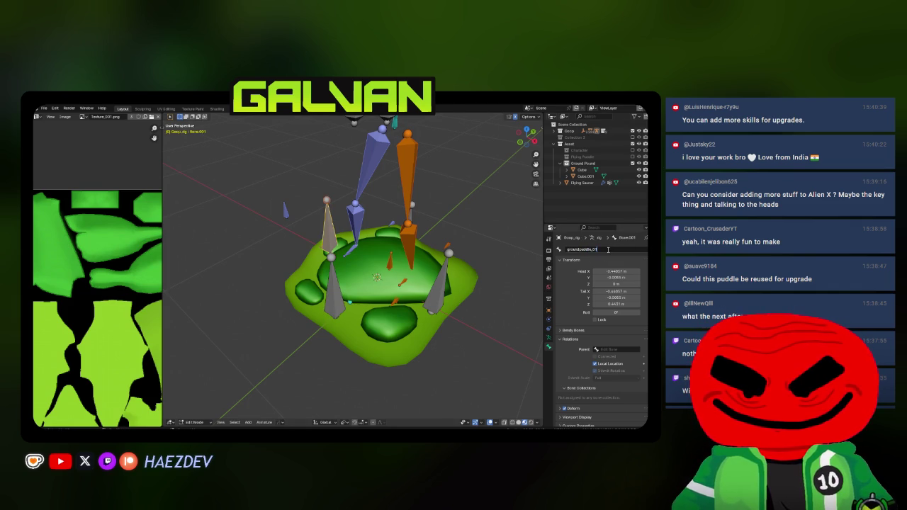
{"action": "type", "text": "r"}
{"action": "key", "text": "Return"}
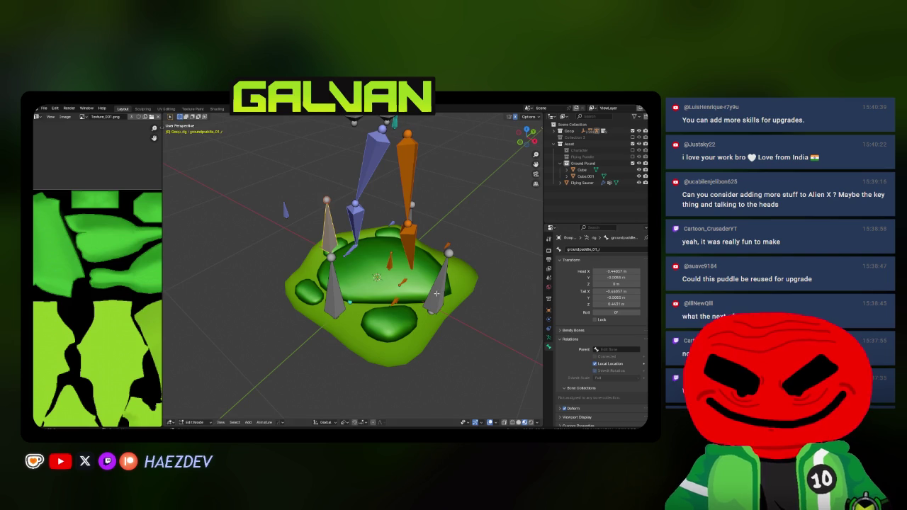
Step: Rename the remaining bones groundpuddle_01_l and groundpuddle_02
{"action": "left_click", "coordinate": [437, 292]}
{"action": "left_click", "coordinate": [603, 248]}
{"action": "type", "text": "groundpuddle_01"}
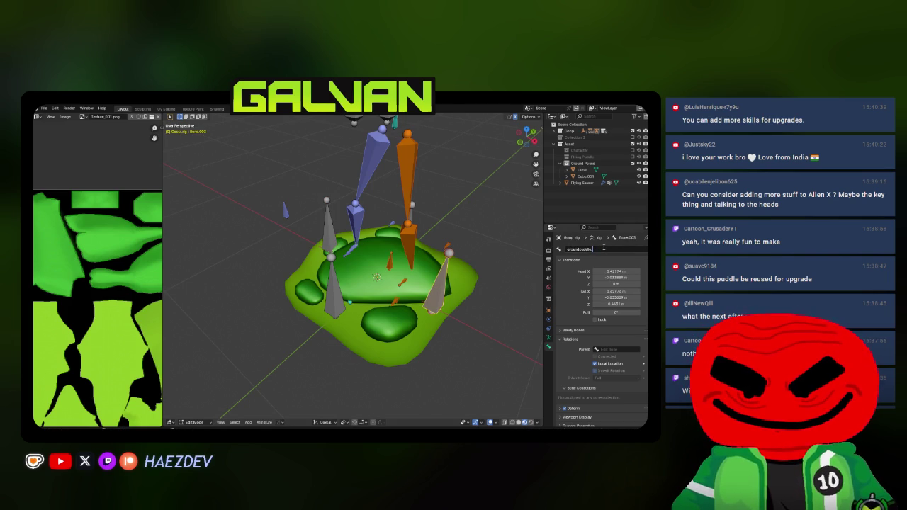
{"action": "type", "text": "_l"}
{"action": "key", "text": "Return"}
{"action": "left_click", "coordinate": [333, 225]}
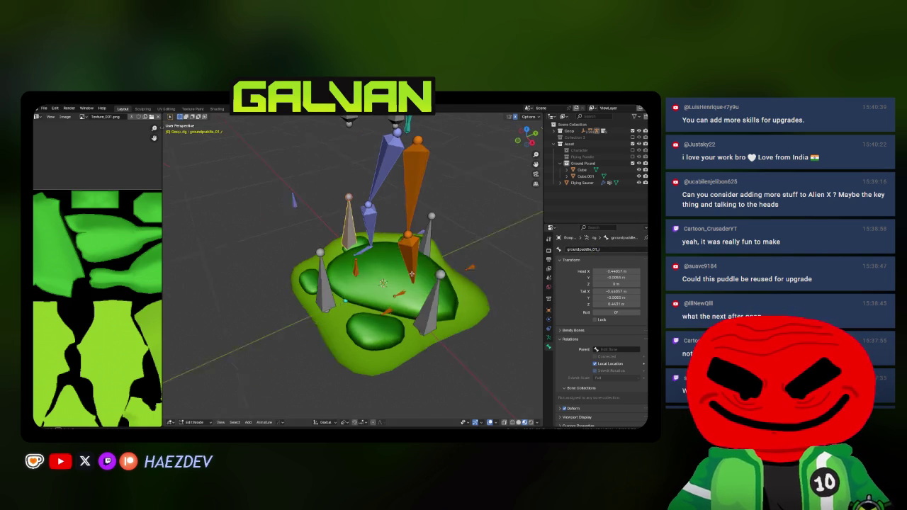
{"action": "left_click", "coordinate": [431, 240]}
{"action": "double_click", "coordinate": [597, 250]}
{"action": "key", "text": "Return"}
Step: Parent three puddle bones, including groundpuddle_01_l, to the same rig bone
{"action": "left_click", "coordinate": [615, 349]}
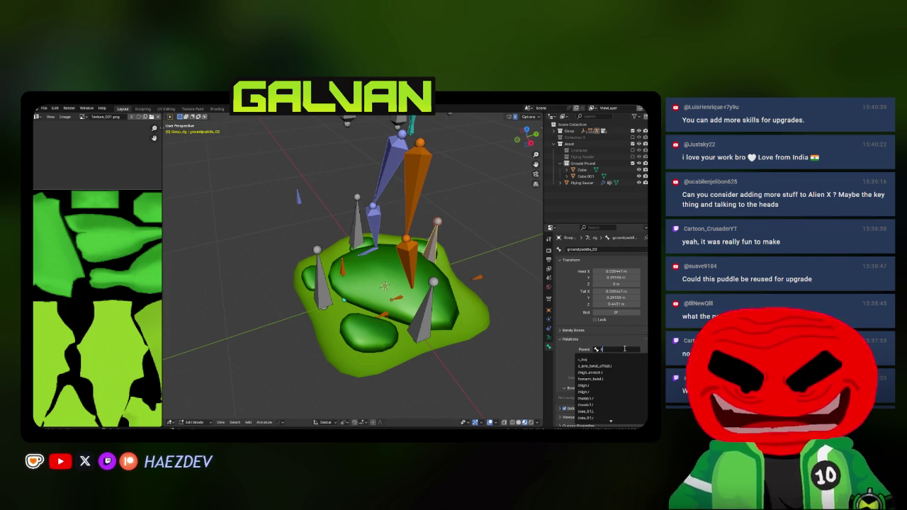
{"action": "left_click", "coordinate": [613, 357]}
{"action": "left_click", "coordinate": [420, 322]}
{"action": "left_click", "coordinate": [615, 349]}
{"action": "left_click", "coordinate": [595, 359]}
{"action": "left_click", "coordinate": [320, 278]}
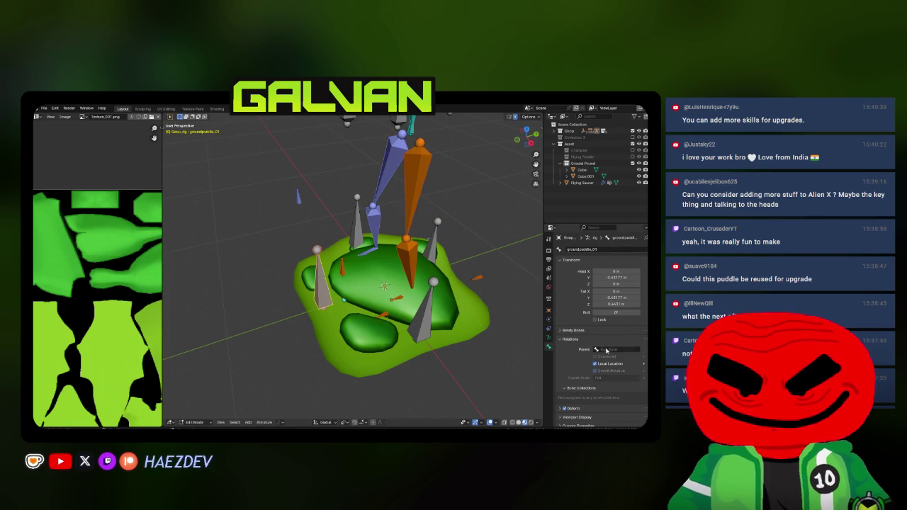
{"action": "left_click", "coordinate": [607, 349]}
{"action": "left_click", "coordinate": [598, 358]}
Step: Leave bone editing and select the puddle mesh
{"action": "left_click", "coordinate": [345, 276]}
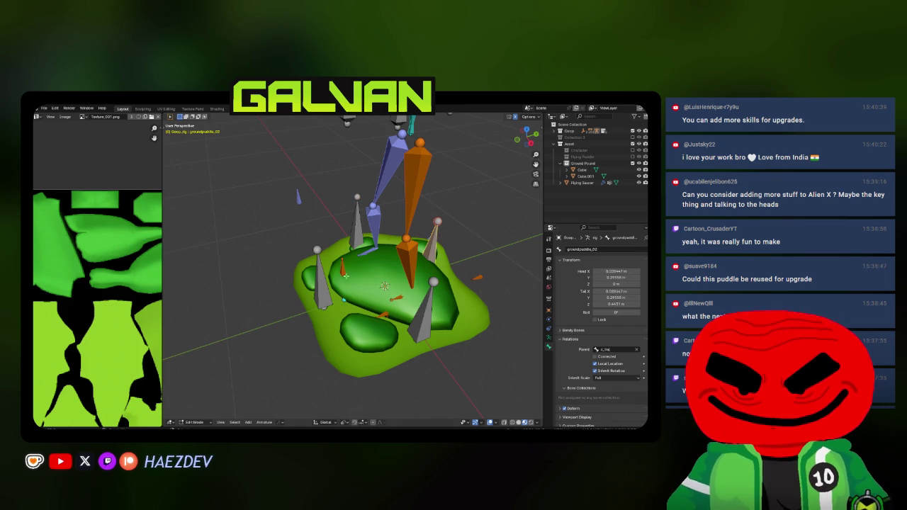
{"action": "key", "text": "Tab"}
{"action": "left_click", "coordinate": [357, 287]}
{"action": "scroll", "coordinate": [361, 291], "scroll_direction": "down", "scroll_amount": 2}
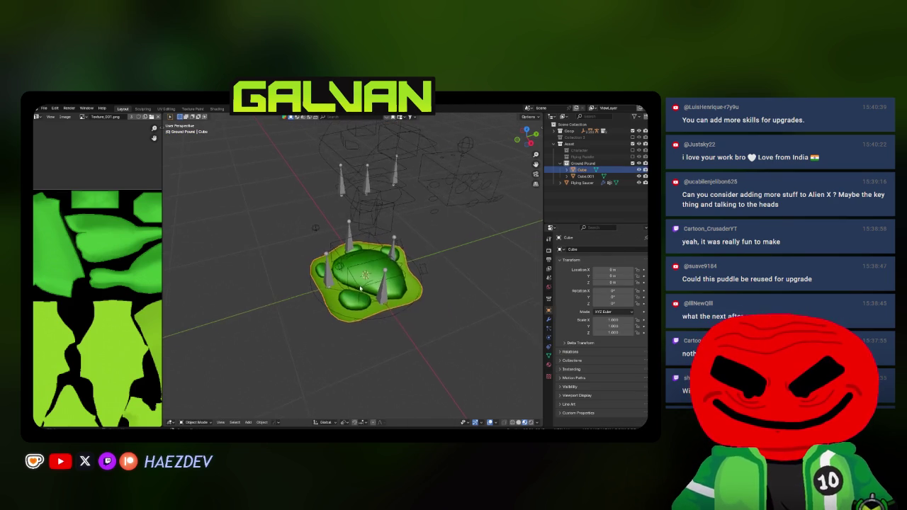
Step: Parent the Cube puddle mesh to the Goop rig with automatic weights
{"action": "left_click_drag", "start_coordinate": [360, 289], "coordinate": [384, 274]}
{"action": "left_click", "coordinate": [381, 247], "text": "shift"}
{"action": "key", "text": "ctrl+p"}
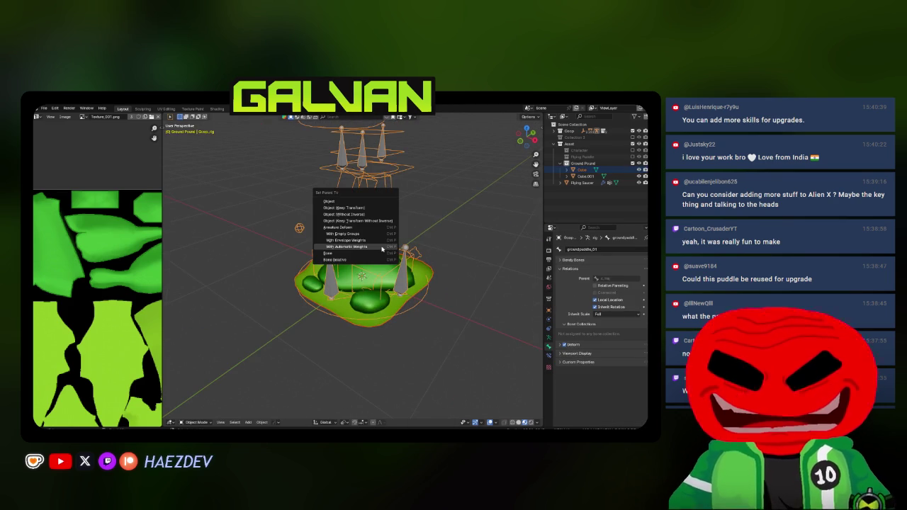
{"action": "left_click", "coordinate": [382, 246]}
Step: Lock the four groundpuddle vertex groups and delete all unlocked vertex groups
{"action": "left_click", "coordinate": [383, 274]}
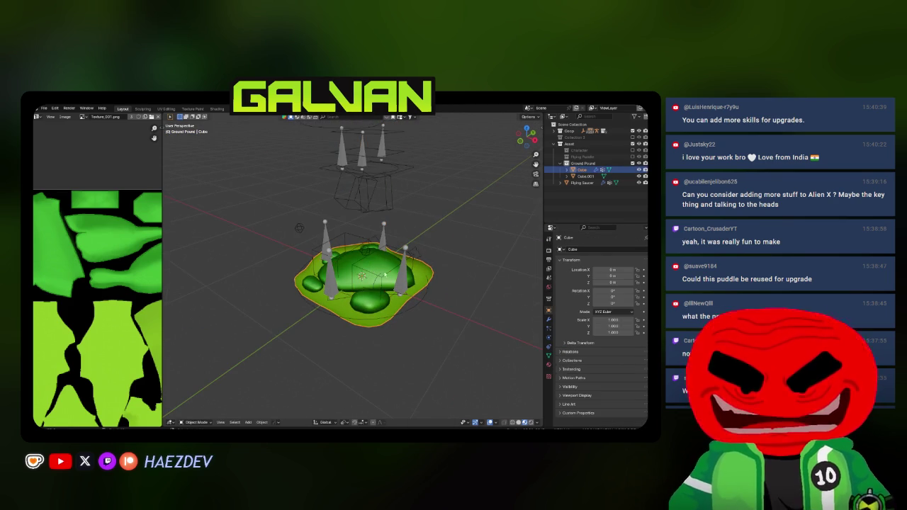
{"action": "left_click", "coordinate": [549, 354]}
{"action": "scroll", "coordinate": [602, 311], "scroll_direction": "up", "scroll_amount": 5}
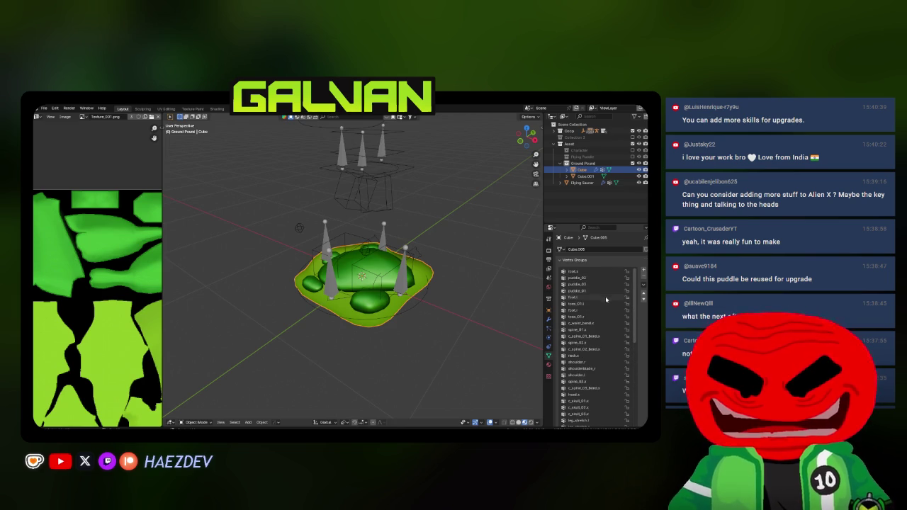
{"action": "left_click_drag", "start_coordinate": [544, 251], "coordinate": [447, 283]}
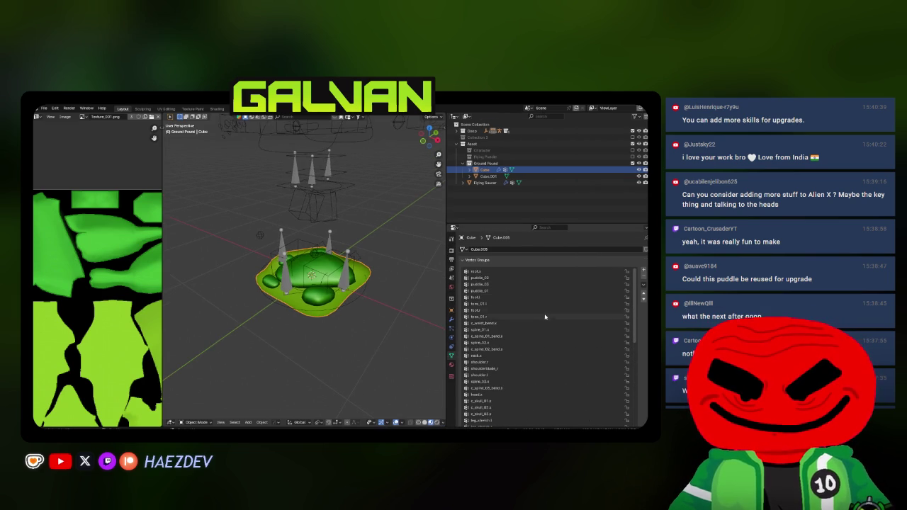
{"action": "scroll", "coordinate": [540, 308], "scroll_direction": "down", "scroll_amount": 8}
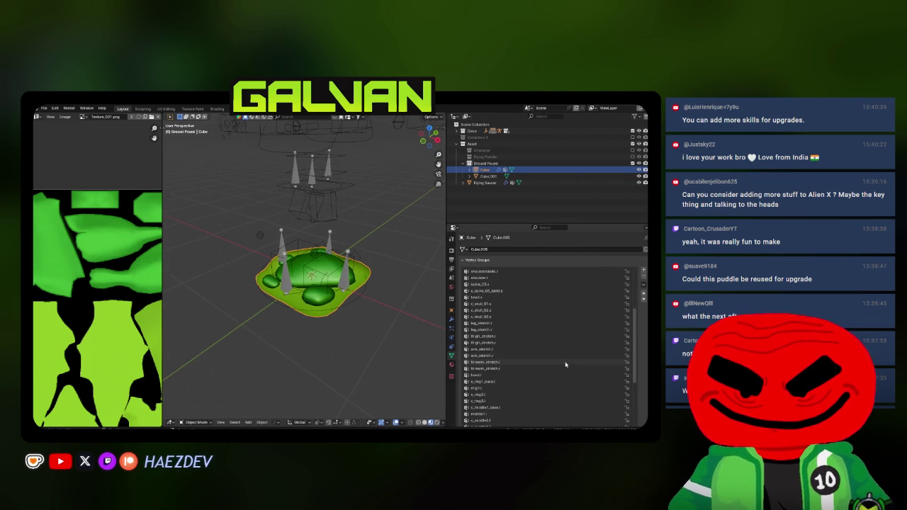
{"action": "scroll", "coordinate": [562, 365], "scroll_direction": "down", "scroll_amount": 5}
{"action": "left_click_drag", "start_coordinate": [480, 223], "coordinate": [479, 141]}
{"action": "left_click_drag", "start_coordinate": [627, 359], "coordinate": [625, 334]}
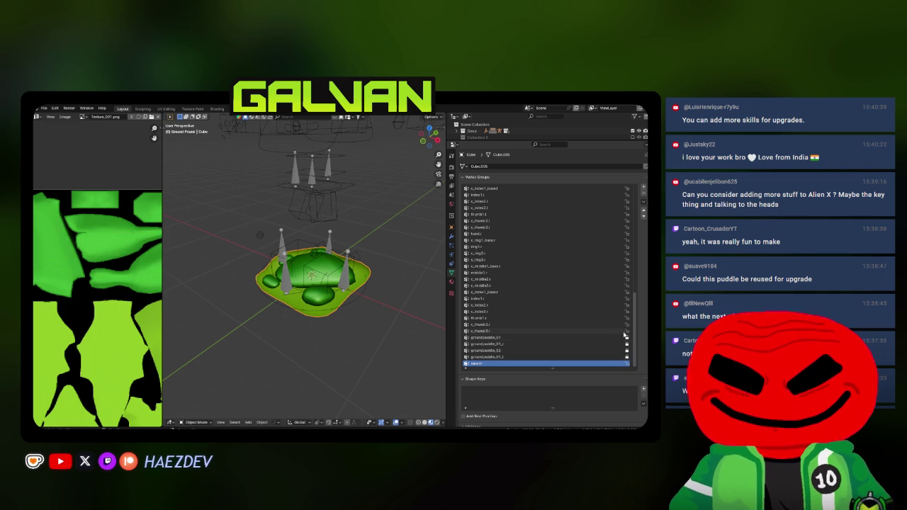
{"action": "left_click", "coordinate": [643, 201]}
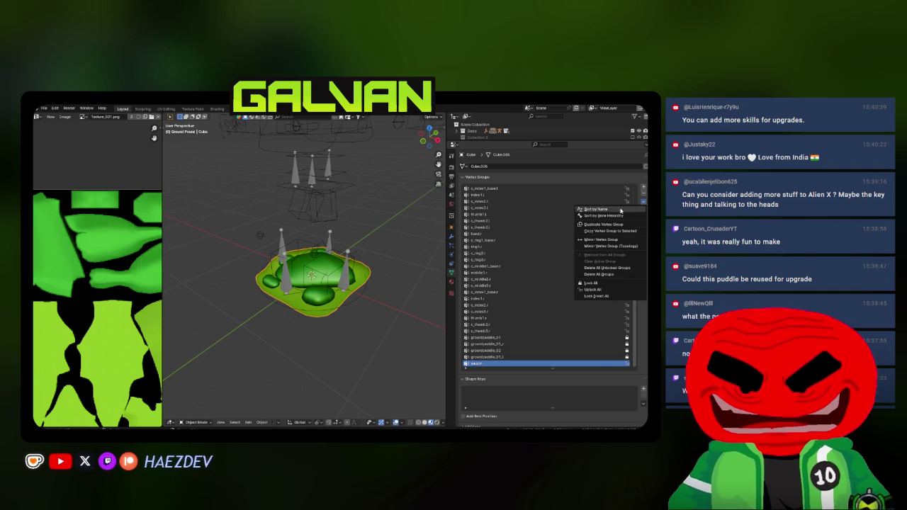
{"action": "left_click", "coordinate": [608, 268]}
Step: Put the Cube puddle into Weight Paint mode to inspect its weights
{"action": "key", "text": "ctrl+Tab"}
{"action": "left_click", "coordinate": [319, 258]}
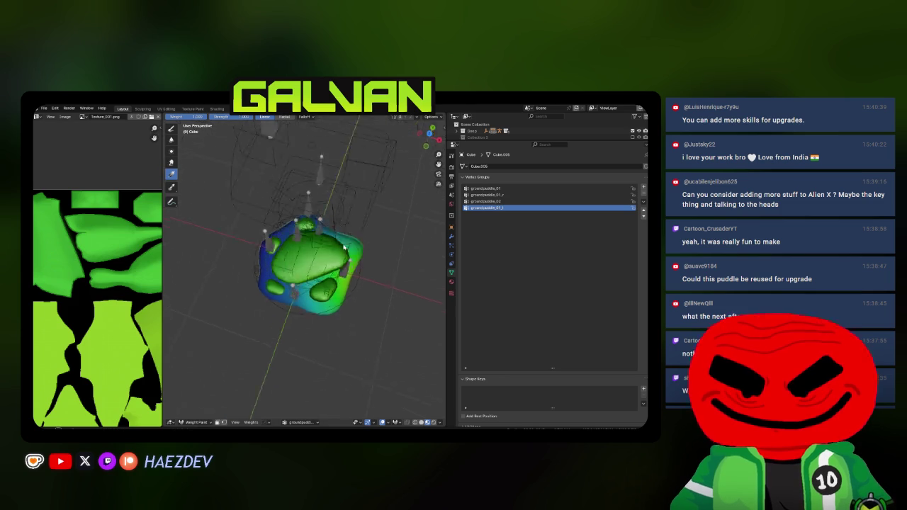
{"action": "key", "text": "ctrl+Tab"}
{"action": "left_click", "coordinate": [327, 266]}
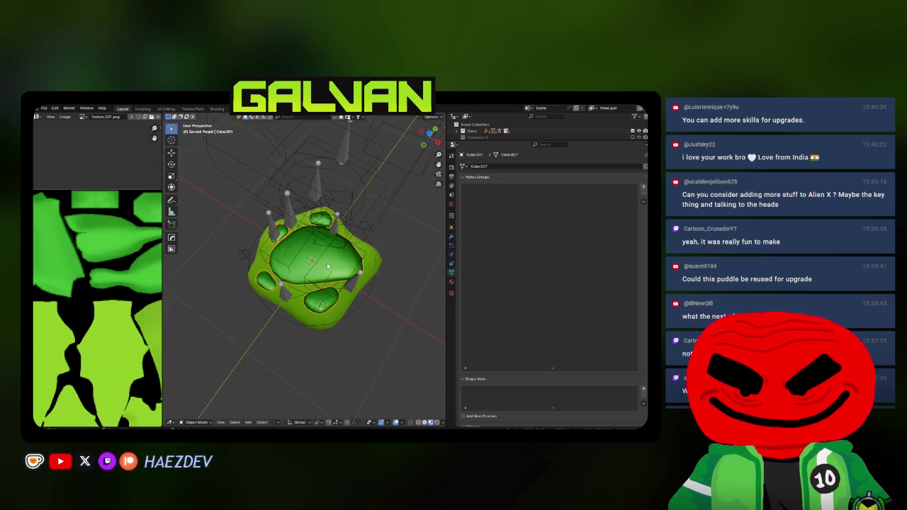
{"action": "left_click", "coordinate": [381, 268]}
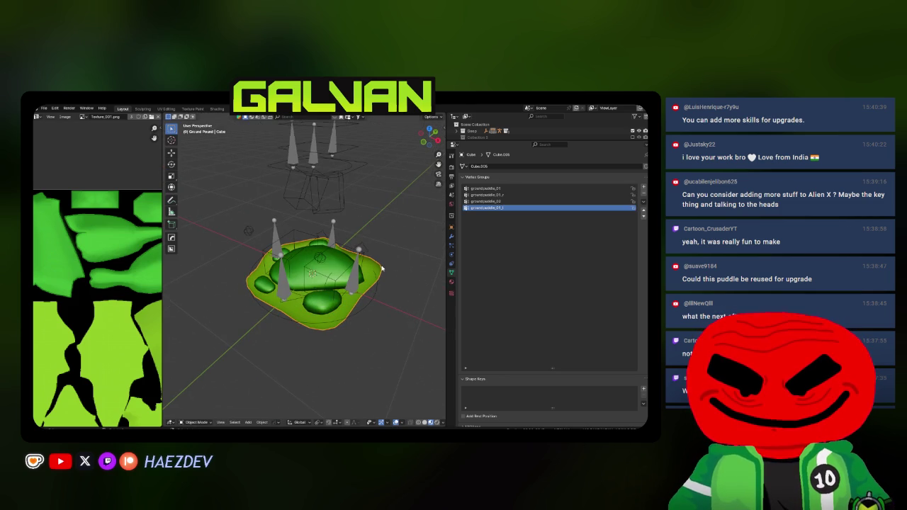
{"action": "left_click", "coordinate": [379, 268]}
{"action": "left_click", "coordinate": [340, 269]}
{"action": "left_click", "coordinate": [451, 253]}
{"action": "left_click", "coordinate": [452, 272]}
{"action": "key", "text": "q"}
{"action": "mouse_move", "coordinate": [329, 295]}
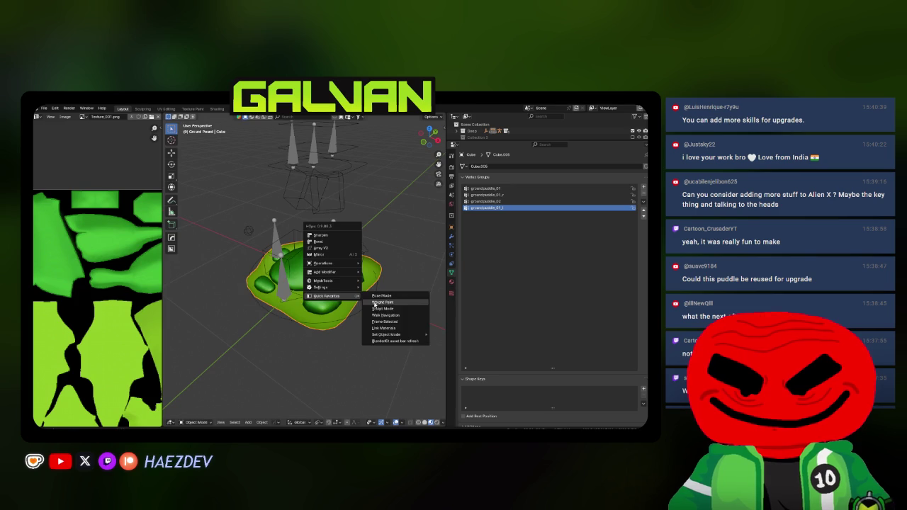
{"action": "left_click", "coordinate": [374, 305]}
Step: Draw a linear weight gradient across the puddle for groundpuddle_01_l
{"action": "key", "text": "n"}
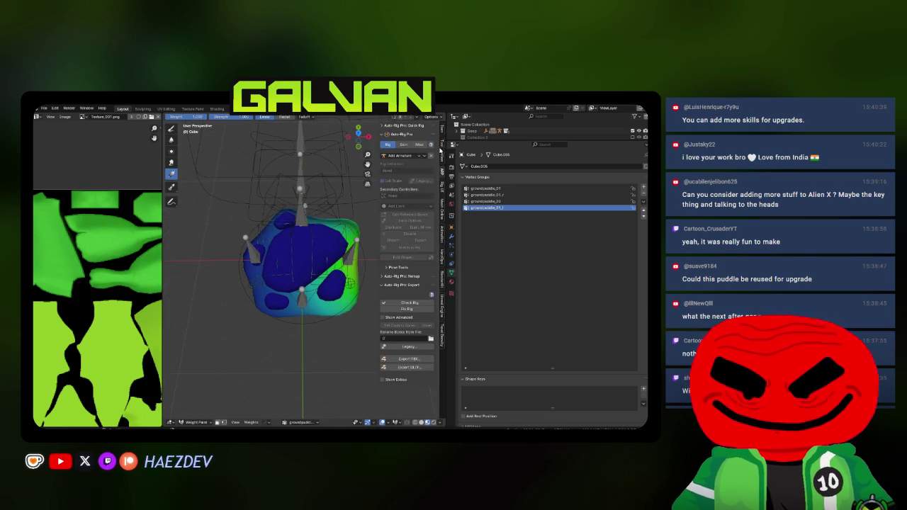
{"action": "left_click", "coordinate": [441, 145]}
{"action": "left_click_drag", "start_coordinate": [447, 148], "coordinate": [493, 155]}
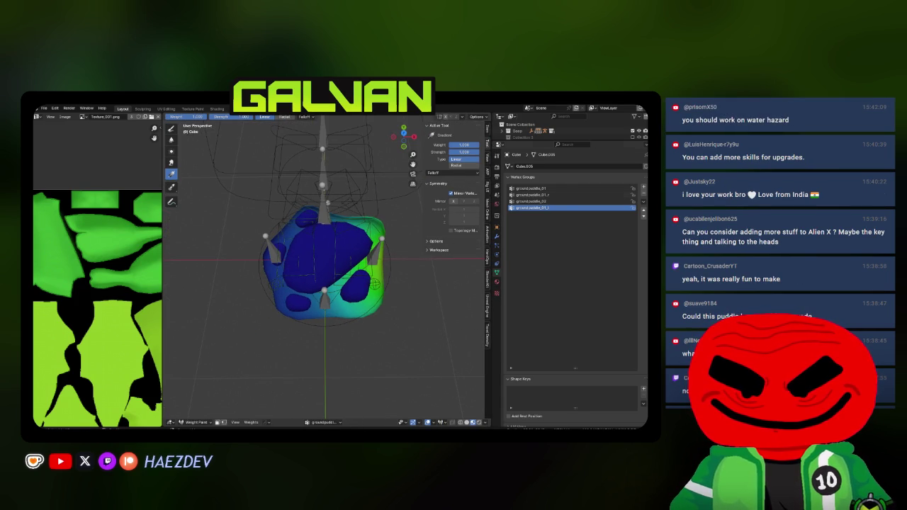
{"action": "mouse_move", "coordinate": [369, 230]}
{"action": "left_mouse_down"}
{"action": "mouse_move", "coordinate": [359, 268]}
{"action": "mouse_move", "coordinate": [330, 256]}
{"action": "mouse_move", "coordinate": [283, 256]}
{"action": "left_mouse_up"}
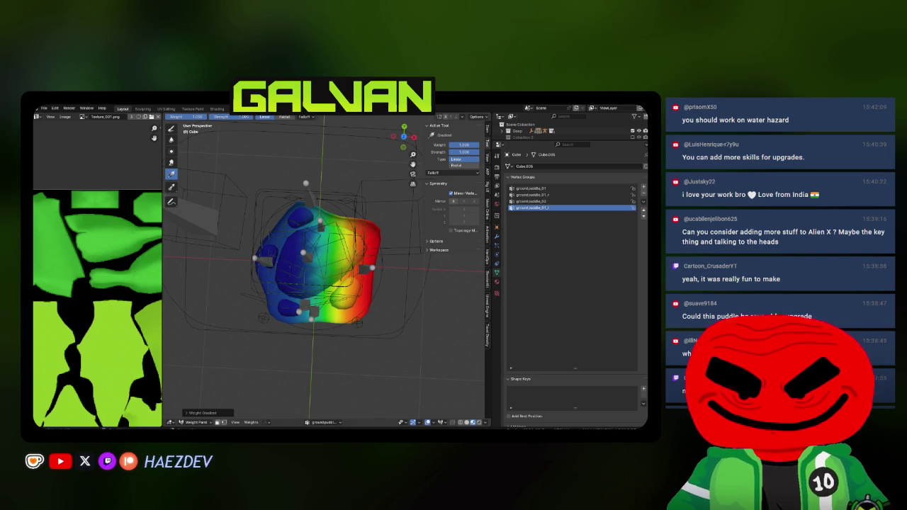
{"action": "left_click_drag", "start_coordinate": [333, 241], "coordinate": [312, 253]}
{"action": "left_click_drag", "start_coordinate": [435, 294], "coordinate": [434, 294]}
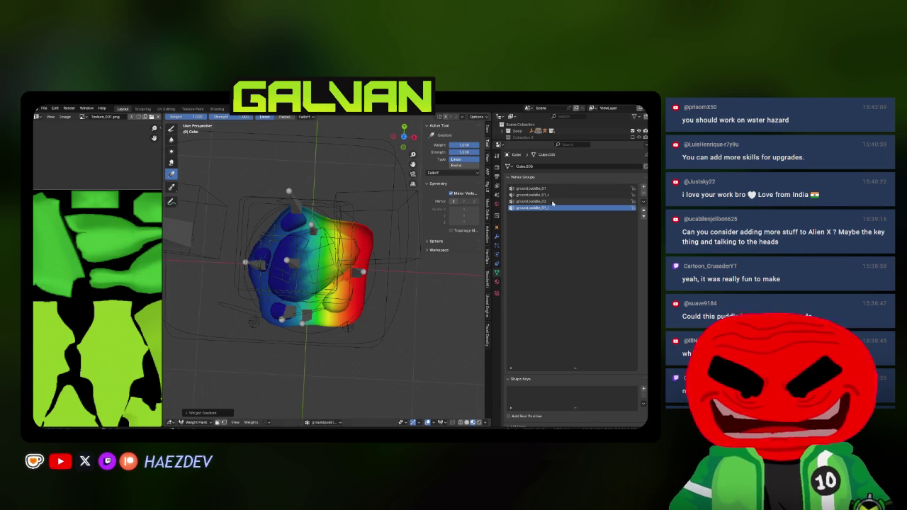
Step: Draw weight gradients for groundpuddle_01_r and groundpuddle_02
{"action": "left_click", "coordinate": [545, 194]}
{"action": "left_click_drag", "start_coordinate": [387, 269], "coordinate": [454, 270]}
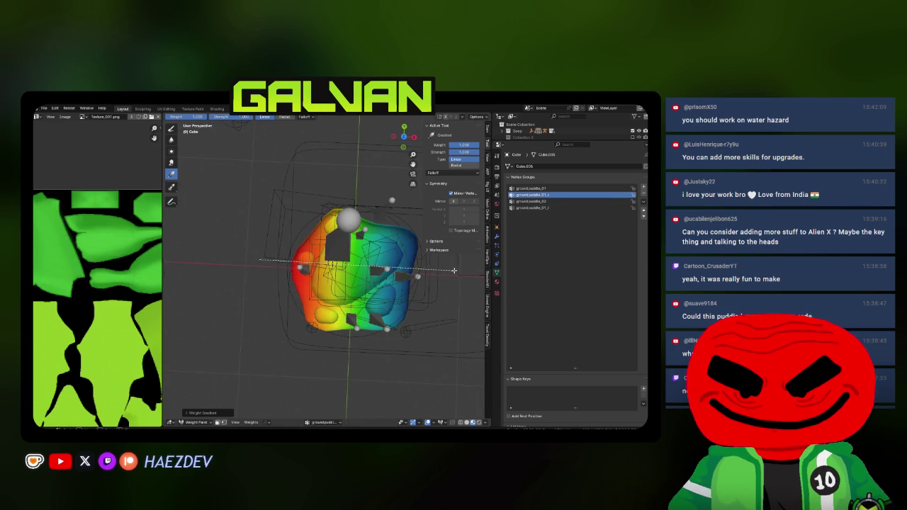
{"action": "left_click", "coordinate": [537, 201]}
{"action": "left_click_drag", "start_coordinate": [352, 183], "coordinate": [348, 335]}
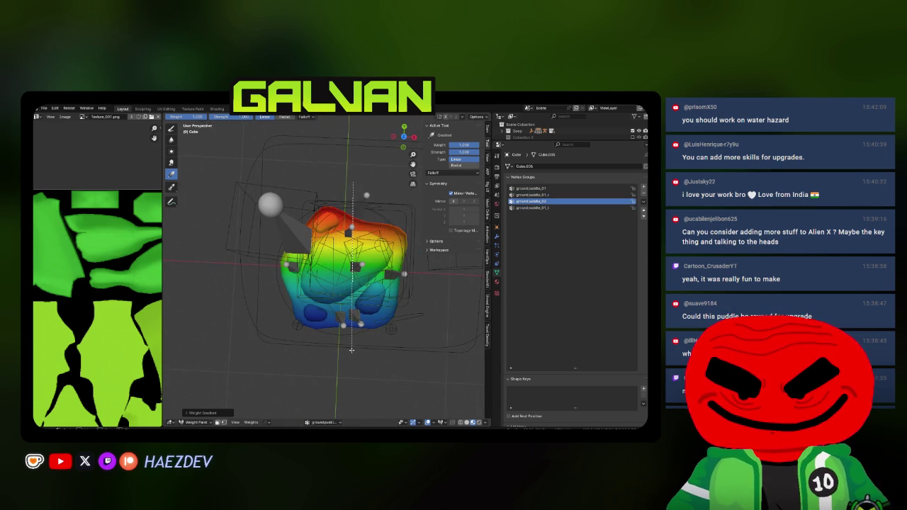
Step: Make groundpuddle_01 active, then switch the Goop rig into Pose Mode
{"action": "left_click", "coordinate": [543, 189]}
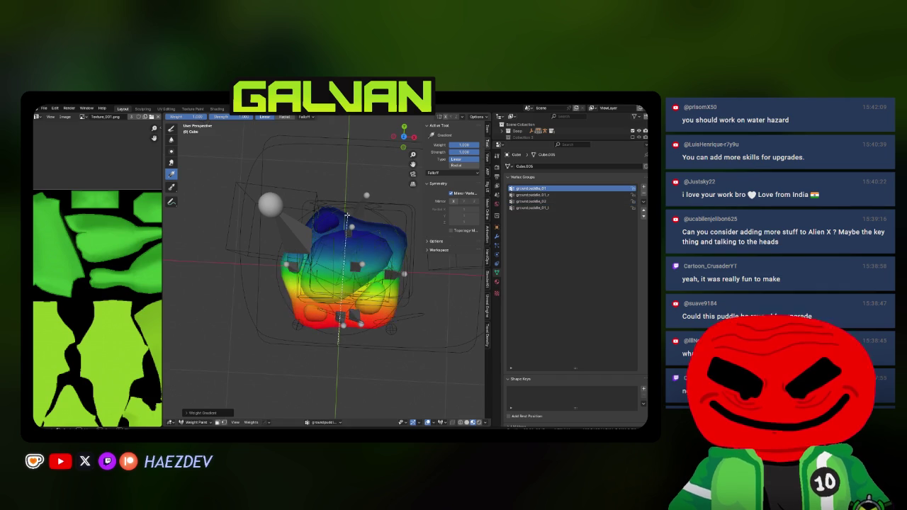
{"action": "mouse_move", "coordinate": [328, 296]}
{"action": "left_mouse_down"}
{"action": "mouse_move", "coordinate": [291, 289]}
{"action": "mouse_move", "coordinate": [294, 263]}
{"action": "left_mouse_up"}
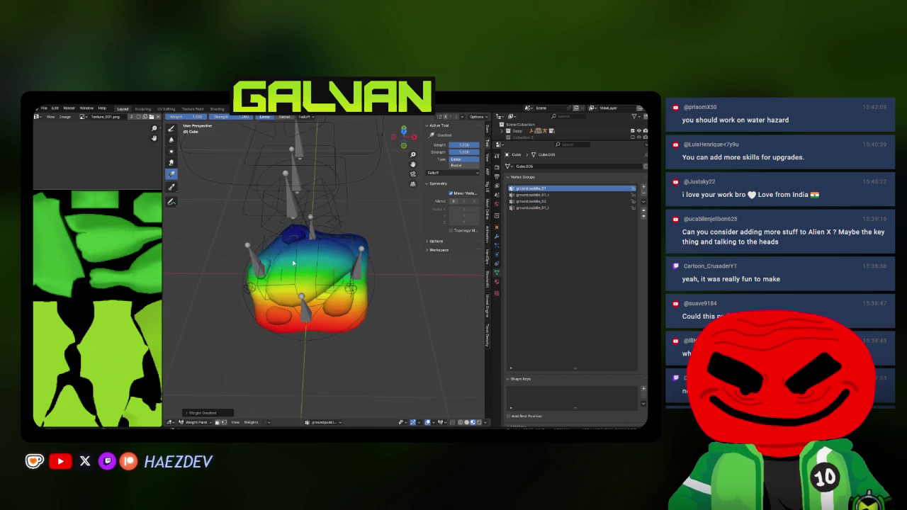
{"action": "left_click", "coordinate": [328, 261]}
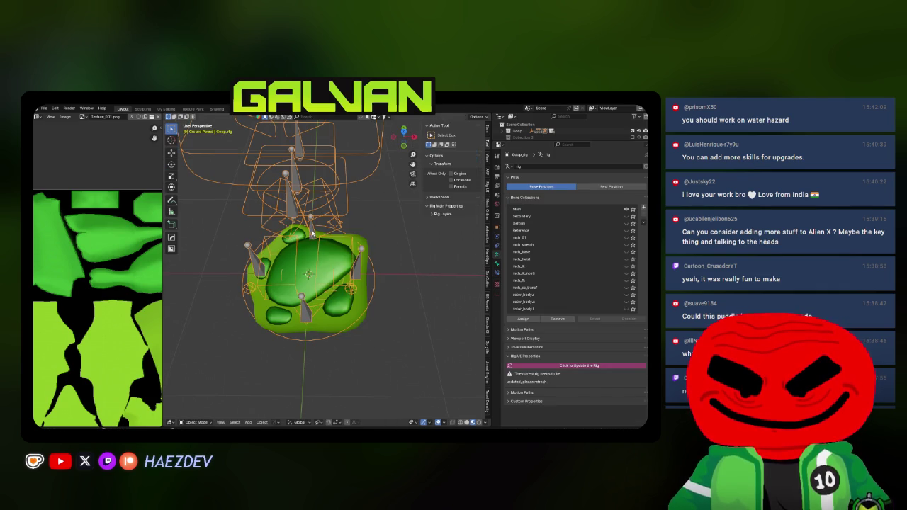
Step: Test the puddle's deformation by moving a bone and a leg bone, cancelling each move
{"action": "left_click", "coordinate": [352, 272]}
{"action": "left_click_drag", "start_coordinate": [354, 283], "coordinate": [383, 312]}
{"action": "key", "text": "g"}
{"action": "key", "text": "shift+z"}
{"action": "right_click", "coordinate": [399, 328]}
{"action": "left_click", "coordinate": [325, 192]}
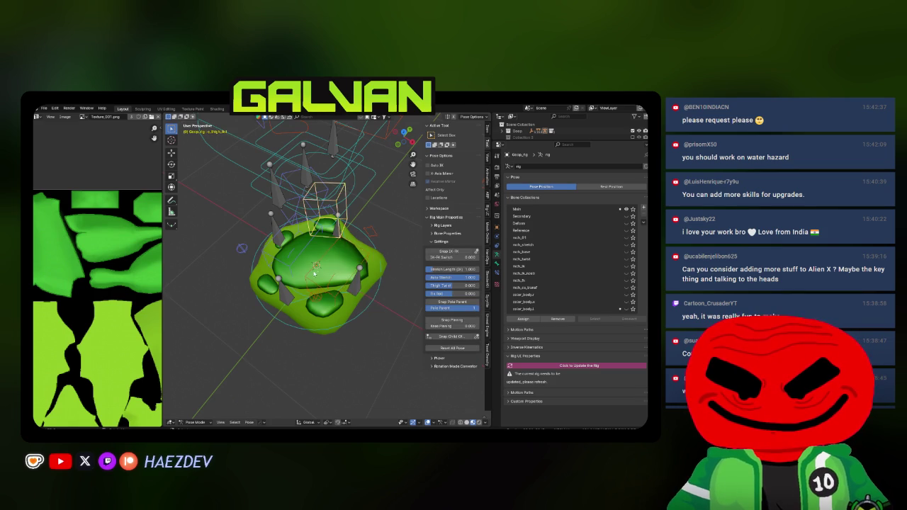
{"action": "left_click_drag", "start_coordinate": [325, 193], "coordinate": [282, 261]}
{"action": "left_click", "coordinate": [282, 262]}
{"action": "key", "text": "g"}
{"action": "key", "text": "shift+z"}
{"action": "type", "text": "Ground Puddle"}
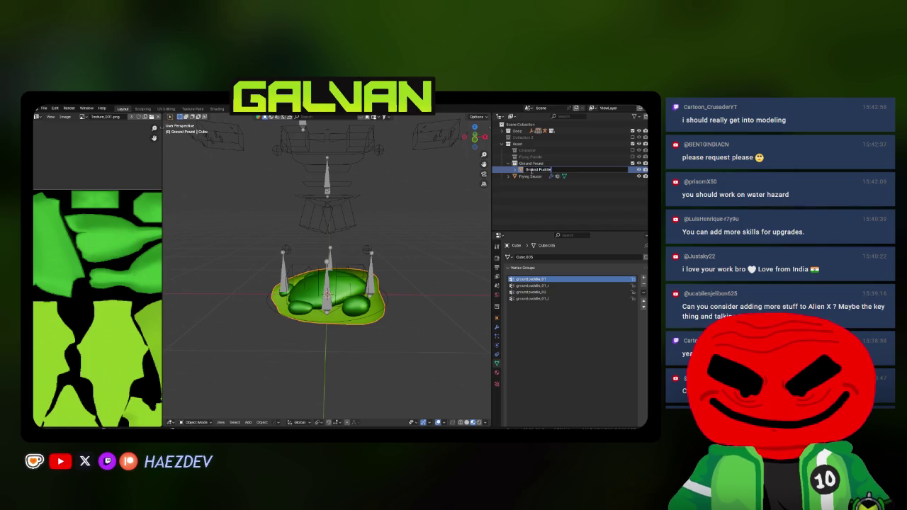
Step: Rename the mesh Ground Puddle and open the rig's Auto-Rig Pro FBX export browser
{"action": "key", "text": "Return"}
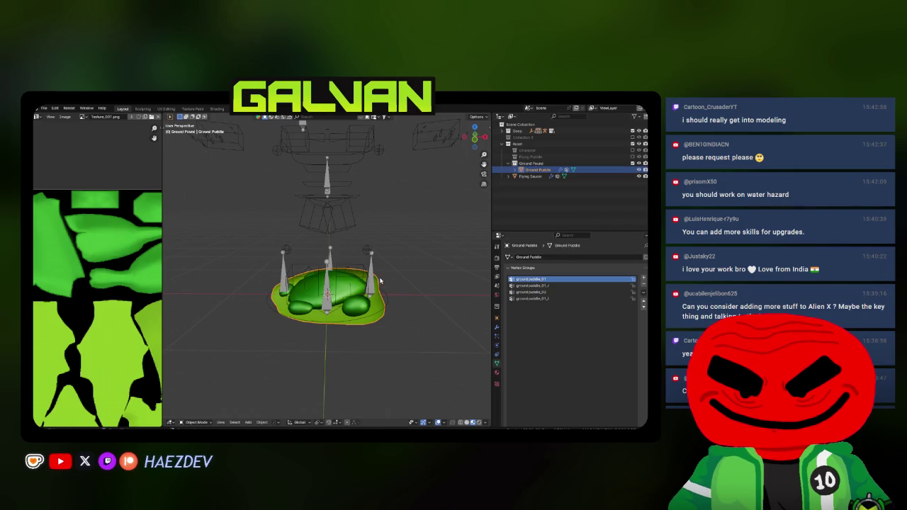
{"action": "scroll", "coordinate": [380, 281], "scroll_direction": "down", "scroll_amount": 2}
{"action": "left_click", "coordinate": [327, 213], "text": "shift"}
{"action": "key", "text": "n"}
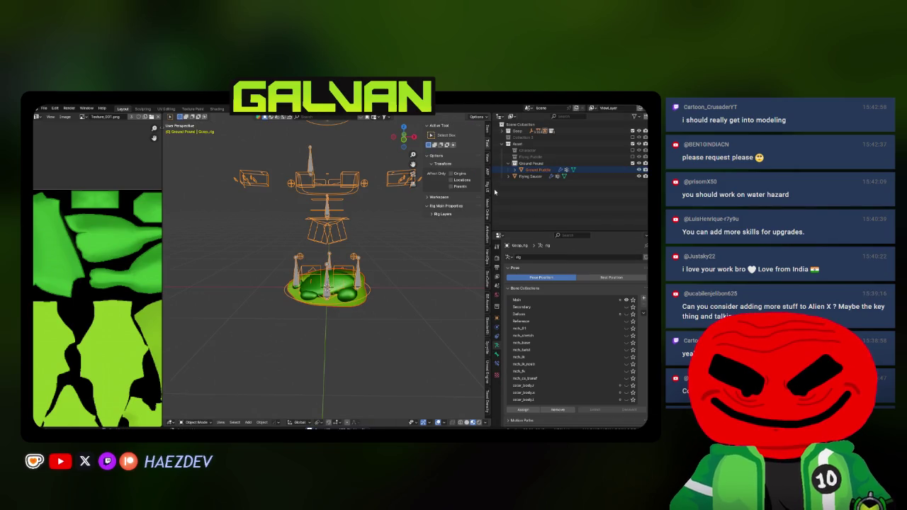
{"action": "left_click", "coordinate": [486, 172]}
{"action": "left_click", "coordinate": [453, 391]}
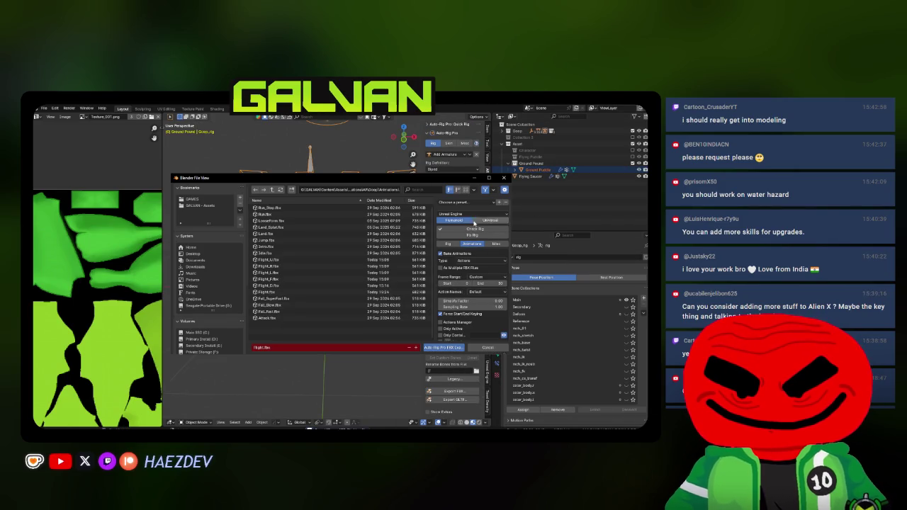
Step: Export the rig into the Goop folder as SKM_Goop_GroundPuddle.fbx
{"action": "left_click", "coordinate": [448, 244]}
{"action": "left_click", "coordinate": [272, 190]}
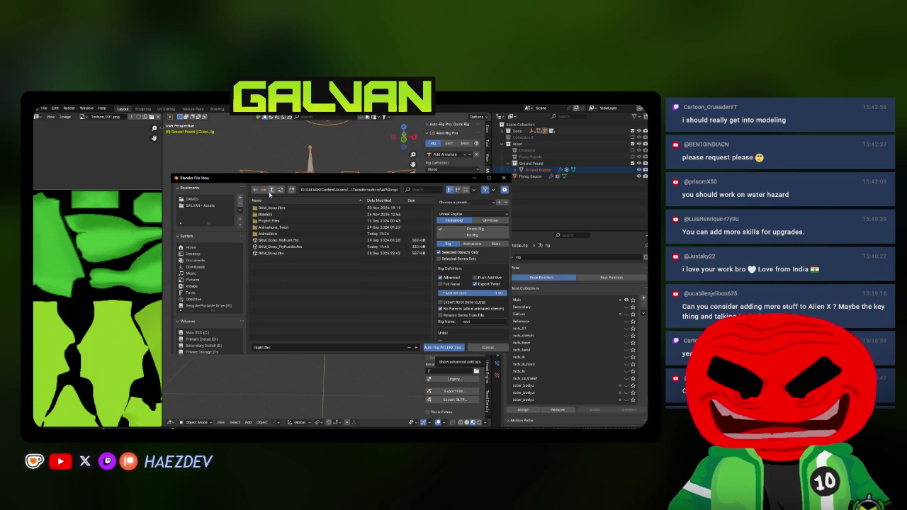
{"action": "left_click", "coordinate": [278, 246]}
{"action": "type", "text": "SKM_Goop_GroundPuddle"}
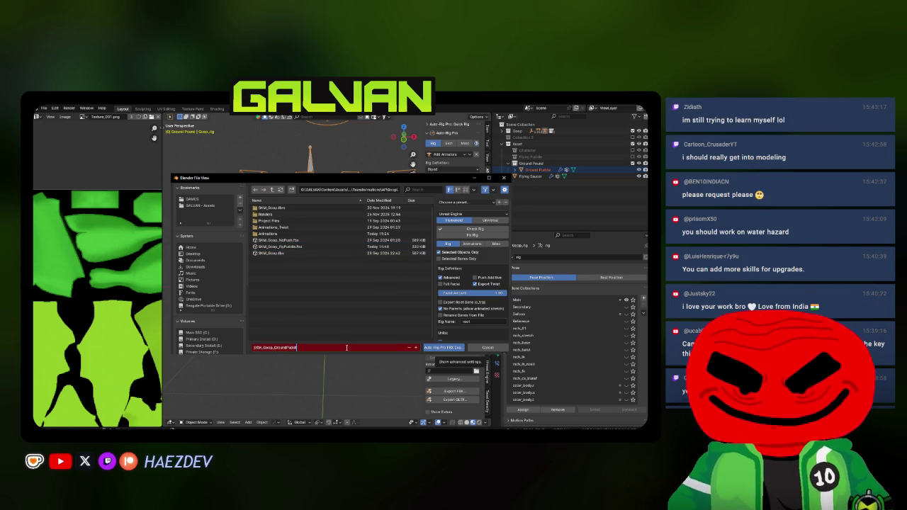
{"action": "left_click", "coordinate": [429, 347]}
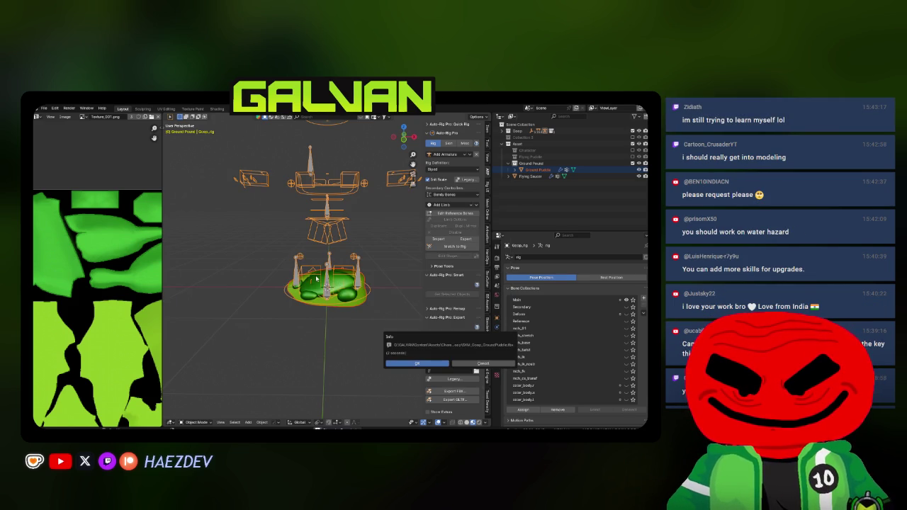
{"action": "left_click", "coordinate": [415, 365]}
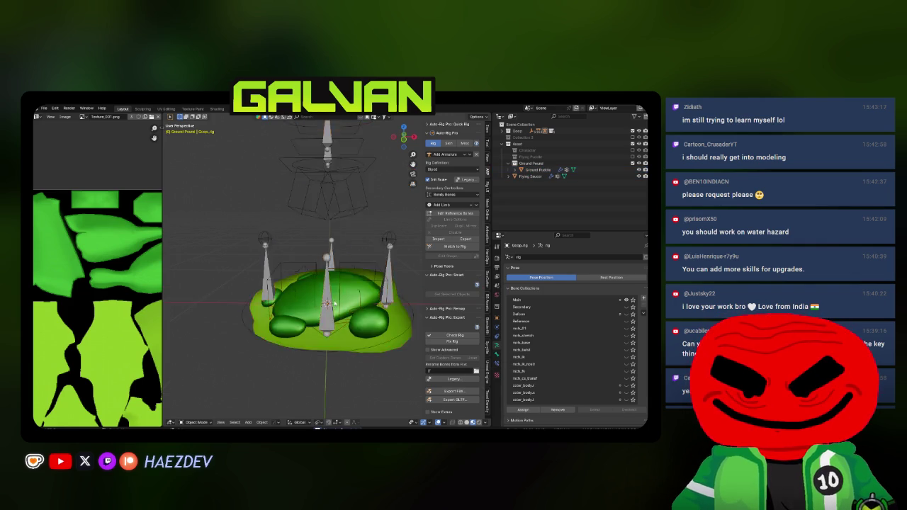
Step: Hide the sidebar and merge the Image Editor into the 3D viewport
{"action": "scroll", "coordinate": [336, 281], "scroll_direction": "down", "scroll_amount": 3}
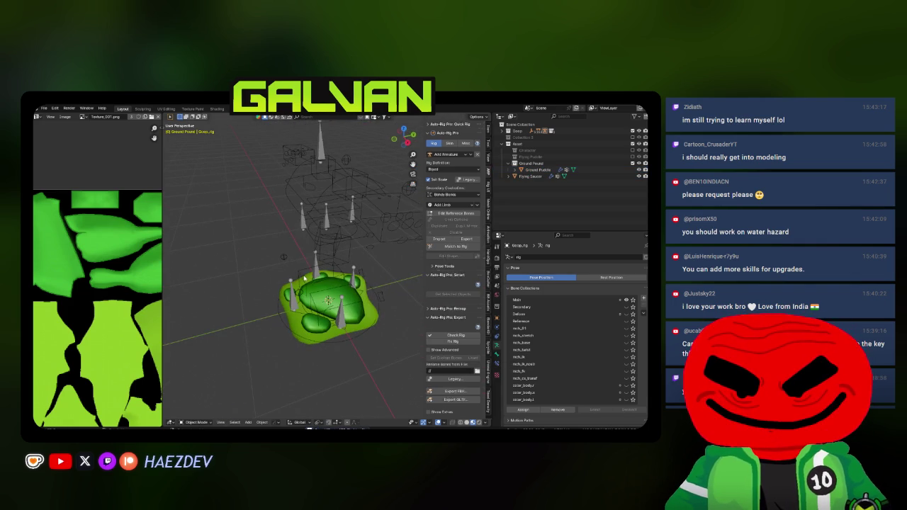
{"action": "key", "text": "n"}
{"action": "right_click", "coordinate": [157, 243]}
{"action": "left_click", "coordinate": [142, 225]}
{"action": "left_click", "coordinate": [280, 312]}
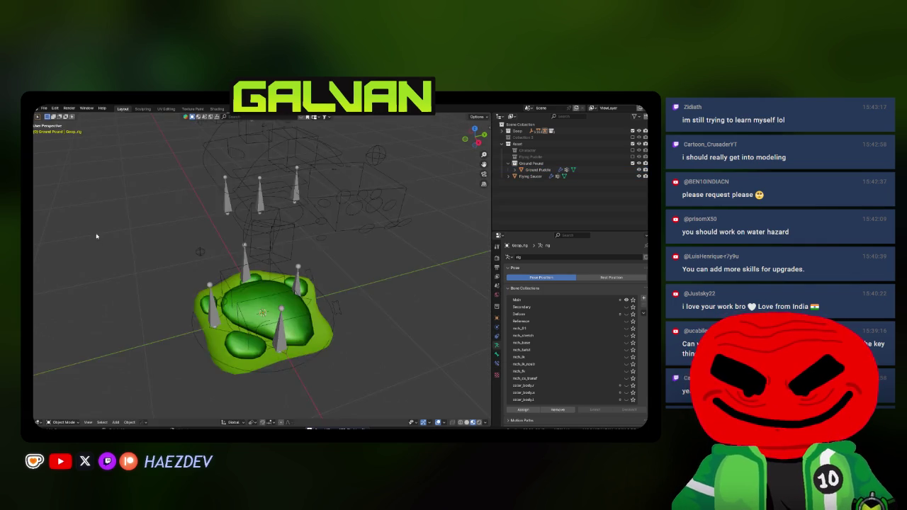
{"action": "key", "text": "alt+Tab"}
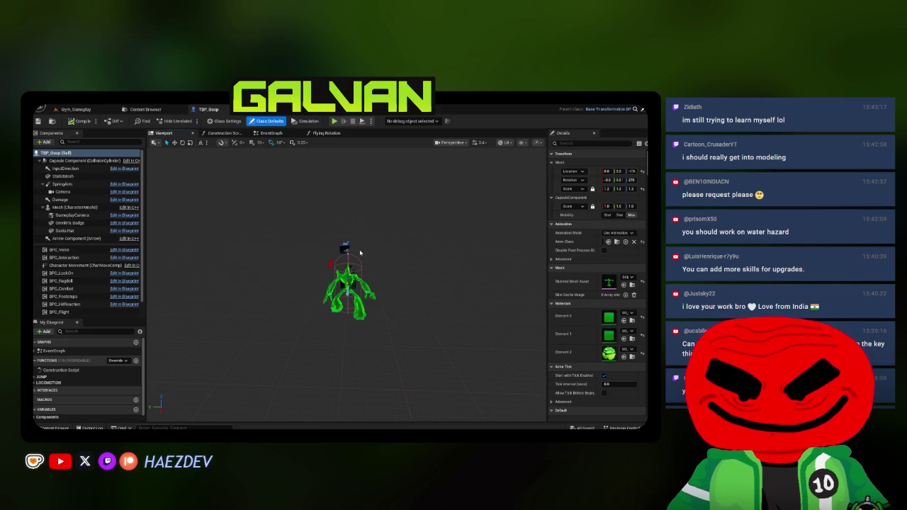
Step: Create a new folder named Mesh inside the Goop content folder
{"action": "key", "text": "ctrl+Tab"}
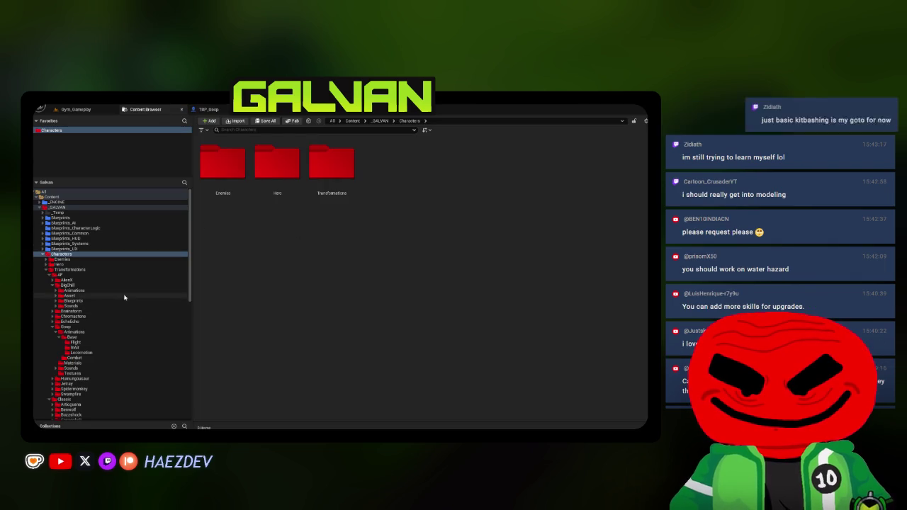
{"action": "left_click", "coordinate": [78, 332]}
{"action": "key", "text": "alt+Left"}
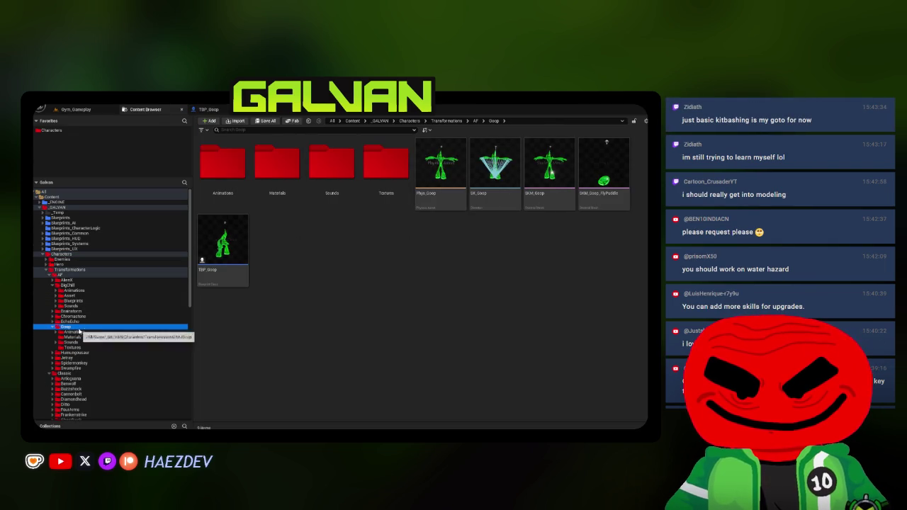
{"action": "right_click", "coordinate": [323, 232]}
{"action": "left_click", "coordinate": [340, 169]}
{"action": "type", "text": "Mesh"}
{"action": "key", "text": "Return"}
Step: Move SKM_Goop_FlyPuddle, Phys_Goop, SK_Goop and SKM_Goop into the Mesh folder
{"action": "left_click", "coordinate": [223, 241]}
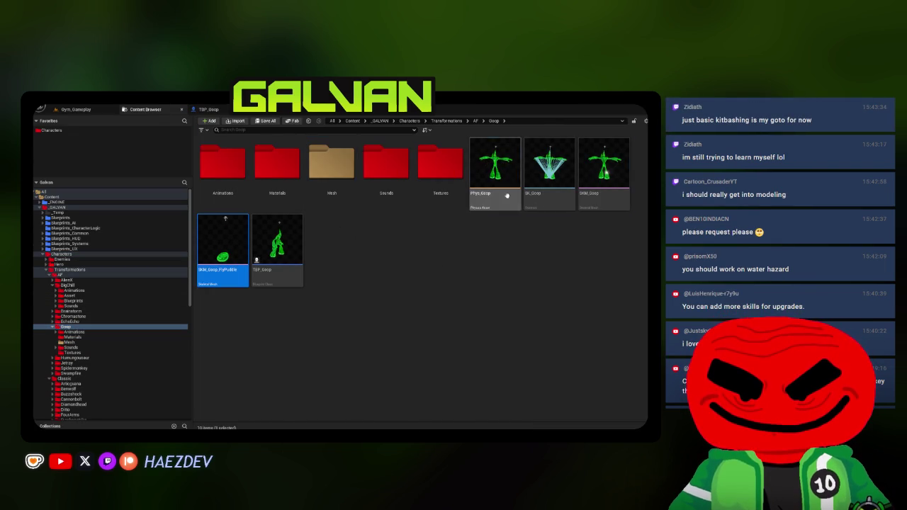
{"action": "left_click", "coordinate": [494, 166], "text": "shift"}
{"action": "mouse_move", "coordinate": [494, 166]}
{"action": "left_mouse_down"}
{"action": "mouse_move", "coordinate": [338, 221]}
{"action": "mouse_move", "coordinate": [335, 203]}
{"action": "left_mouse_up"}
{"action": "left_click", "coordinate": [339, 211]}
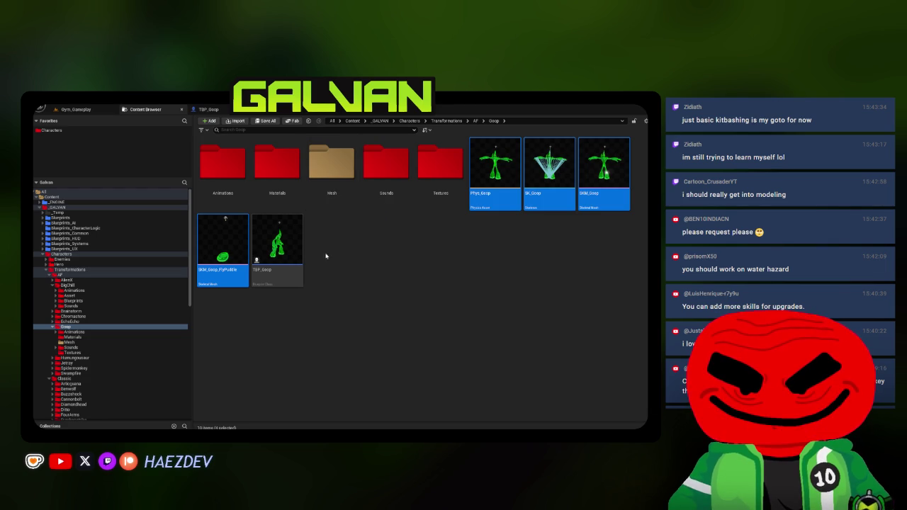
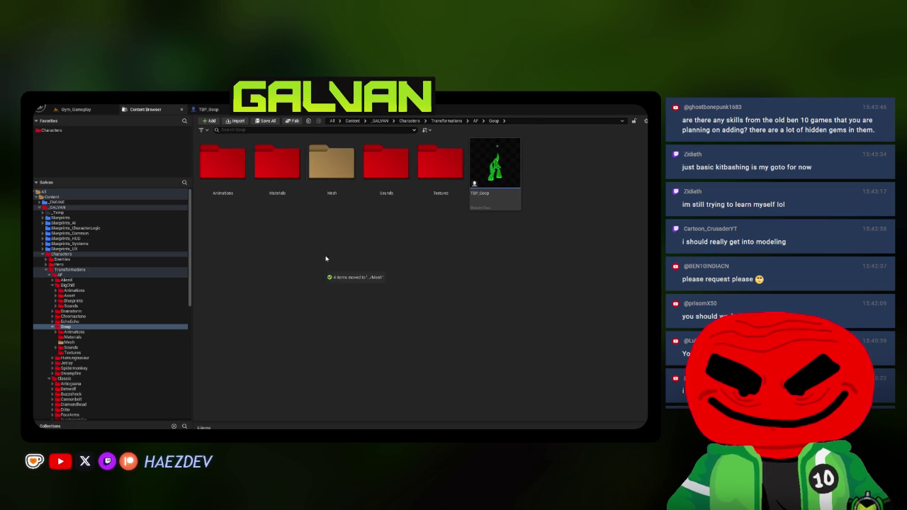
Step: Colour Goop's Mesh folder red
{"action": "right_click", "coordinate": [331, 157]}
{"action": "mouse_move", "coordinate": [408, 216]}
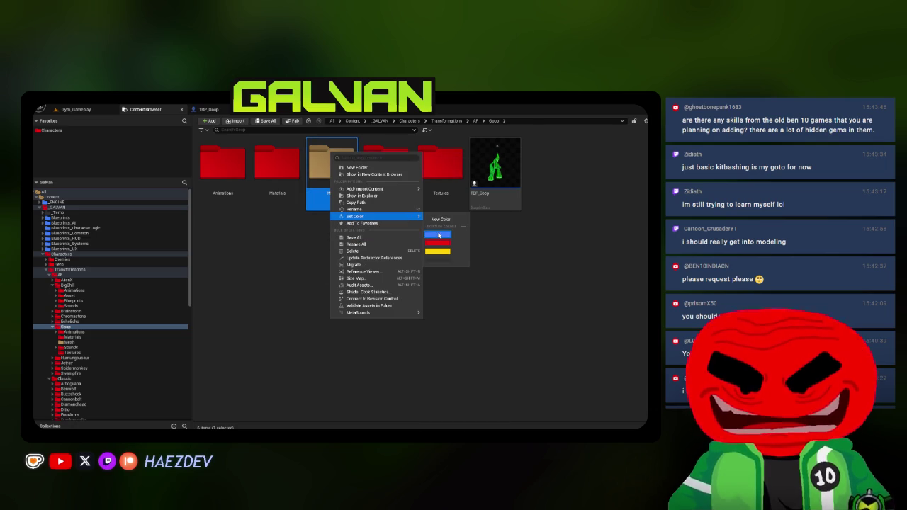
{"action": "left_click", "coordinate": [437, 243]}
{"action": "left_click", "coordinate": [98, 197]}
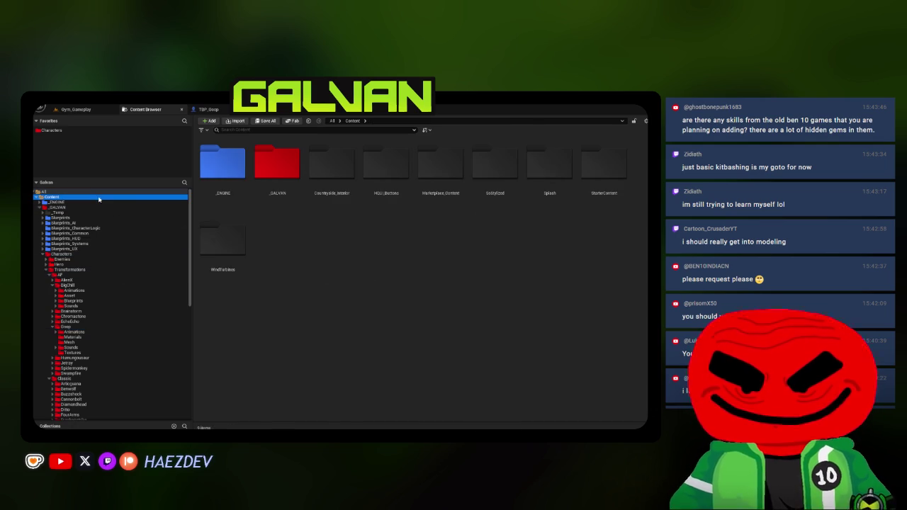
{"action": "right_click", "coordinate": [99, 199]}
{"action": "left_click", "coordinate": [151, 305]}
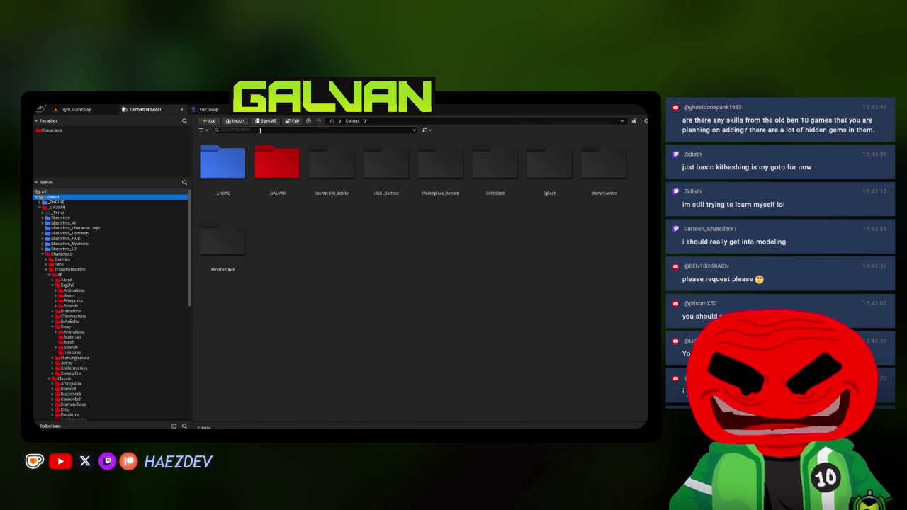
Step: Import SKM_Goop_GroundPuddle.fbx into Goop's Mesh folder and open the new mesh
{"action": "left_click", "coordinate": [71, 342]}
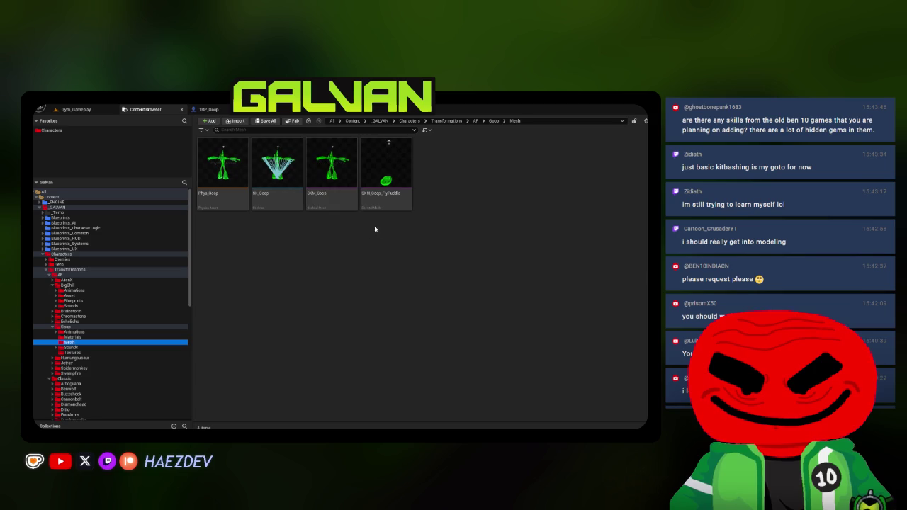
{"action": "left_click", "coordinate": [235, 120]}
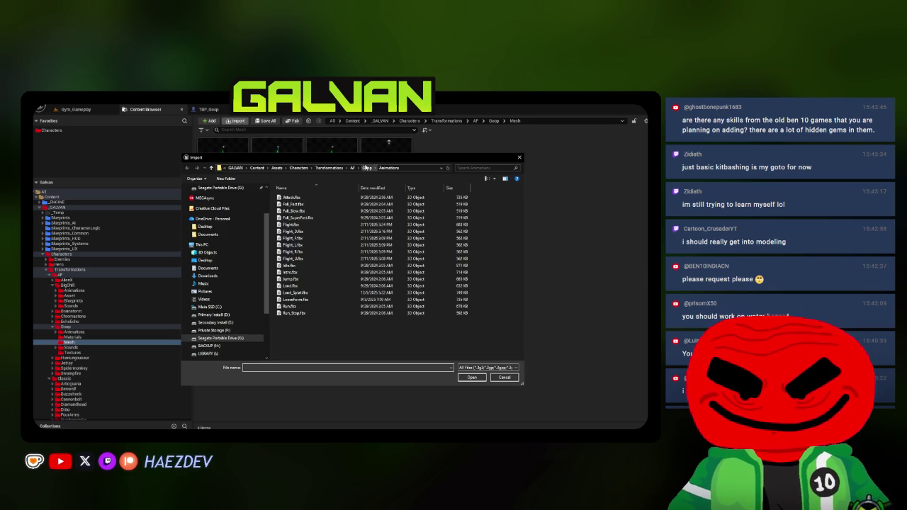
{"action": "left_click", "coordinate": [365, 168]}
{"action": "double_click", "coordinate": [319, 250]}
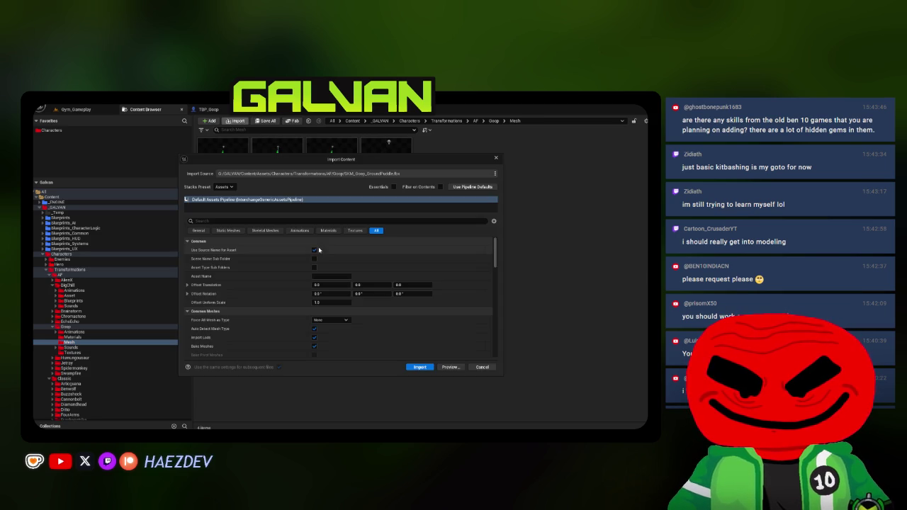
{"action": "scroll", "coordinate": [328, 257], "scroll_direction": "down", "scroll_amount": 5}
{"action": "left_click", "coordinate": [419, 367]}
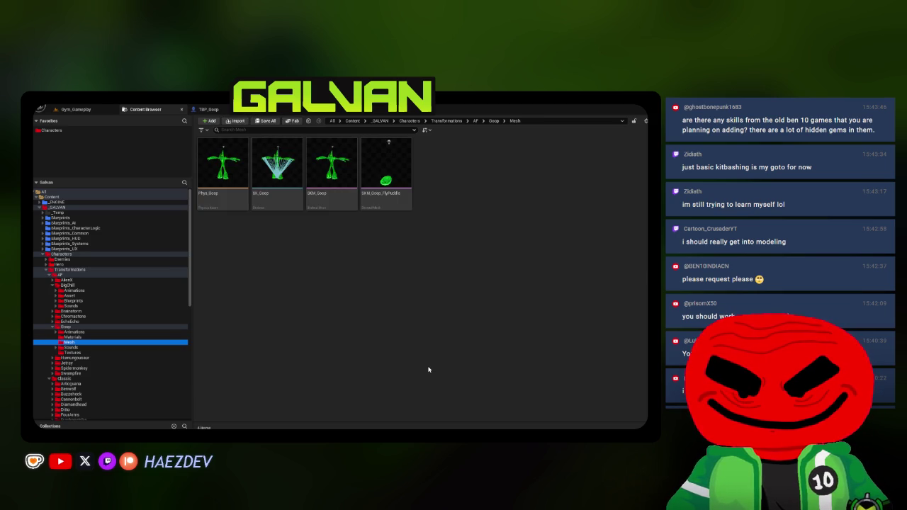
{"action": "left_click", "coordinate": [450, 193]}
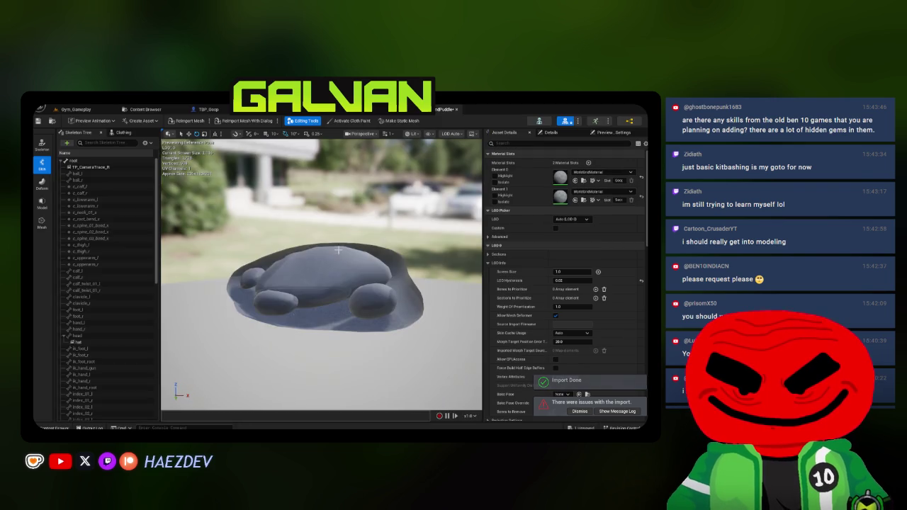
Step: In Blender, select Ground Puddle with Goop_rig and check the ground.puddle_02 bone in Edit Mode
{"action": "left_click", "coordinate": [347, 428]}
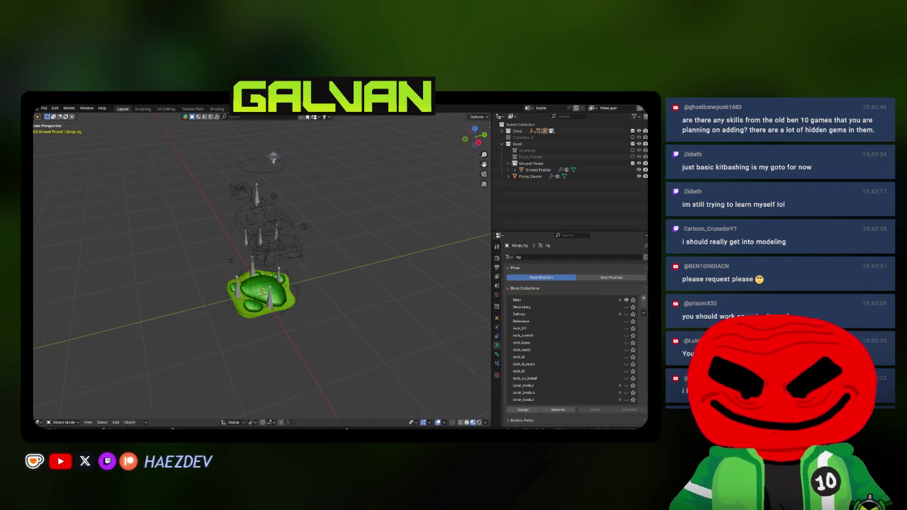
{"action": "left_click", "coordinate": [269, 294]}
{"action": "left_click", "coordinate": [283, 228], "text": "shift"}
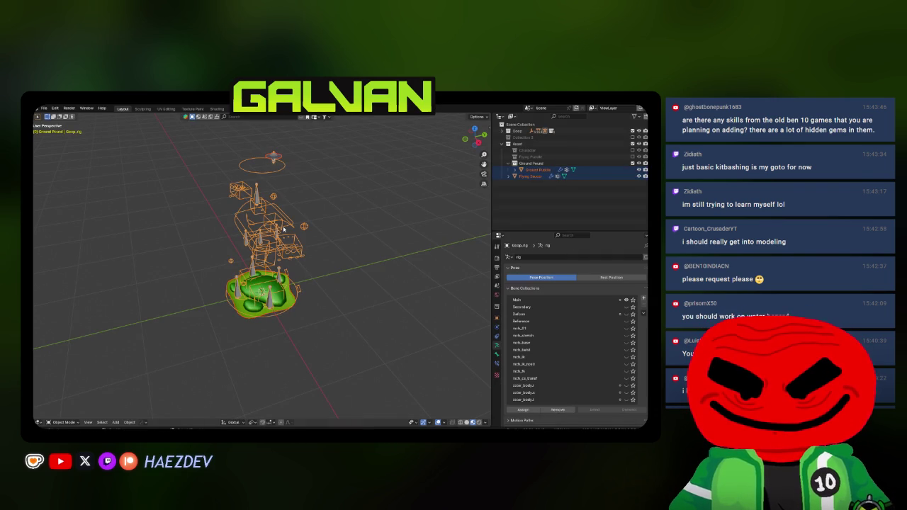
{"action": "key", "text": "n"}
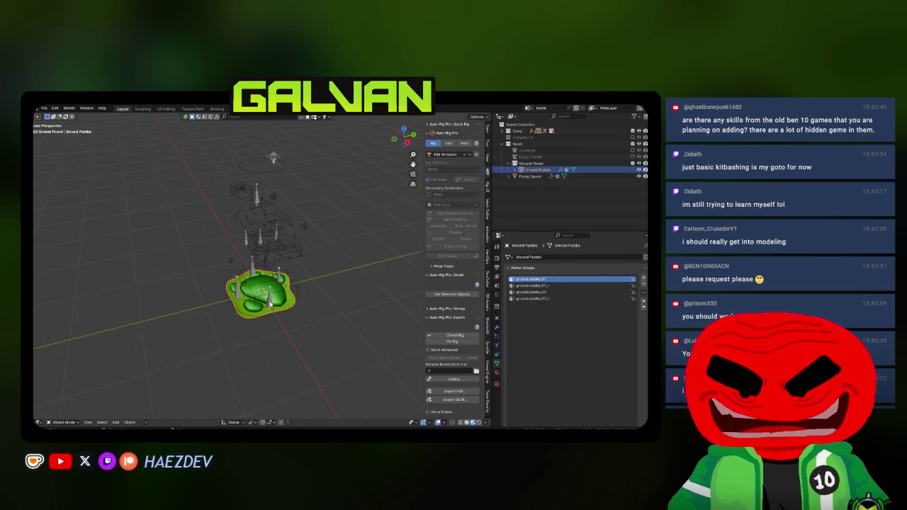
{"action": "key", "text": "Tab"}
{"action": "left_click", "coordinate": [280, 279]}
{"action": "key", "text": "Tab"}
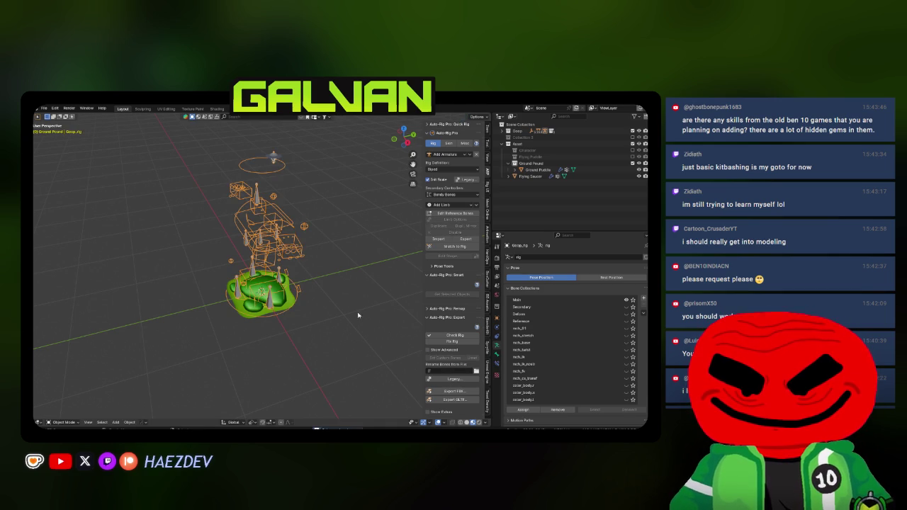
Step: Export the rig and puddle mesh with Auto-Rig Pro FBX export, overwriting SKM_Goop_GroundPuddle.fbx
{"action": "left_click", "coordinate": [274, 158]}
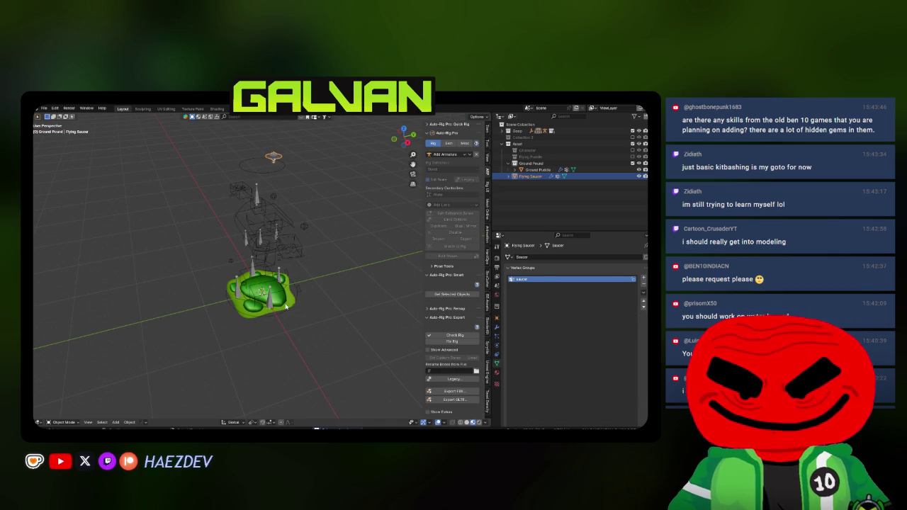
{"action": "left_click", "coordinate": [256, 213], "text": "shift"}
{"action": "left_click", "coordinate": [454, 391]}
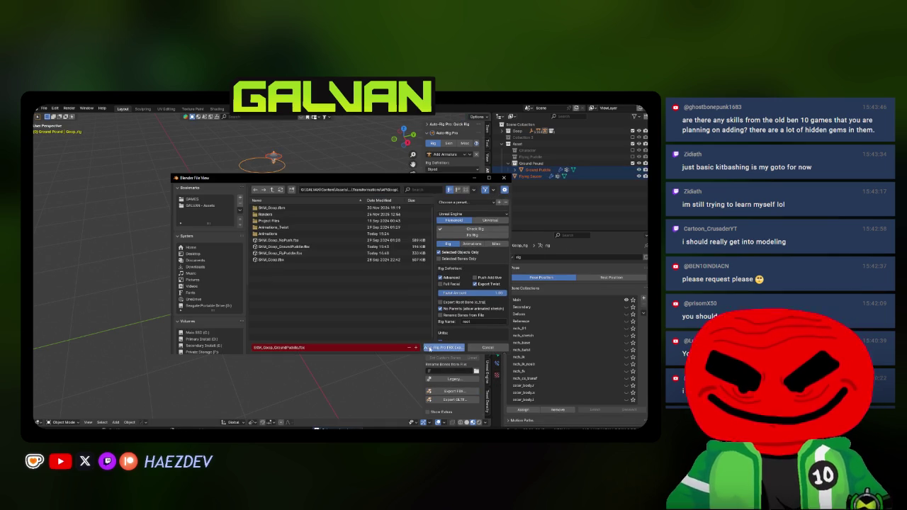
{"action": "left_click", "coordinate": [429, 348]}
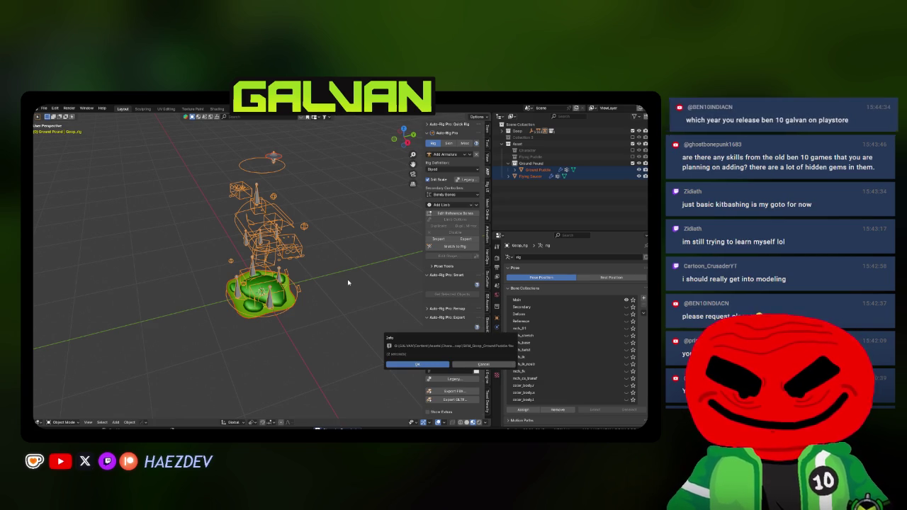
{"action": "left_click", "coordinate": [417, 364]}
{"action": "left_click", "coordinate": [328, 287]}
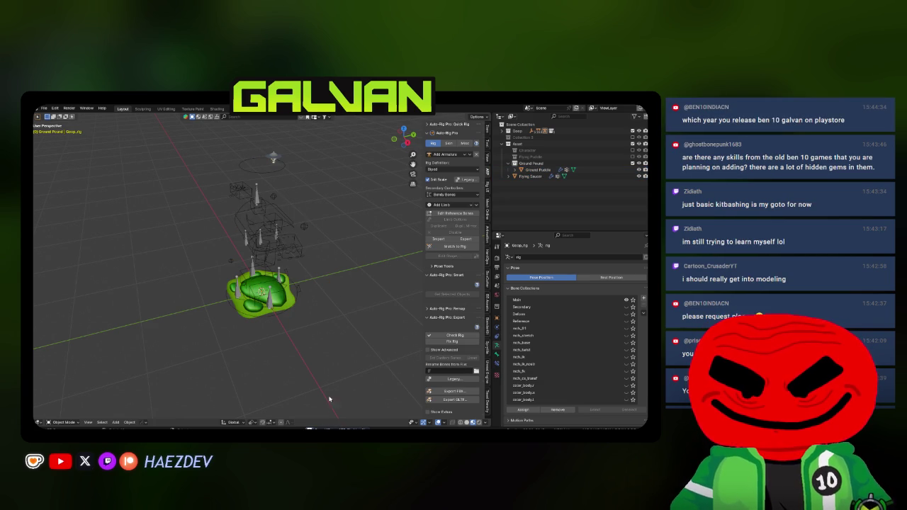
{"action": "key", "text": "alt+Tab"}
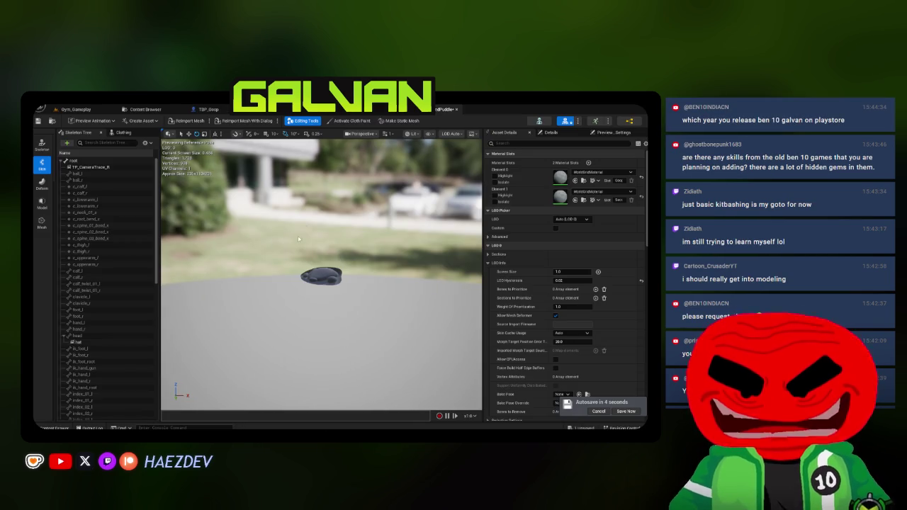
Step: Delete the old SKM_Goop_GroundPuddle and re-import the updated FBX with default settings
{"action": "left_click", "coordinate": [145, 109]}
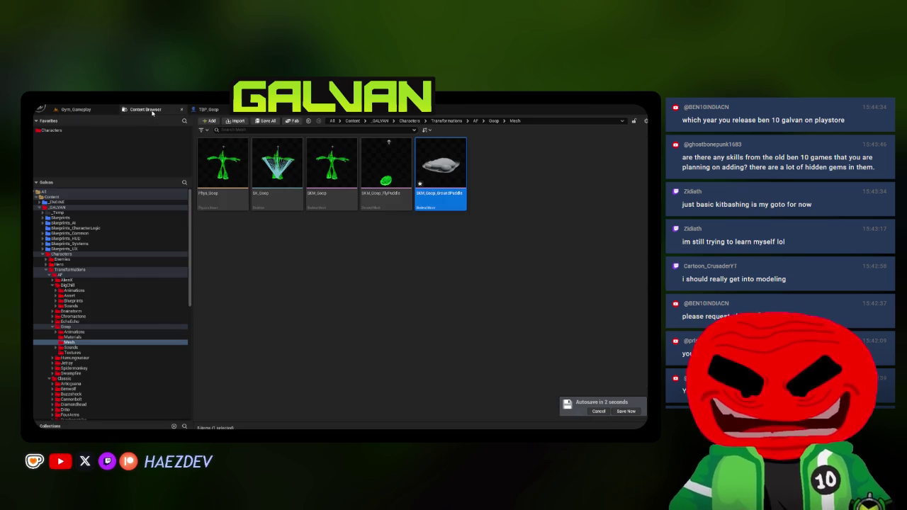
{"action": "key", "text": "Delete"}
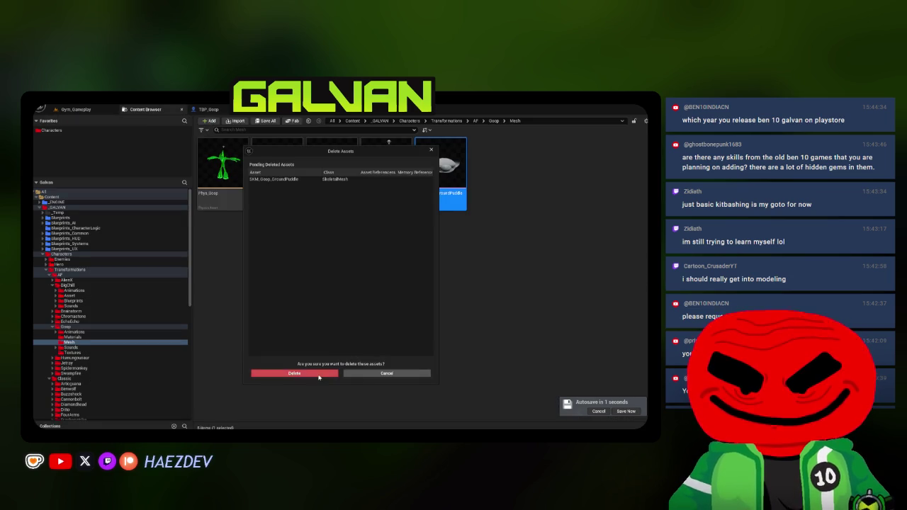
{"action": "left_click", "coordinate": [386, 373]}
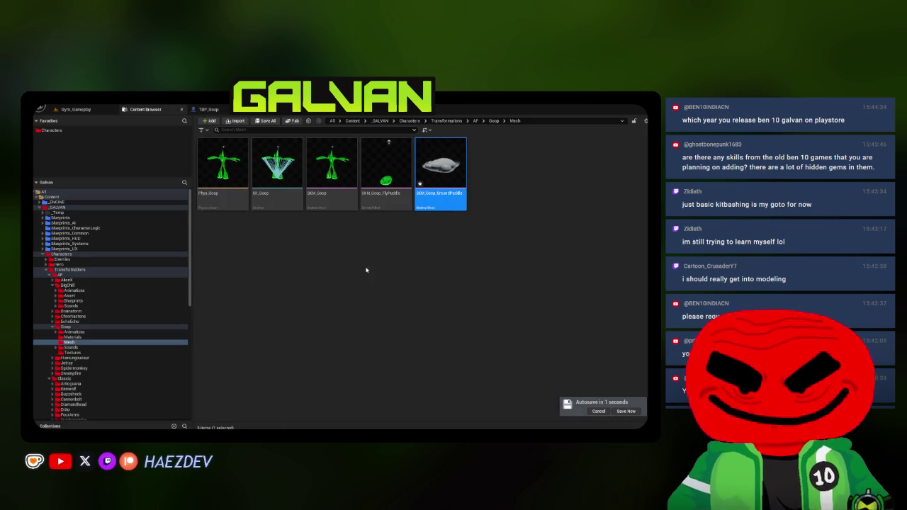
{"action": "left_click", "coordinate": [236, 121]}
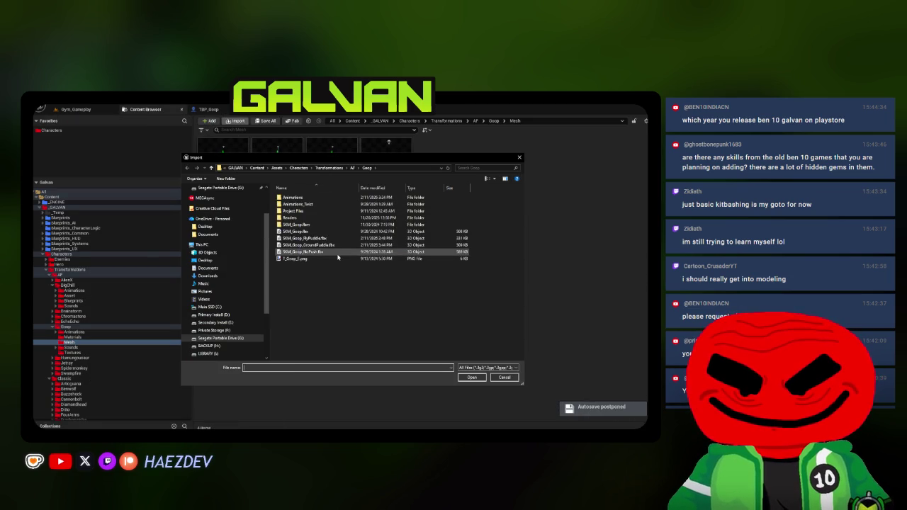
{"action": "double_click", "coordinate": [328, 244]}
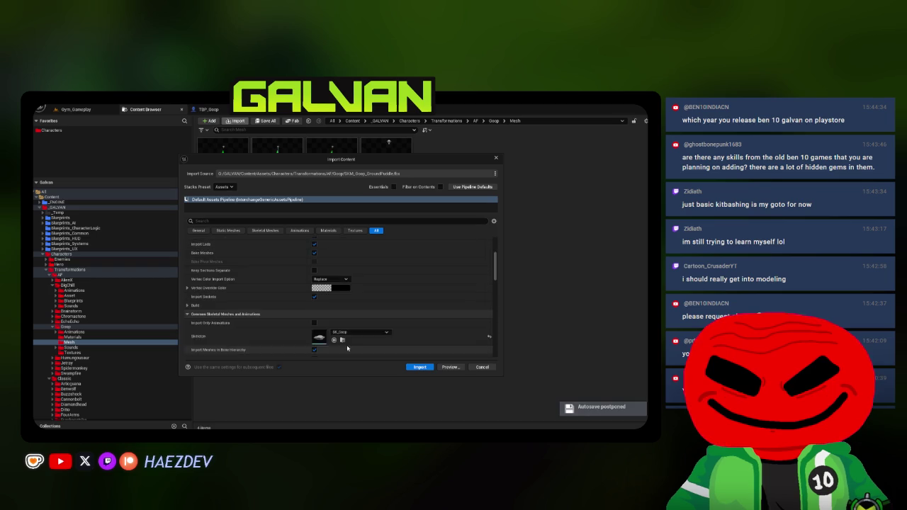
{"action": "left_click", "coordinate": [420, 367]}
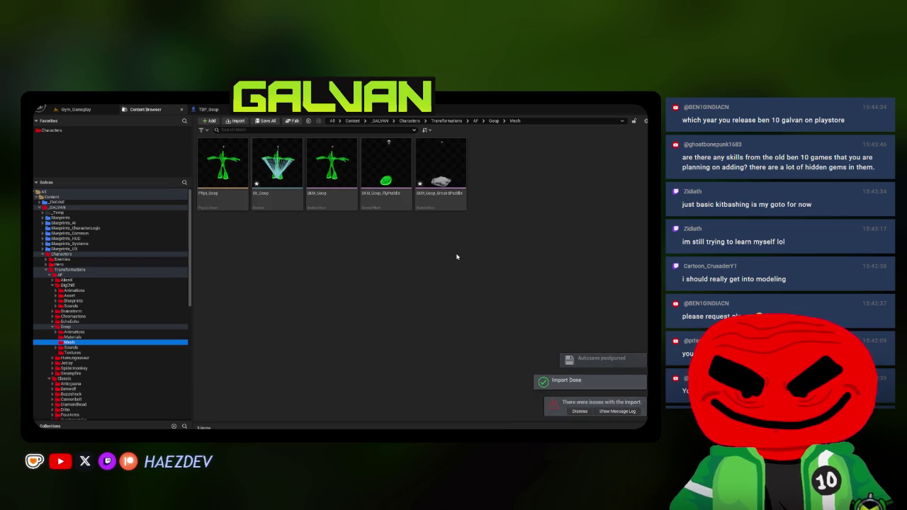
Step: Save all modified assets and open the re-imported puddle mesh
{"action": "left_click", "coordinate": [265, 121]}
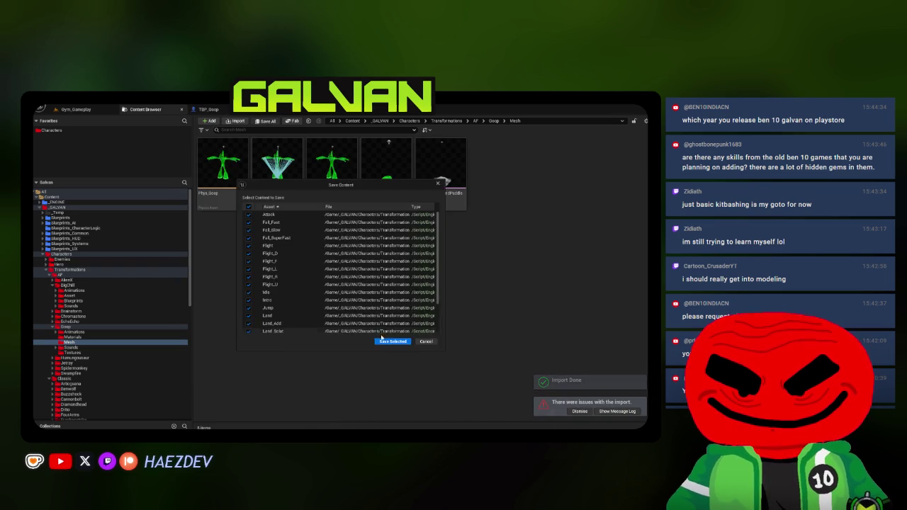
{"action": "left_click", "coordinate": [391, 341]}
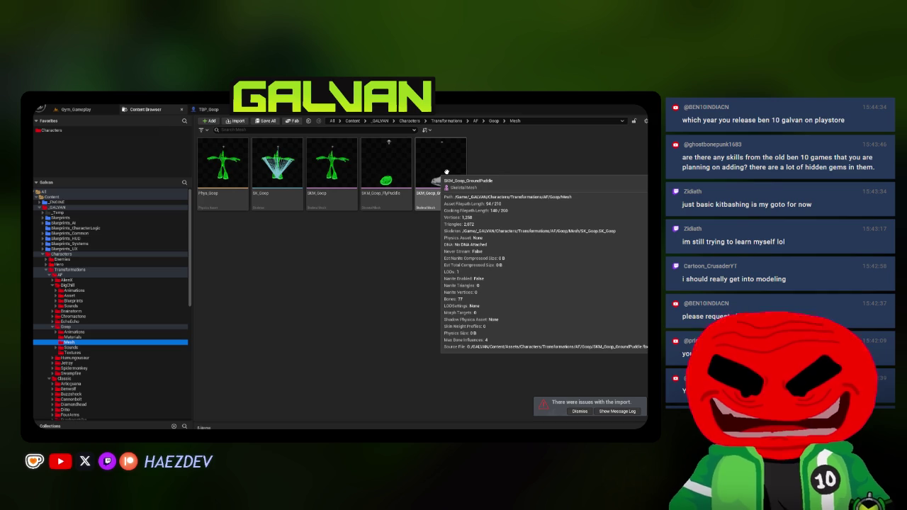
{"action": "left_click", "coordinate": [442, 191]}
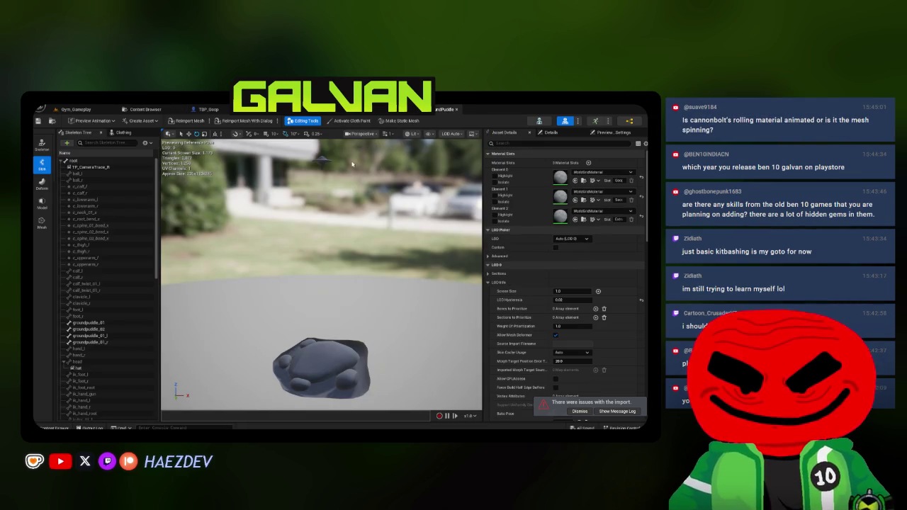
Step: Assign MI_Goop_Primary to Element 0 and MI_Goop_Secondary to Element 1
{"action": "left_click", "coordinate": [141, 109]}
{"action": "left_click", "coordinate": [80, 345]}
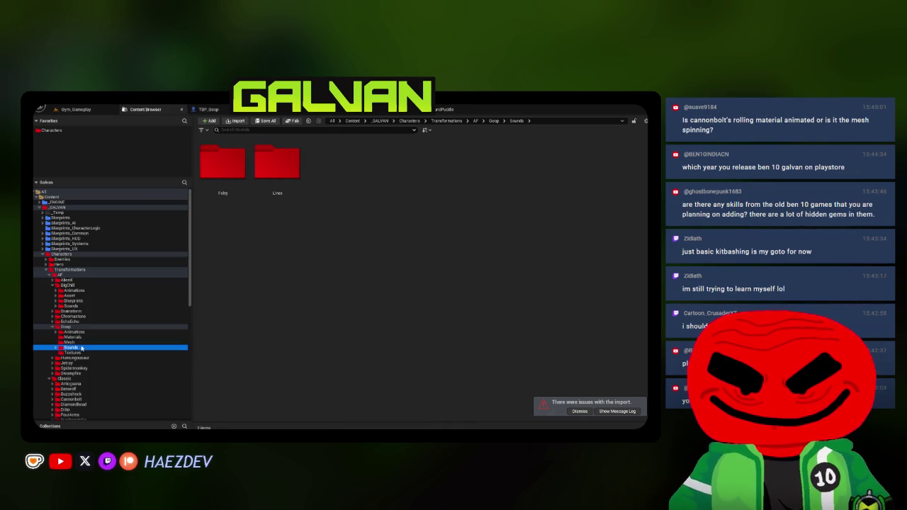
{"action": "left_click", "coordinate": [80, 337]}
{"action": "left_click", "coordinate": [287, 177]}
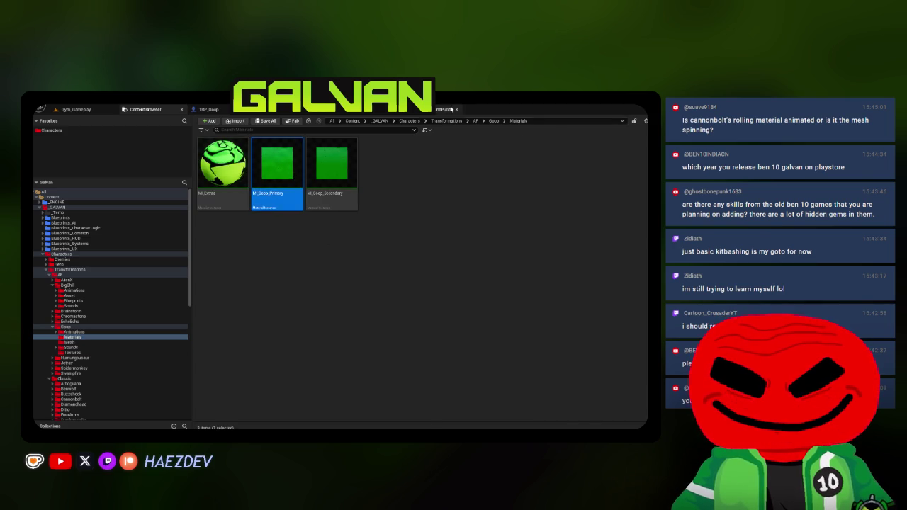
{"action": "left_click", "coordinate": [446, 109]}
{"action": "left_click_drag", "start_coordinate": [481, 169], "coordinate": [406, 170]}
{"action": "left_click", "coordinate": [527, 181]}
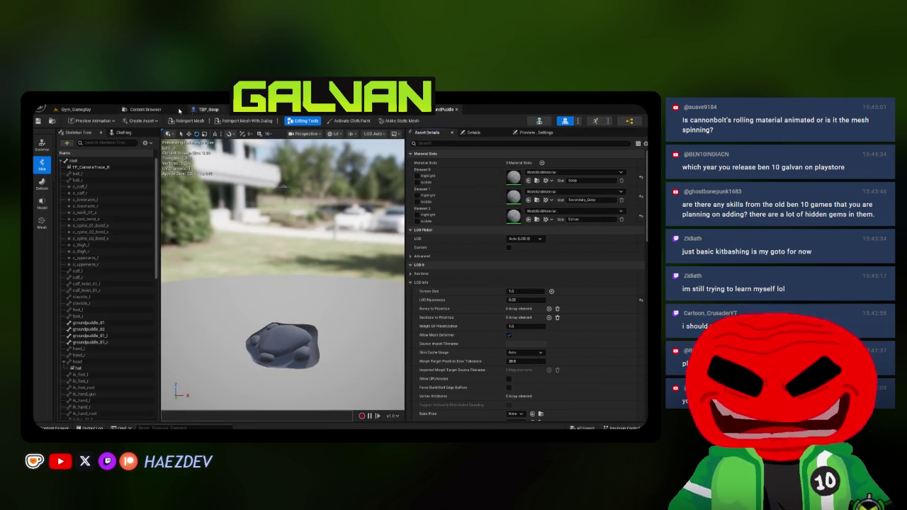
{"action": "left_click", "coordinate": [527, 181]}
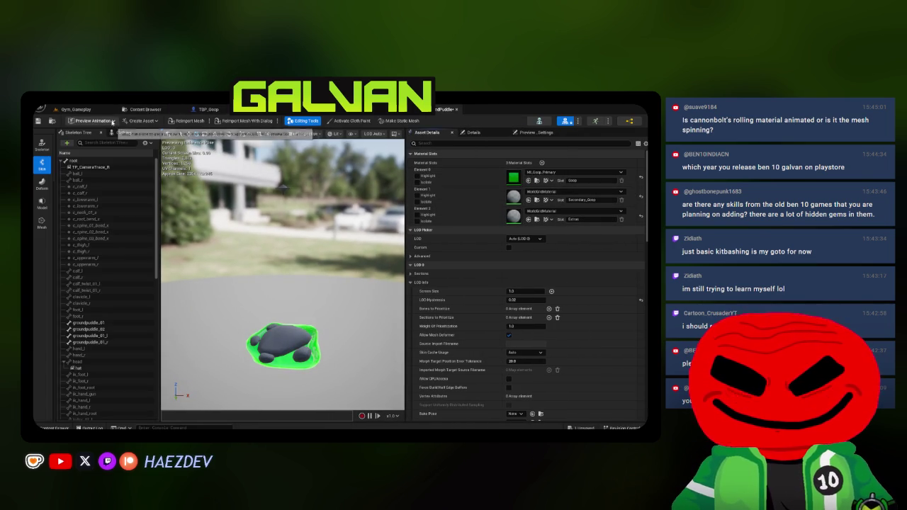
{"action": "left_click", "coordinate": [145, 109]}
{"action": "left_click", "coordinate": [446, 109]}
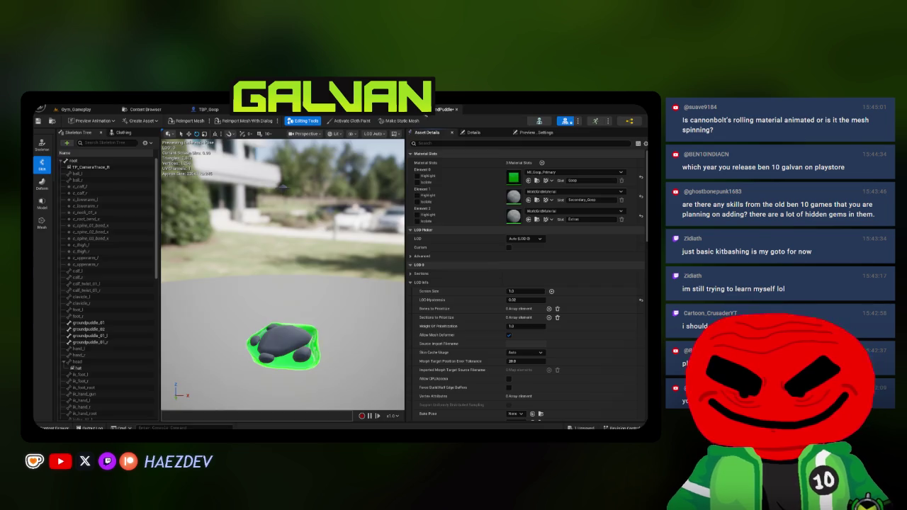
{"action": "left_click", "coordinate": [528, 200]}
Step: Assign MI_Extras to the puddle mesh's third material slot, Element 2
{"action": "left_click", "coordinate": [145, 109]}
{"action": "left_click", "coordinate": [224, 174]}
{"action": "left_click", "coordinate": [446, 109]}
{"action": "left_click", "coordinate": [527, 220]}
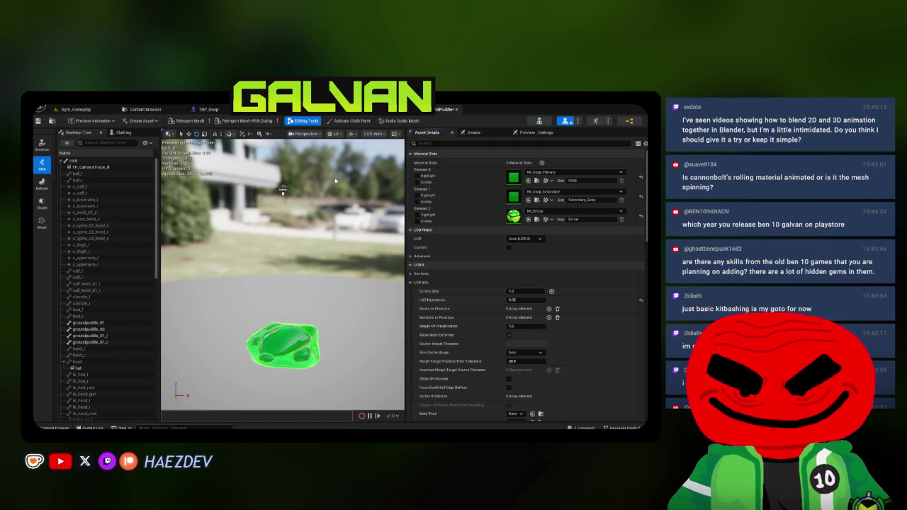
Step: Save all the changed assets
{"action": "left_click", "coordinate": [144, 110]}
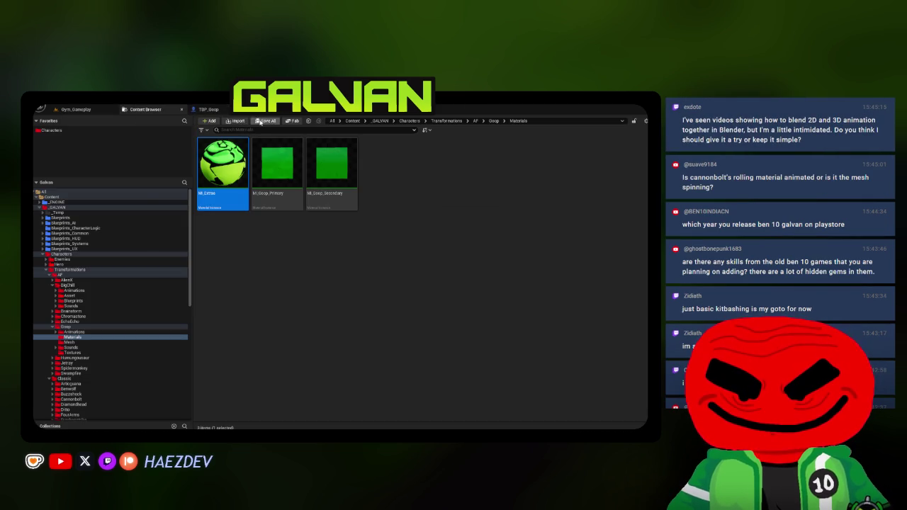
{"action": "key", "text": "ctrl+shift+s"}
{"action": "left_click", "coordinate": [386, 341]}
{"action": "left_click", "coordinate": [371, 345]}
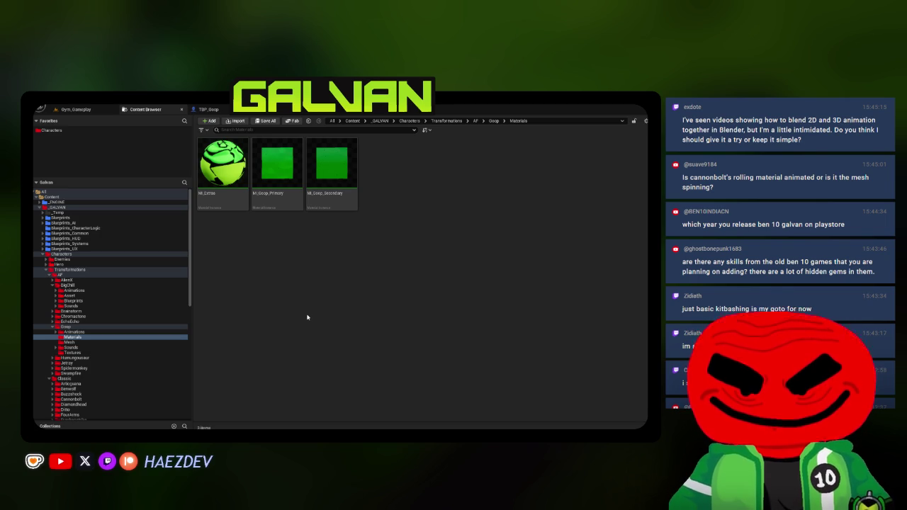
Step: Open Goop's Mesh folder, then go back up to the Goop folder
{"action": "left_click", "coordinate": [71, 342]}
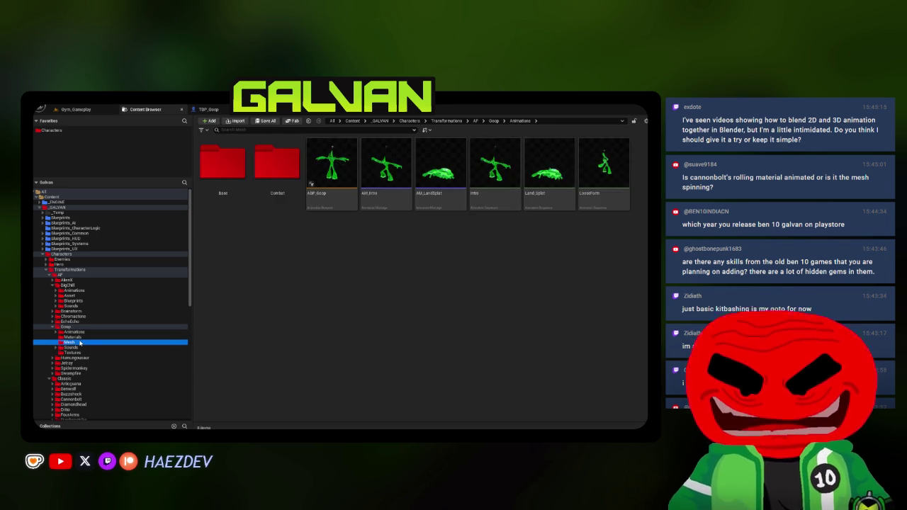
{"action": "key", "text": "Up"}
{"action": "key", "text": "Up"}
{"action": "key", "text": "Up"}
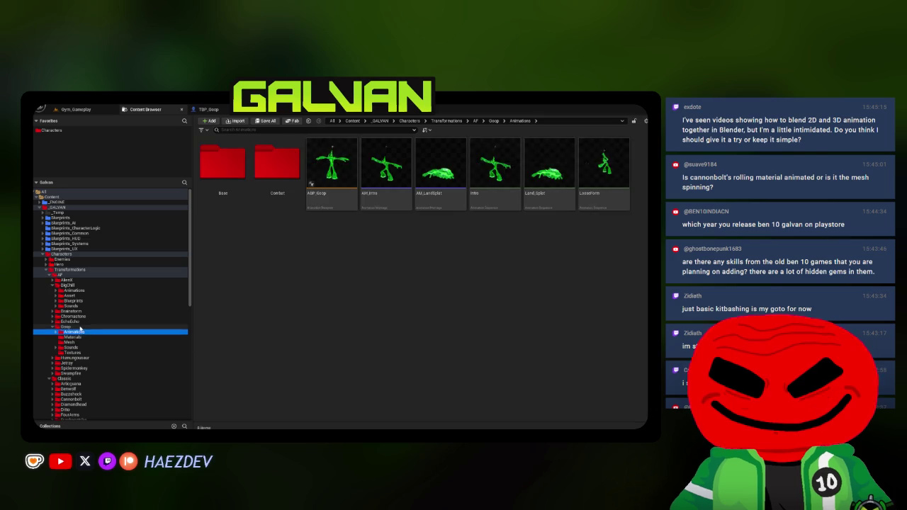
{"action": "left_click", "coordinate": [475, 272]}
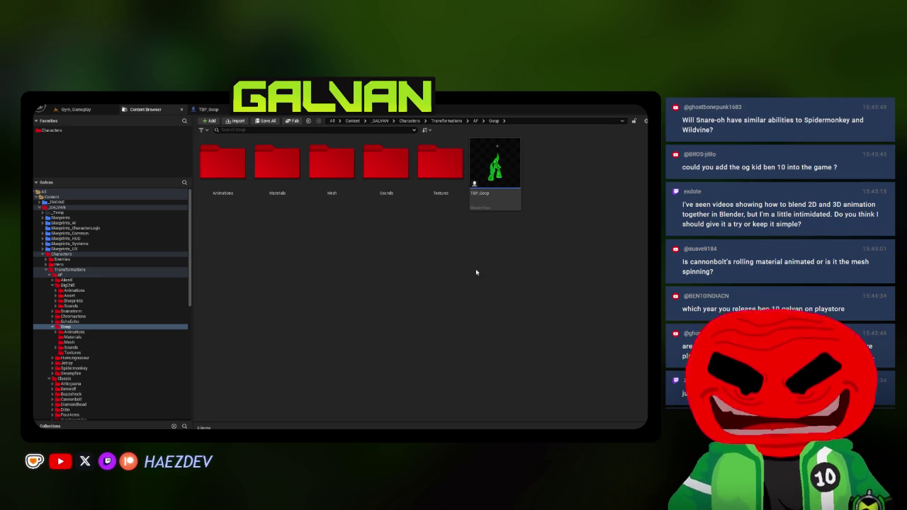
Step: Open the TBP_Goop blueprint and view its EventGraph
{"action": "double_click", "coordinate": [483, 177]}
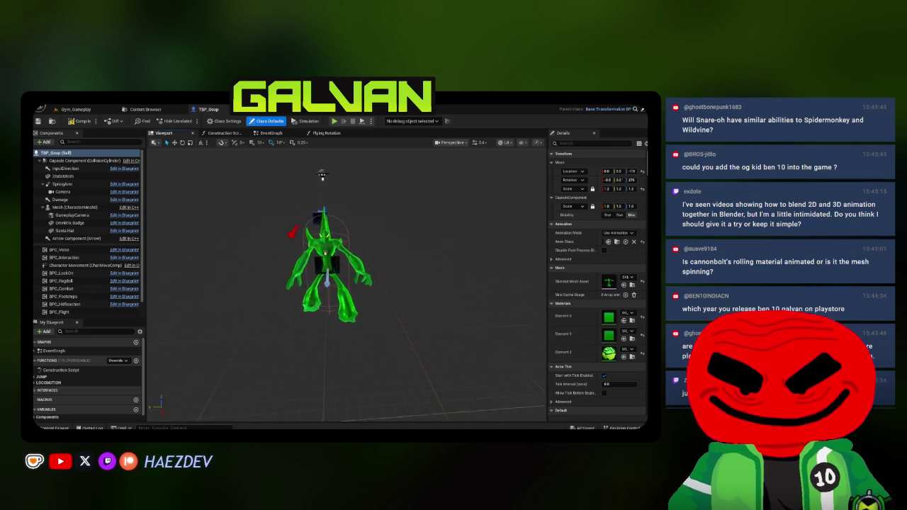
{"action": "scroll", "coordinate": [347, 284], "scroll_direction": "up", "scroll_amount": 5}
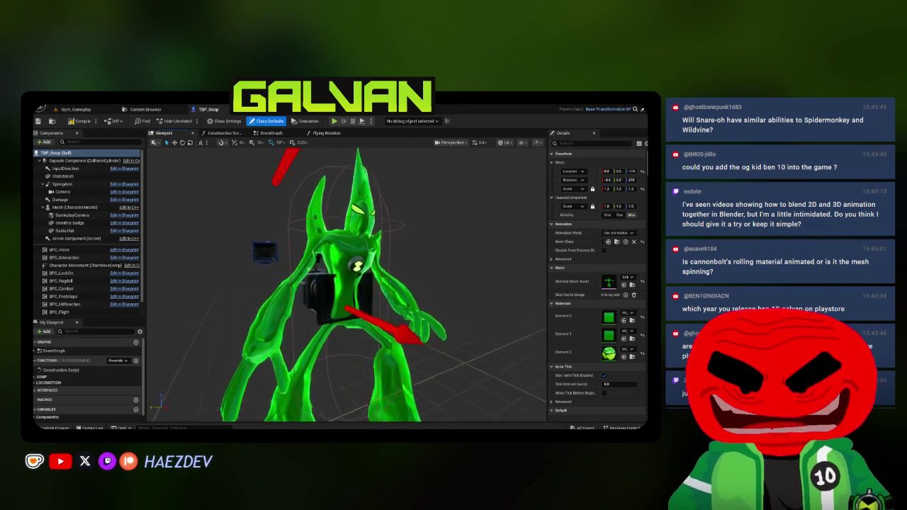
{"action": "left_click", "coordinate": [271, 133]}
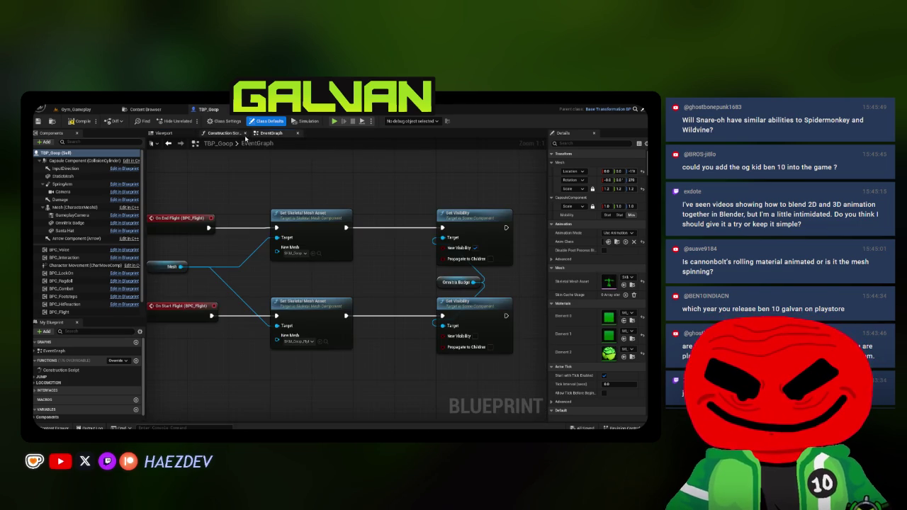
{"action": "left_click", "coordinate": [223, 133]}
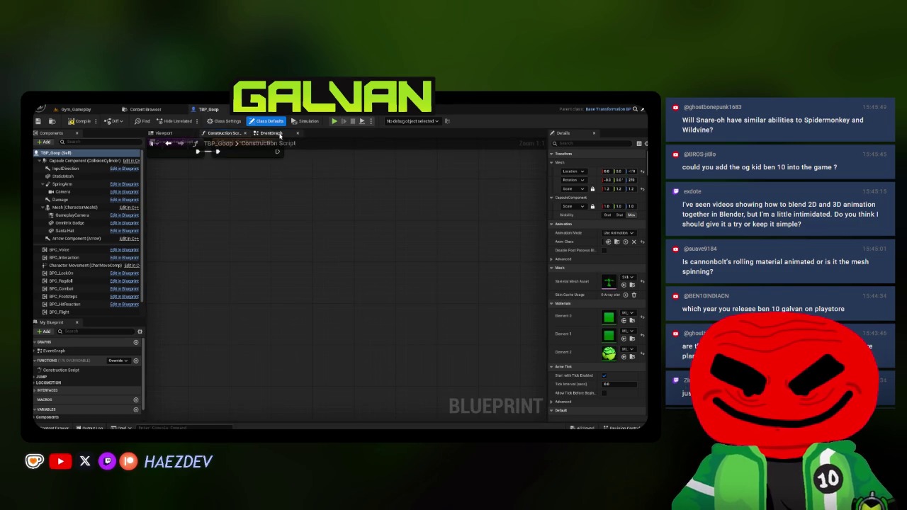
{"action": "left_click", "coordinate": [271, 132]}
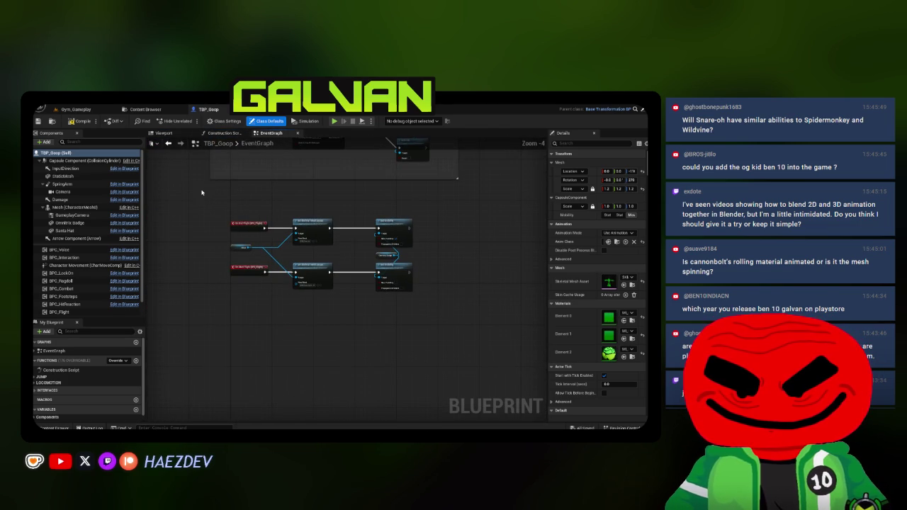
Step: Wrap the flight mesh-swap and visibility nodes in a comment and save TBP_Goop
{"action": "key", "text": "c"}
{"action": "scroll", "coordinate": [231, 201], "scroll_direction": "up", "scroll_amount": 1}
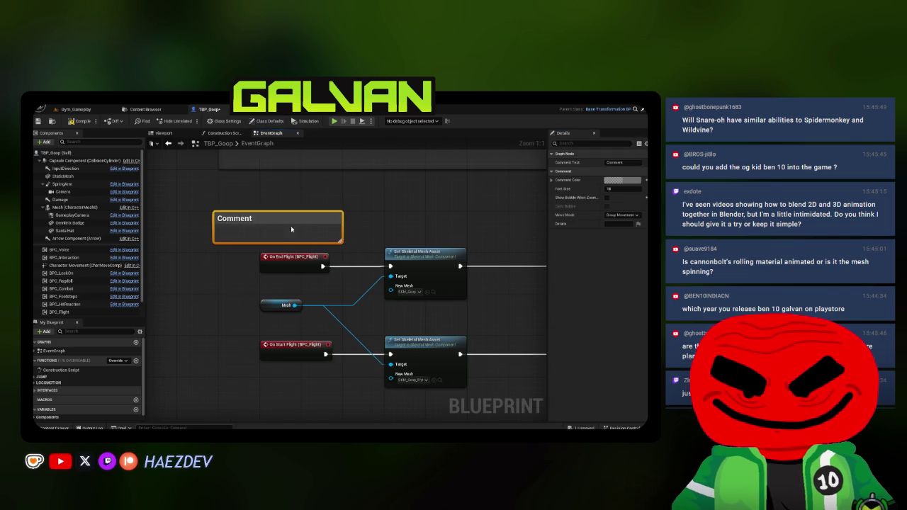
{"action": "scroll", "coordinate": [236, 198], "scroll_direction": "up", "scroll_amount": 2}
{"action": "scroll", "coordinate": [236, 198], "scroll_direction": "down", "scroll_amount": 1}
{"action": "mouse_move", "coordinate": [242, 205]}
{"action": "left_mouse_down"}
{"action": "mouse_move", "coordinate": [469, 417]}
{"action": "mouse_move", "coordinate": [268, 303]}
{"action": "mouse_move", "coordinate": [504, 360]}
{"action": "mouse_move", "coordinate": [504, 325]}
{"action": "left_mouse_up"}
{"action": "left_click_drag", "start_coordinate": [436, 283], "coordinate": [487, 365]}
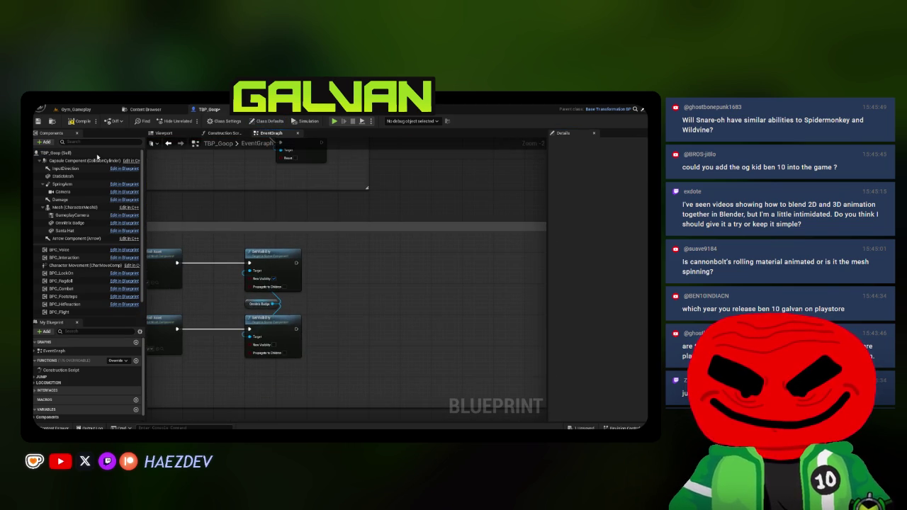
{"action": "left_click", "coordinate": [40, 121]}
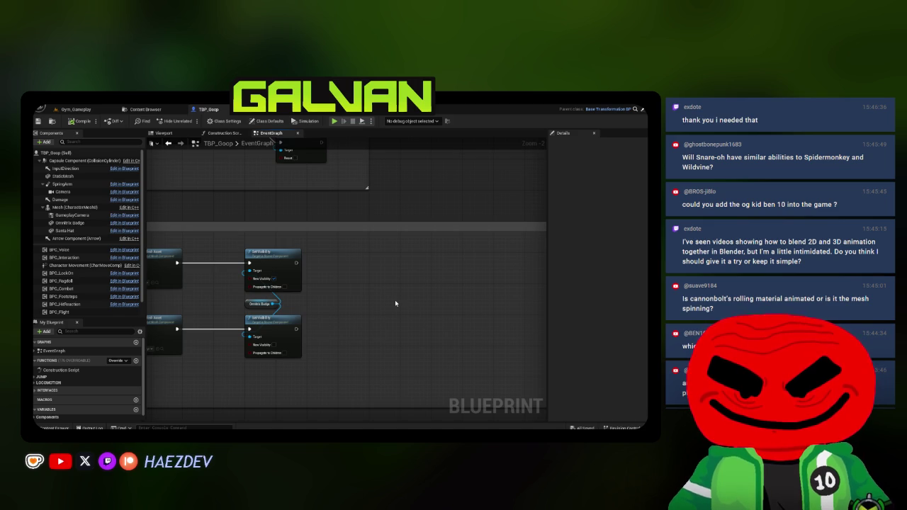
Step: Add a new empty graph, NewEventGraph, to the blueprint
{"action": "scroll", "coordinate": [397, 306], "scroll_direction": "down", "scroll_amount": 2}
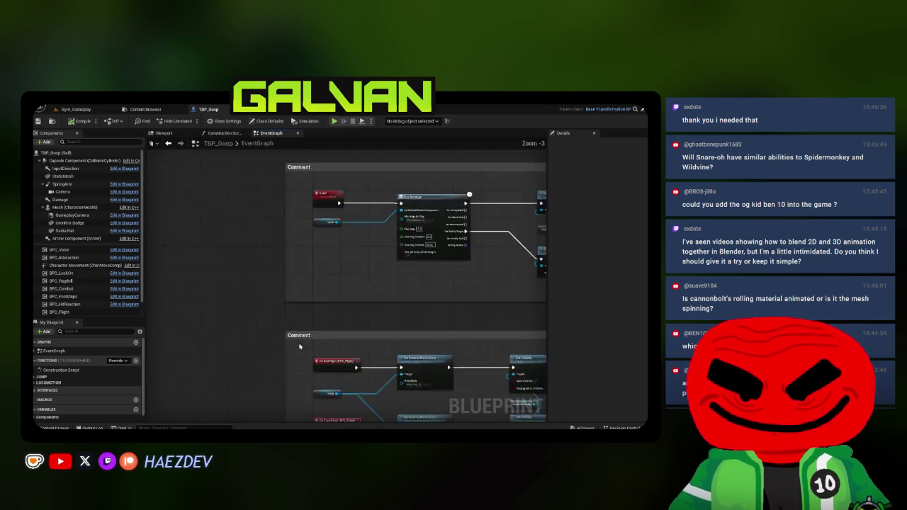
{"action": "left_click_drag", "start_coordinate": [304, 337], "coordinate": [211, 223]}
{"action": "left_click", "coordinate": [136, 342]}
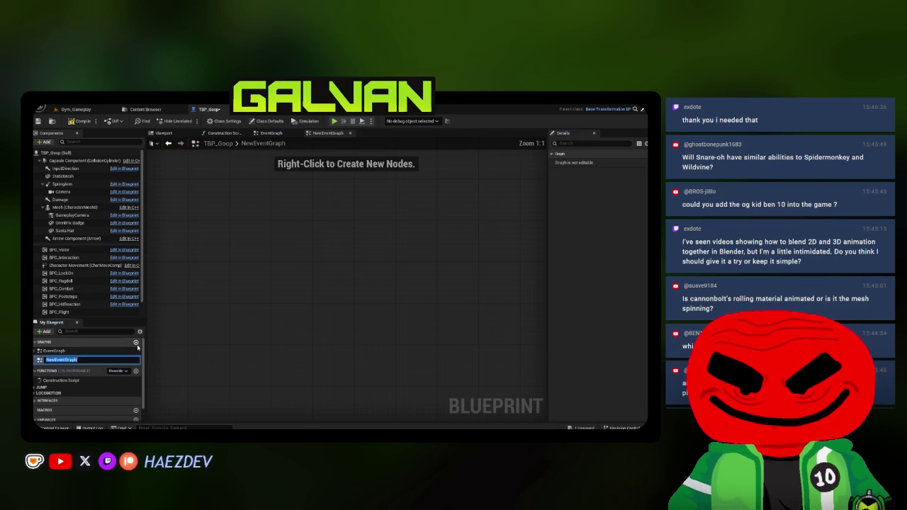
Step: Name the new graph TickGraph and add a second graph named PlayerInputGraph
{"action": "type", "text": "TickGraph"}
{"action": "key", "text": "Return"}
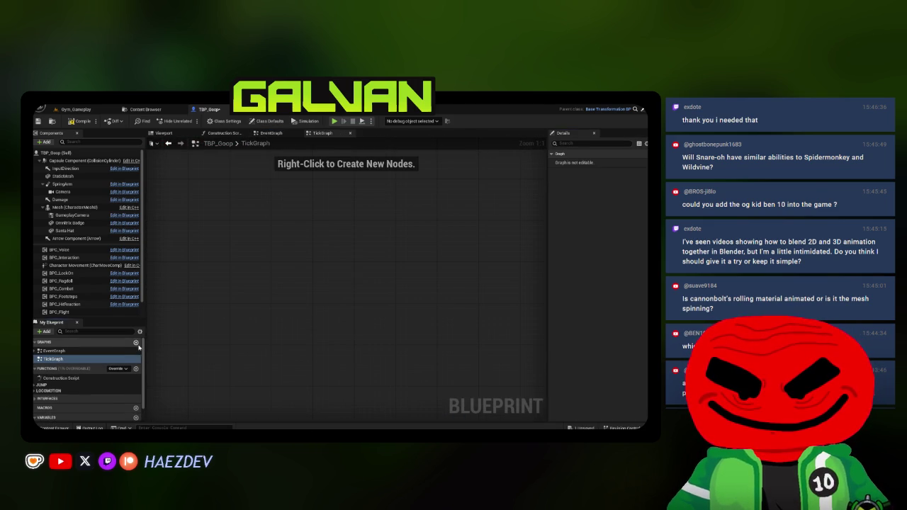
{"action": "left_click", "coordinate": [136, 342]}
{"action": "type", "text": "PlayerInputGra"}
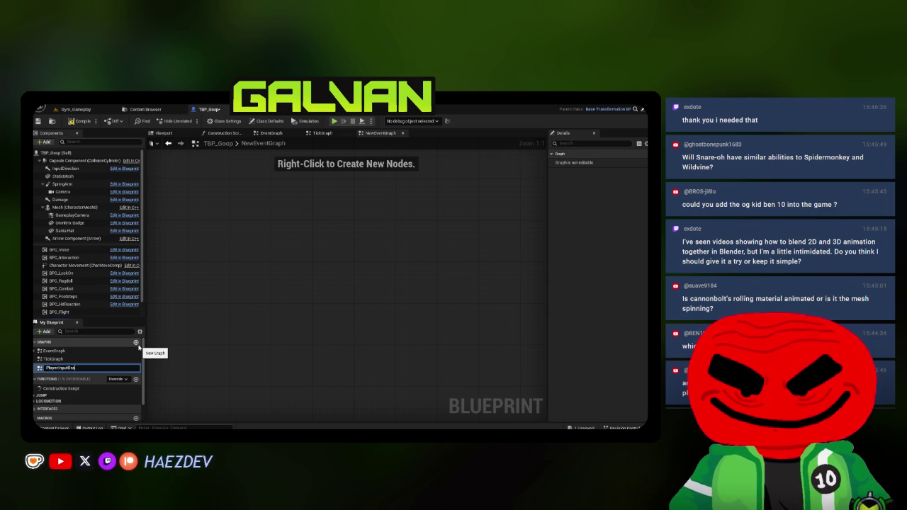
{"action": "type", "text": "ph"}
{"action": "key", "text": "Return"}
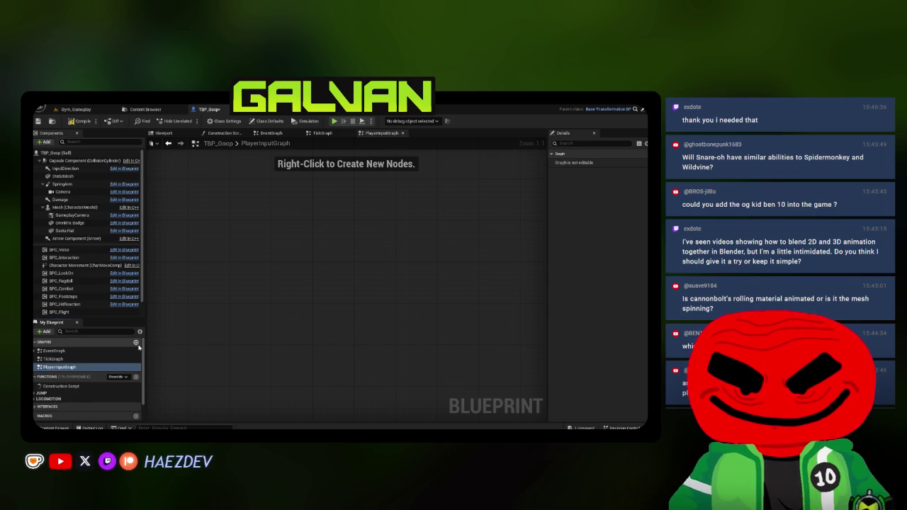
Step: Add an IA_Ability_01 input event in PlayerInputGraph, wrapped in a large comment
{"action": "right_click", "coordinate": [231, 234]}
{"action": "type", "text": "IA_Ability"}
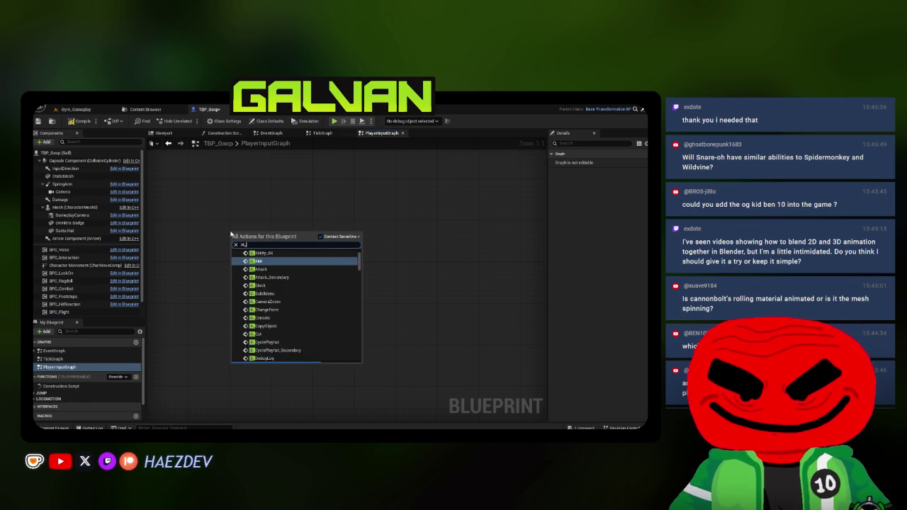
{"action": "key", "text": "Return"}
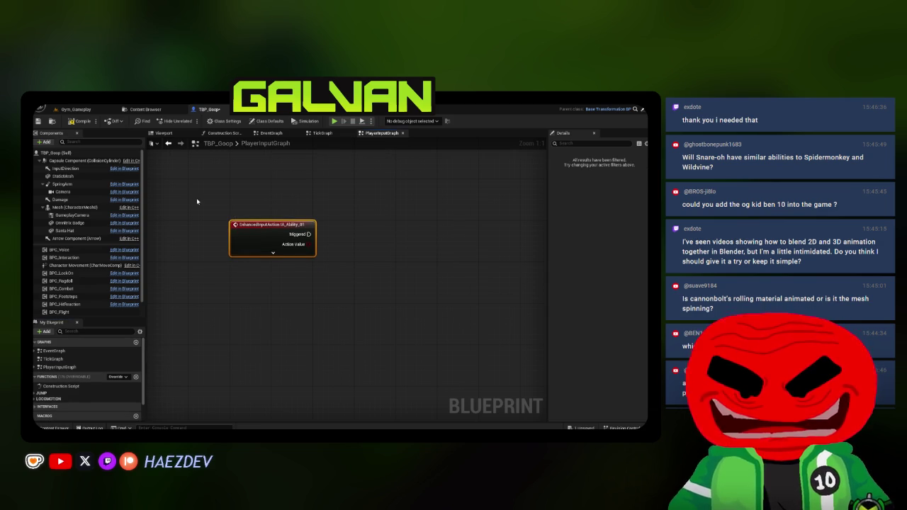
{"action": "key", "text": "c"}
{"action": "scroll", "coordinate": [309, 218], "scroll_direction": "down", "scroll_amount": 1}
{"action": "scroll", "coordinate": [309, 217], "scroll_direction": "down", "scroll_amount": 2}
{"action": "mouse_move", "coordinate": [236, 192]}
{"action": "left_mouse_down"}
{"action": "mouse_move", "coordinate": [254, 214]}
{"action": "mouse_move", "coordinate": [481, 340]}
{"action": "mouse_move", "coordinate": [513, 340]}
{"action": "left_mouse_up"}
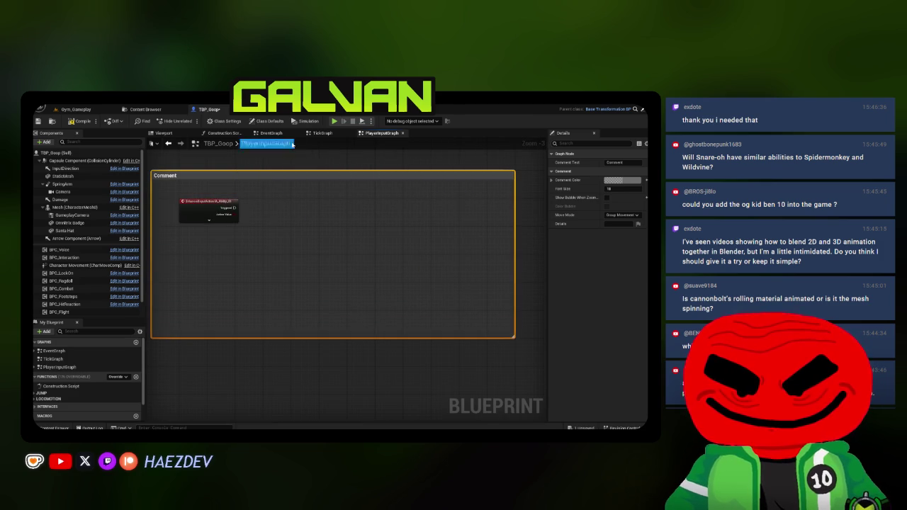
Step: Copy EventGraph's Mesh getter and mesh-swap nodes into PlayerInputGraph's comment
{"action": "left_click", "coordinate": [270, 133]}
{"action": "scroll", "coordinate": [233, 272], "scroll_direction": "up", "scroll_amount": 1}
{"action": "mouse_move", "coordinate": [233, 242]}
{"action": "left_mouse_down"}
{"action": "mouse_move", "coordinate": [374, 313]}
{"action": "mouse_move", "coordinate": [488, 205]}
{"action": "left_mouse_up"}
{"action": "key", "text": "ctrl+c"}
{"action": "left_click", "coordinate": [381, 132]}
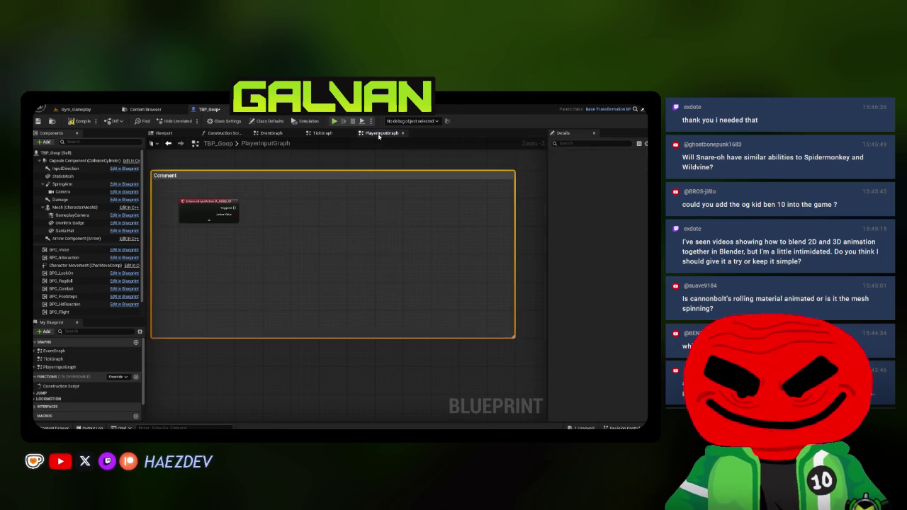
{"action": "key", "text": "ctrl+v"}
{"action": "mouse_move", "coordinate": [257, 199]}
{"action": "left_mouse_down"}
{"action": "mouse_move", "coordinate": [417, 205]}
{"action": "mouse_move", "coordinate": [410, 202]}
{"action": "left_mouse_up"}
{"action": "mouse_move", "coordinate": [515, 185]}
{"action": "left_mouse_down"}
{"action": "mouse_move", "coordinate": [394, 186]}
{"action": "mouse_move", "coordinate": [532, 188]}
{"action": "left_mouse_up"}
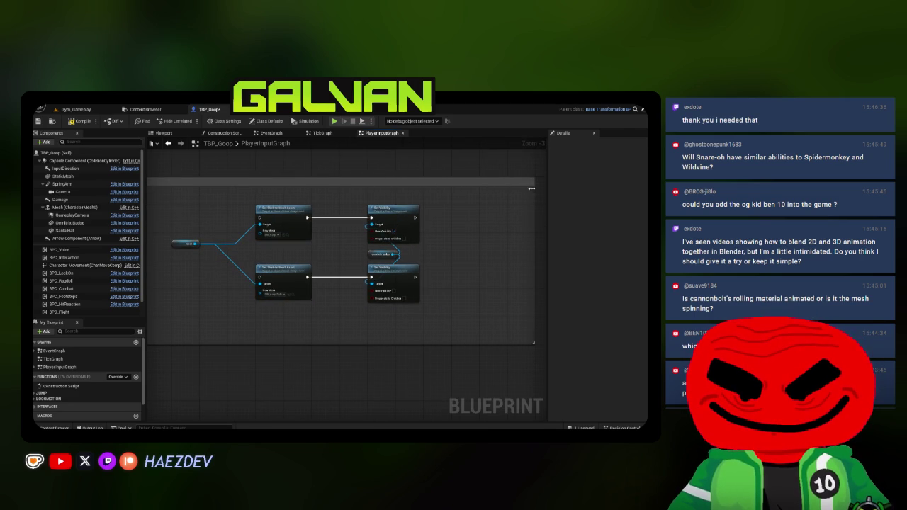
{"action": "scroll", "coordinate": [97, 392], "scroll_direction": "down", "scroll_amount": 3}
Step: Create a bPuddle Boolean and set it after both visibility changes
{"action": "left_click", "coordinate": [135, 402]}
{"action": "type", "text": "b"}
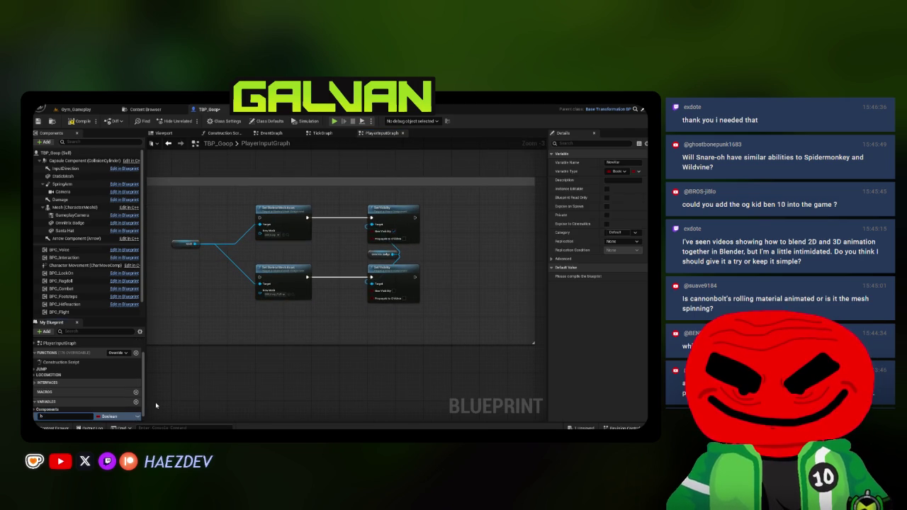
{"action": "type", "text": "Peelle"}
{"action": "key", "text": "Return"}
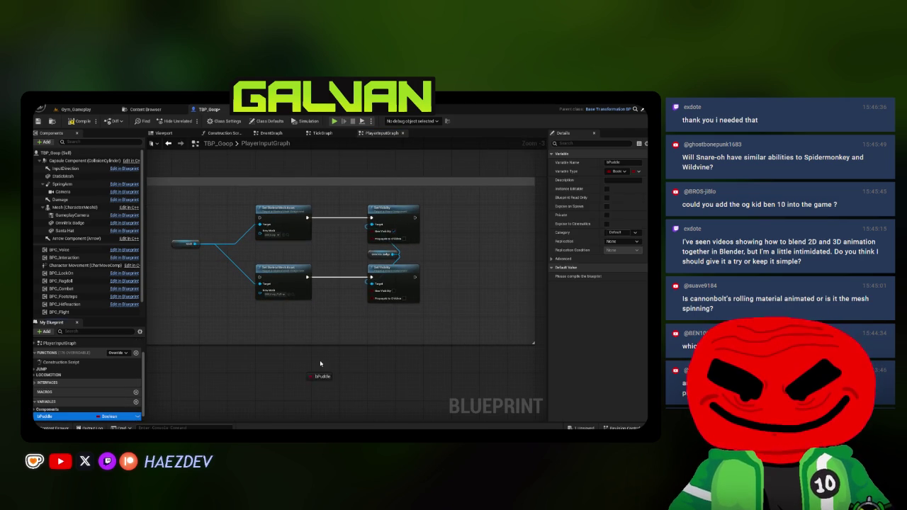
{"action": "left_click_drag", "start_coordinate": [418, 279], "coordinate": [420, 279]}
{"action": "scroll", "coordinate": [419, 280], "scroll_direction": "up", "scroll_amount": 3}
{"action": "key", "text": "ctrl+c"}
{"action": "key", "text": "ctrl+v"}
{"action": "left_click_drag", "start_coordinate": [404, 189], "coordinate": [464, 190]}
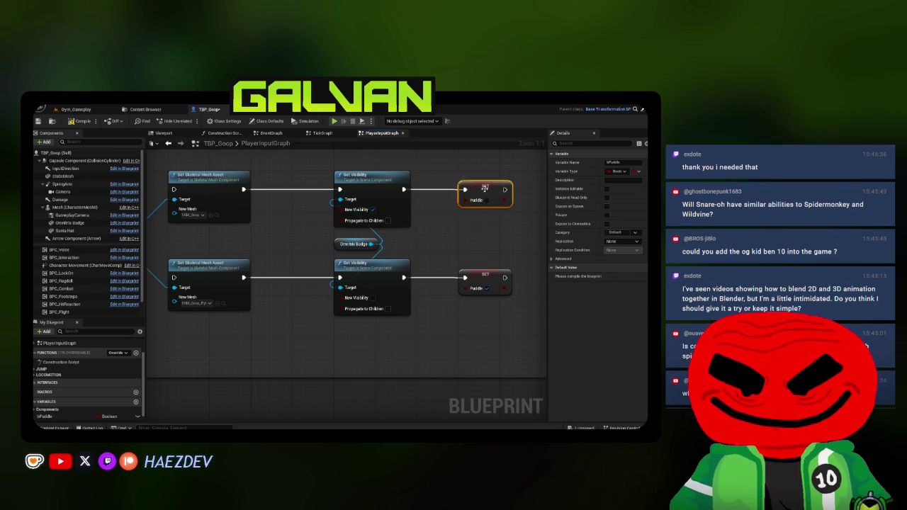
Step: Chain two Branches off IA_Ability_01 Triggered, the second on Puddle with False driving the lower mesh swap
{"action": "left_click", "coordinate": [240, 214]}
{"action": "mouse_move", "coordinate": [257, 208]}
{"action": "left_mouse_down"}
{"action": "mouse_move", "coordinate": [295, 216]}
{"action": "mouse_move", "coordinate": [256, 218]}
{"action": "mouse_move", "coordinate": [294, 211]}
{"action": "left_mouse_up"}
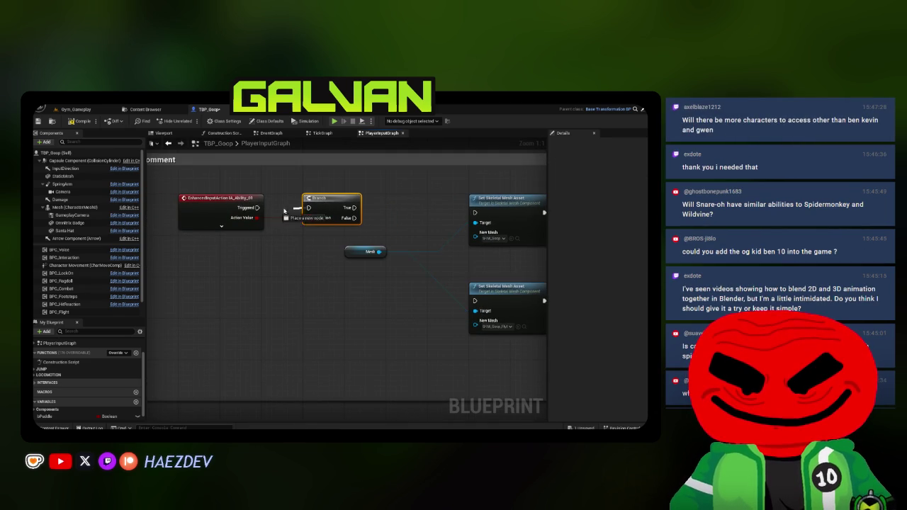
{"action": "key", "text": "ctrl+d"}
{"action": "left_click_drag", "start_coordinate": [354, 207], "coordinate": [397, 209]}
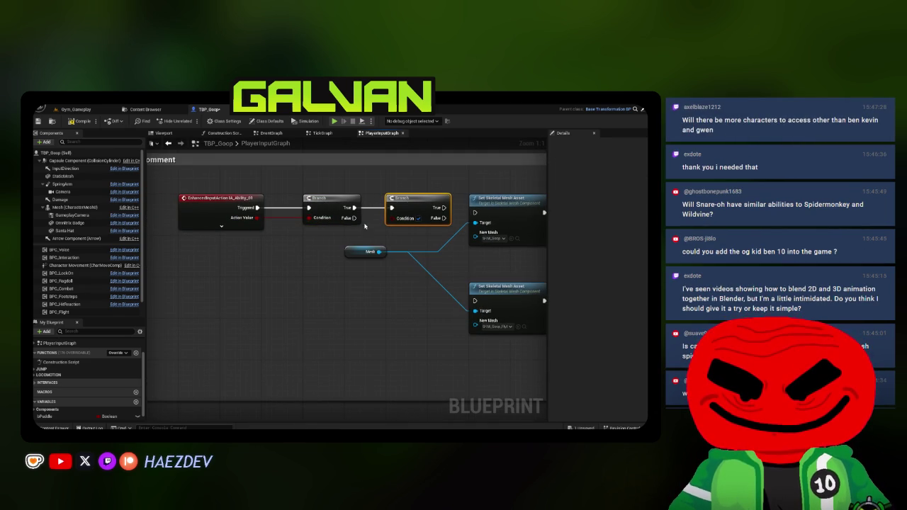
{"action": "mouse_move", "coordinate": [47, 416]}
{"action": "left_mouse_down"}
{"action": "mouse_move", "coordinate": [376, 253]}
{"action": "mouse_move", "coordinate": [354, 213]}
{"action": "mouse_move", "coordinate": [364, 215]}
{"action": "mouse_move", "coordinate": [332, 239]}
{"action": "left_mouse_up"}
{"action": "left_click_drag", "start_coordinate": [436, 218], "coordinate": [474, 301]}
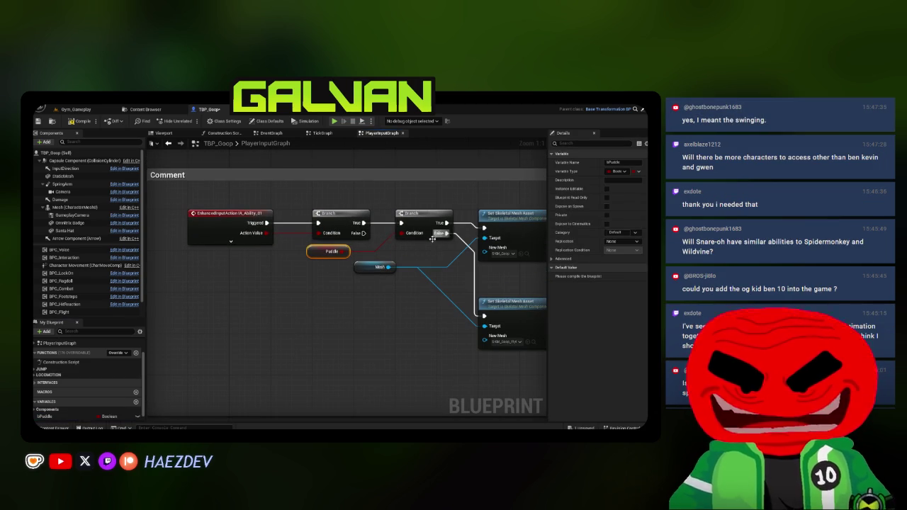
Step: Move the input event, Branches and Puddle node together, widen the comment, and save
{"action": "left_click", "coordinate": [425, 215], "text": "shift"}
{"action": "left_click", "coordinate": [340, 215], "text": "shift"}
{"action": "left_click", "coordinate": [227, 225], "text": "shift"}
{"action": "mouse_move", "coordinate": [227, 226]}
{"action": "left_mouse_down"}
{"action": "mouse_move", "coordinate": [403, 242]}
{"action": "mouse_move", "coordinate": [328, 275]}
{"action": "left_mouse_up"}
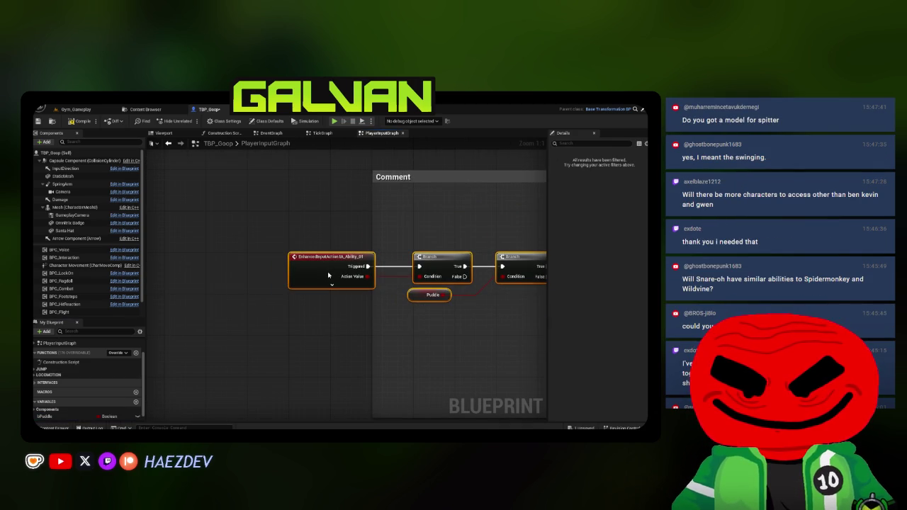
{"action": "left_click_drag", "start_coordinate": [376, 224], "coordinate": [245, 227]}
{"action": "scroll", "coordinate": [344, 236], "scroll_direction": "down", "scroll_amount": 2}
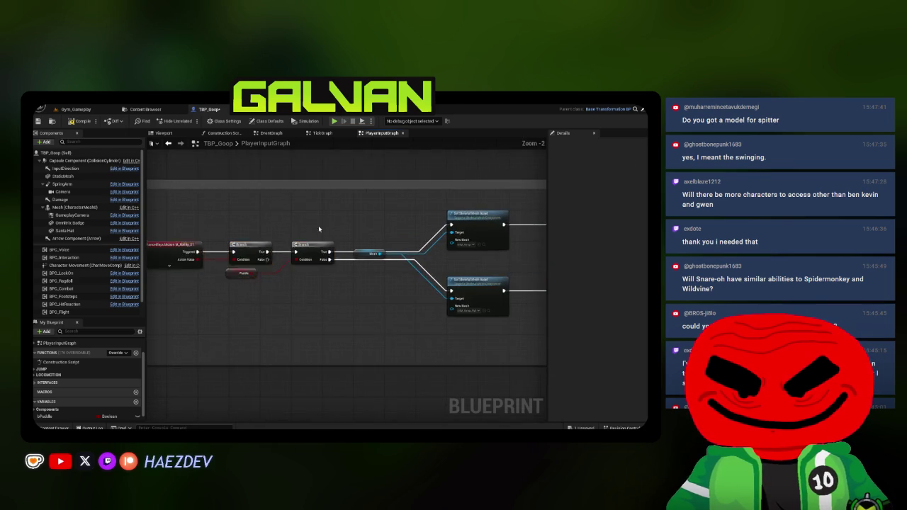
{"action": "left_click", "coordinate": [38, 121]}
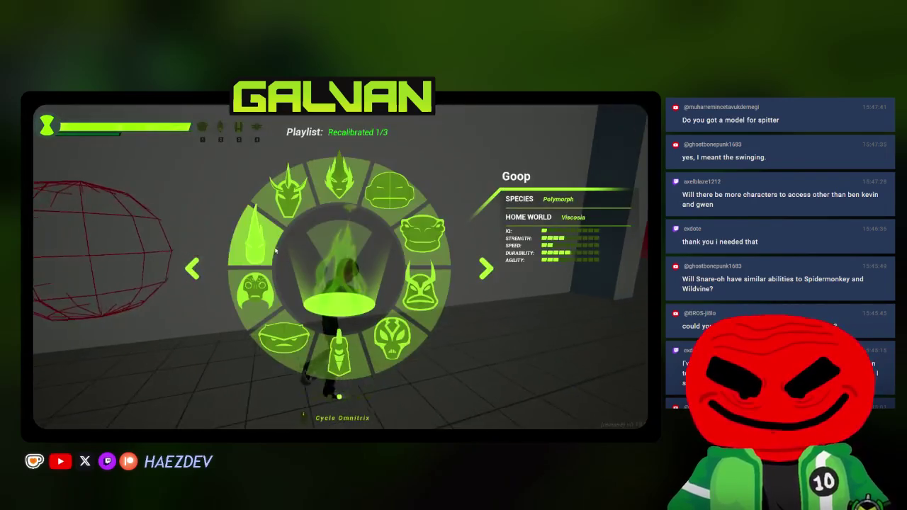
Step: In play, transform into Goop, switch to puddle form with Shift, then stop playing
{"action": "left_click", "coordinate": [340, 271]}
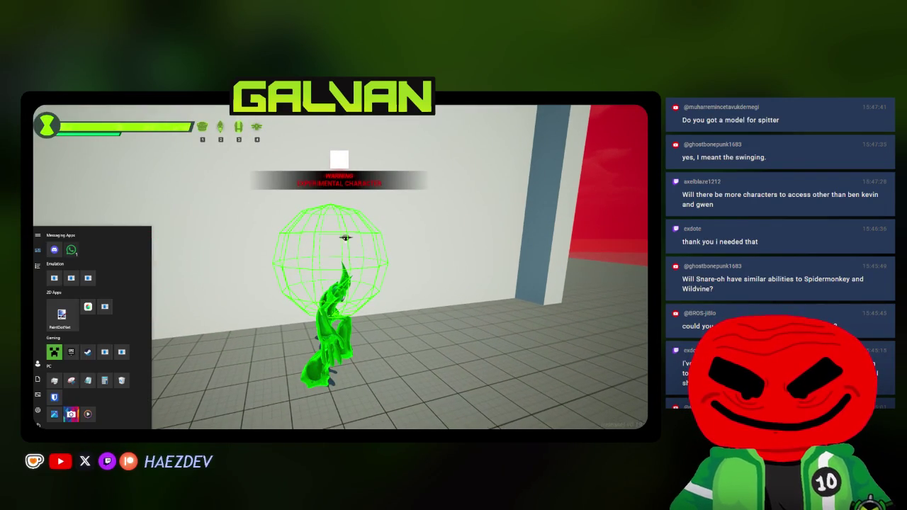
{"action": "key", "text": "shift"}
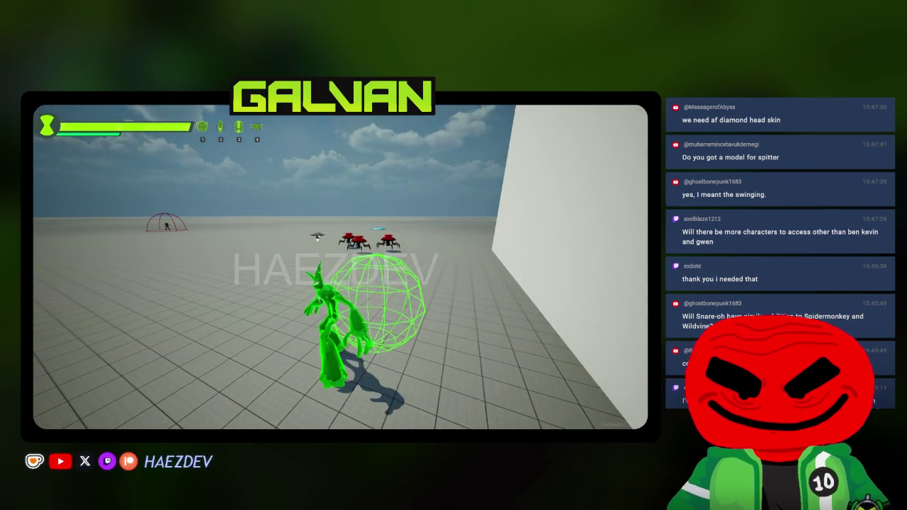
{"action": "key", "text": "Escape"}
Step: Set the lower Set Skeletal Mesh Asset's New Mesh to SKM_Goop_GroundPuddle, then return to Gym_Gameplay
{"action": "left_click", "coordinate": [146, 109]}
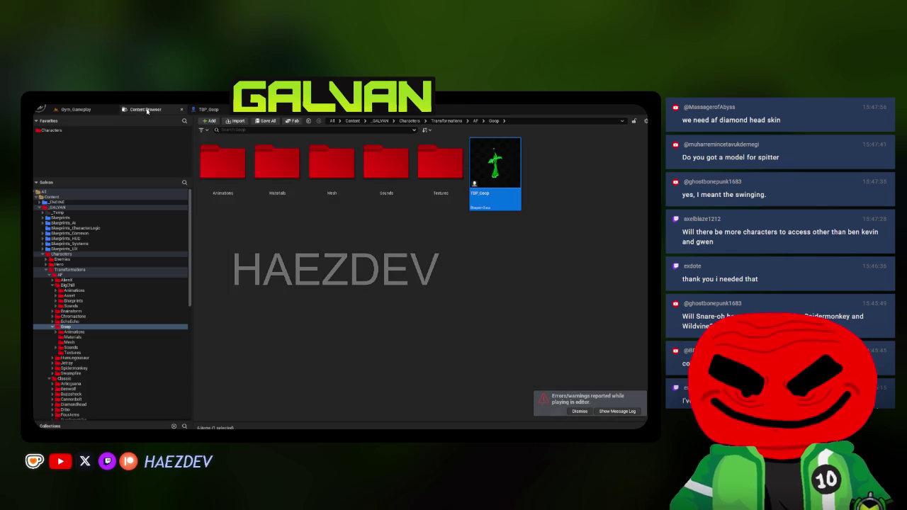
{"action": "double_click", "coordinate": [328, 191]}
{"action": "left_click", "coordinate": [439, 167]}
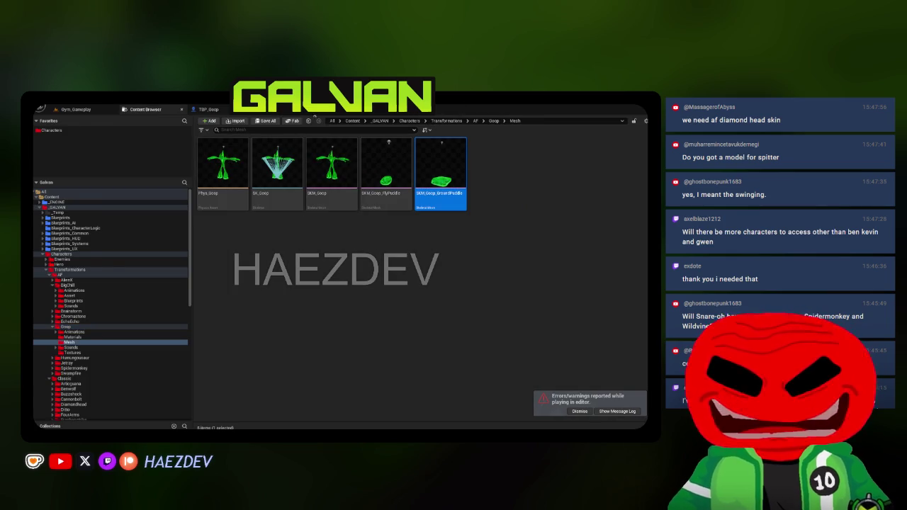
{"action": "left_click", "coordinate": [208, 109]}
{"action": "left_click", "coordinate": [354, 296]}
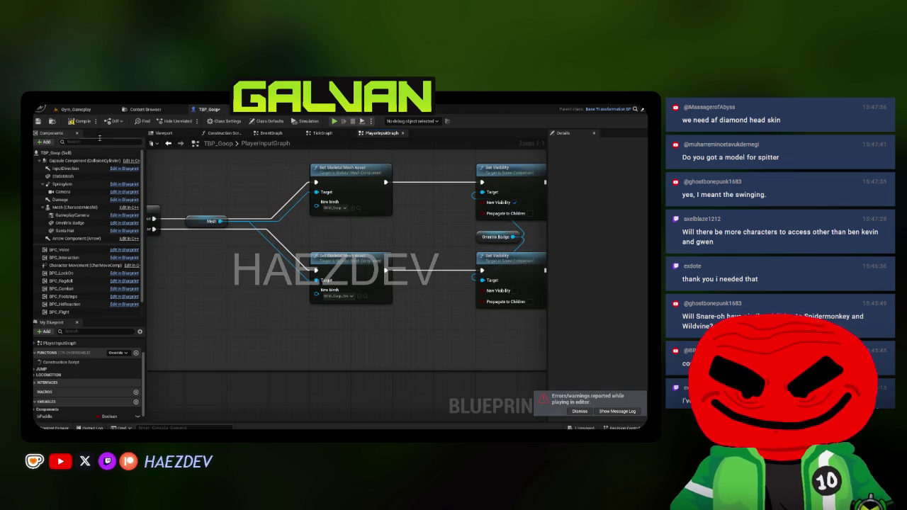
{"action": "left_click", "coordinate": [585, 411]}
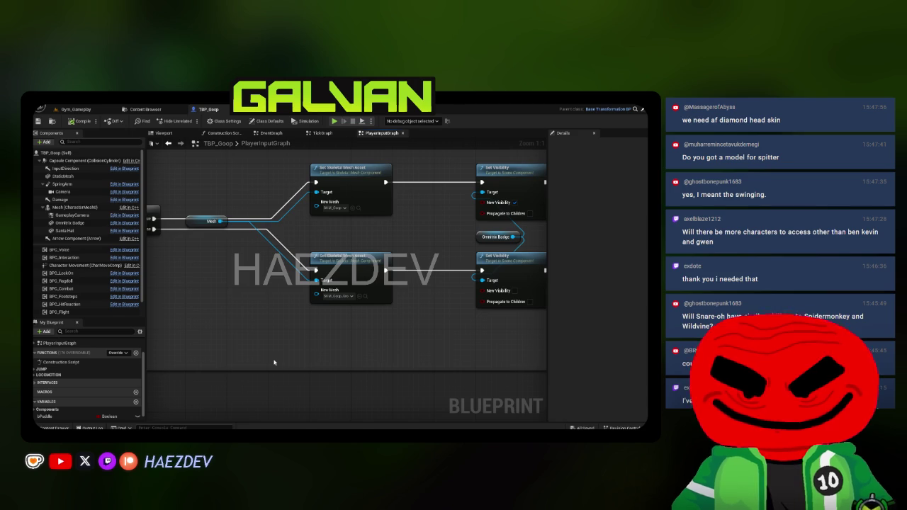
{"action": "left_click", "coordinate": [76, 109]}
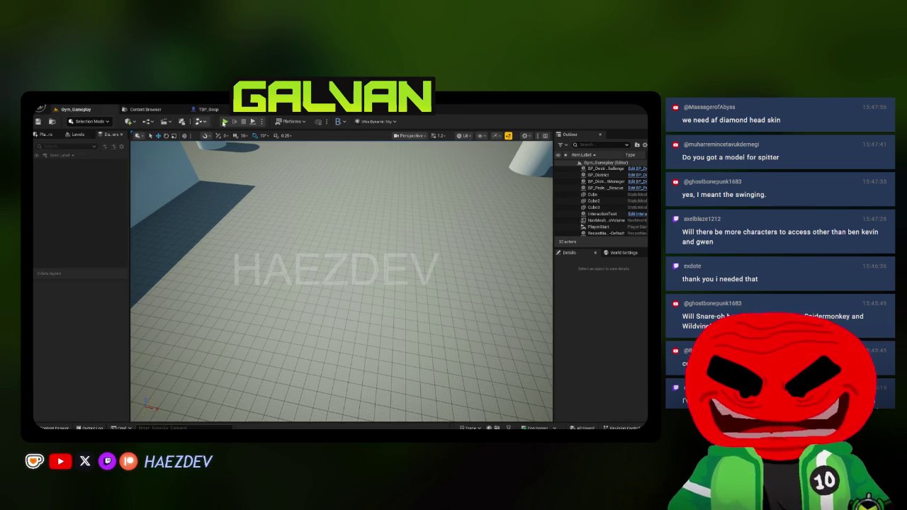
Step: Playtest the level as Goop, collapse into the puddle form and move forward, then open the error log
{"action": "key", "text": "alt+p"}
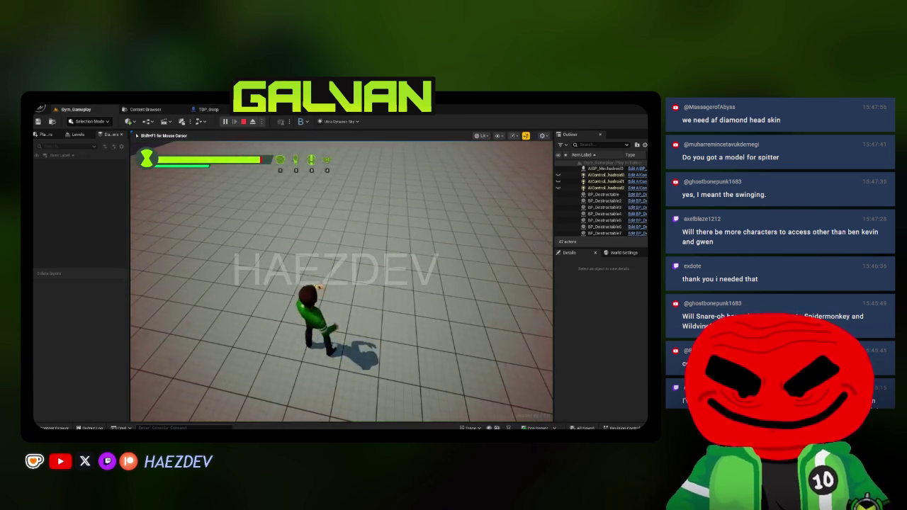
{"action": "key", "text": "F11"}
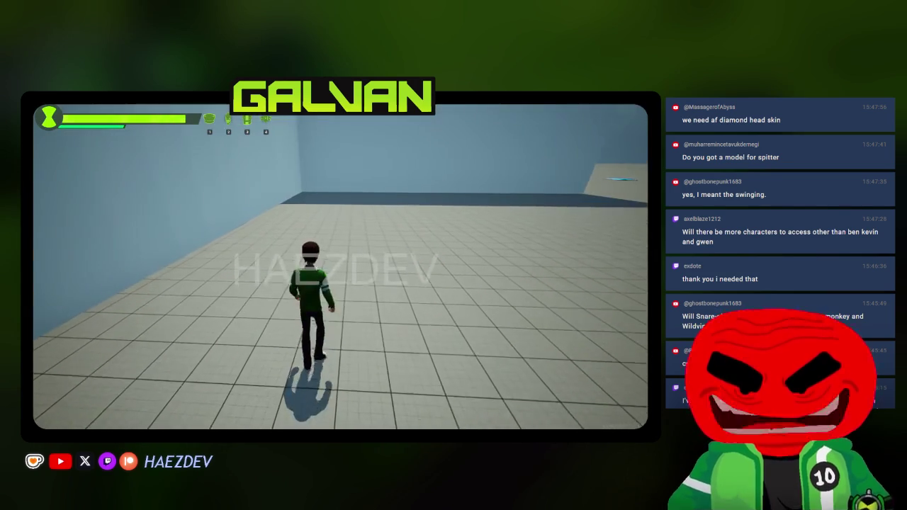
{"action": "key", "text": "q"}
{"action": "left_click", "coordinate": [340, 351]}
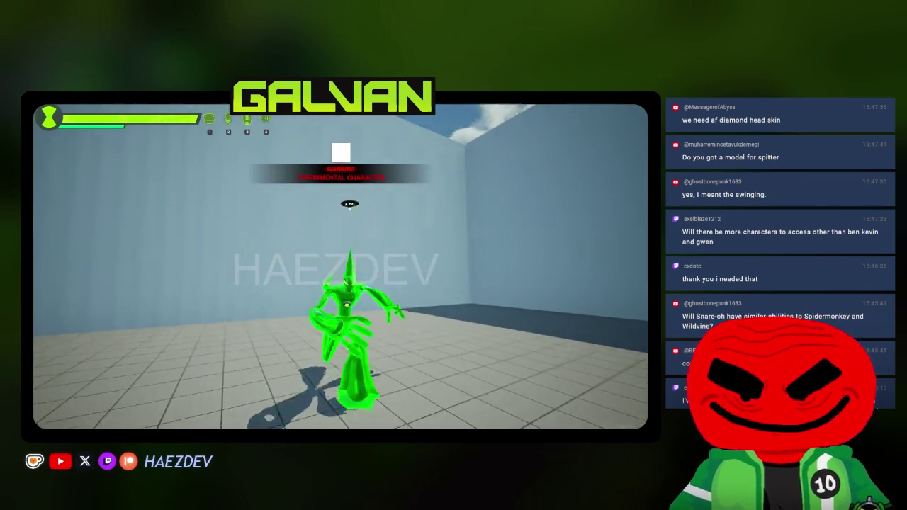
{"action": "key", "text": "w"}
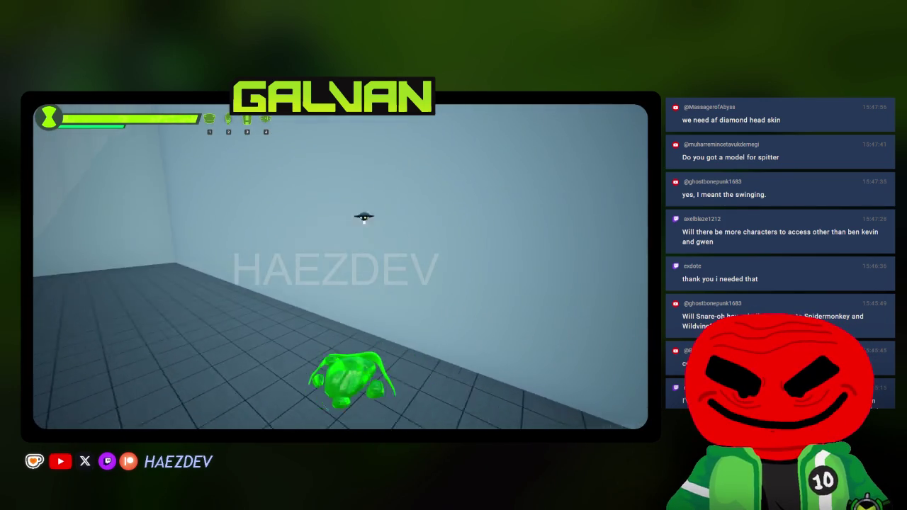
{"action": "key", "text": "w"}
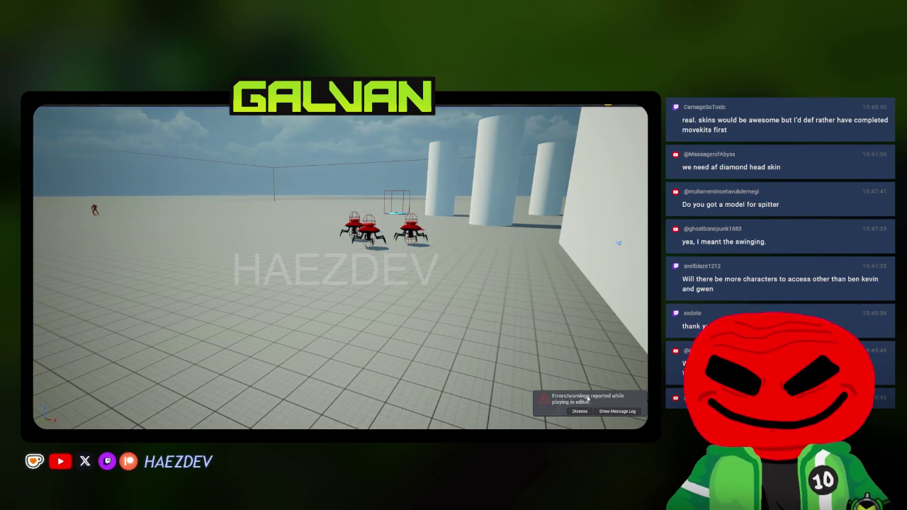
{"action": "left_click", "coordinate": [616, 411]}
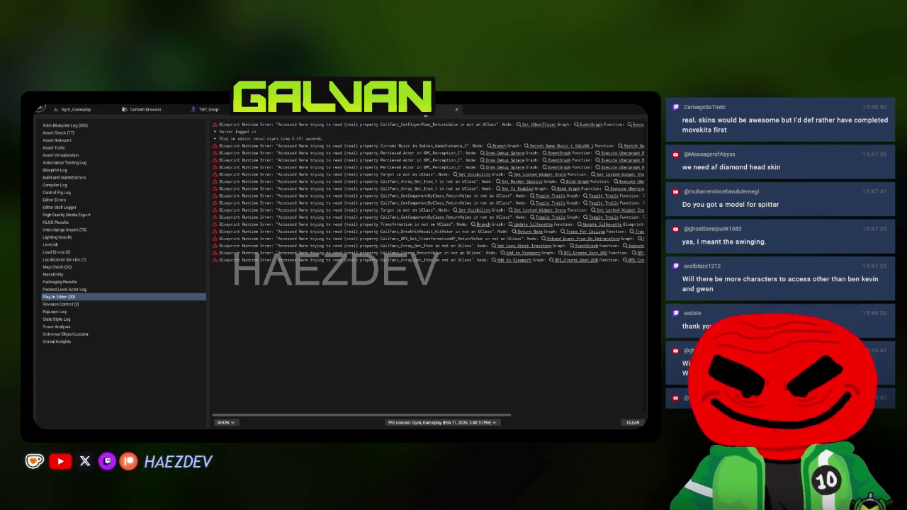
Step: Return to TBP_Goop's PlayerInputGraph and widen the comment box to the right
{"action": "left_click", "coordinate": [456, 109]}
{"action": "scroll", "coordinate": [297, 314], "scroll_direction": "down", "scroll_amount": 5}
{"action": "mouse_move", "coordinate": [401, 231]}
{"action": "left_mouse_down"}
{"action": "mouse_move", "coordinate": [272, 235]}
{"action": "mouse_move", "coordinate": [495, 239]}
{"action": "mouse_move", "coordinate": [240, 245]}
{"action": "mouse_move", "coordinate": [451, 251]}
{"action": "left_mouse_up"}
{"action": "scroll", "coordinate": [241, 246], "scroll_direction": "up", "scroll_amount": 2}
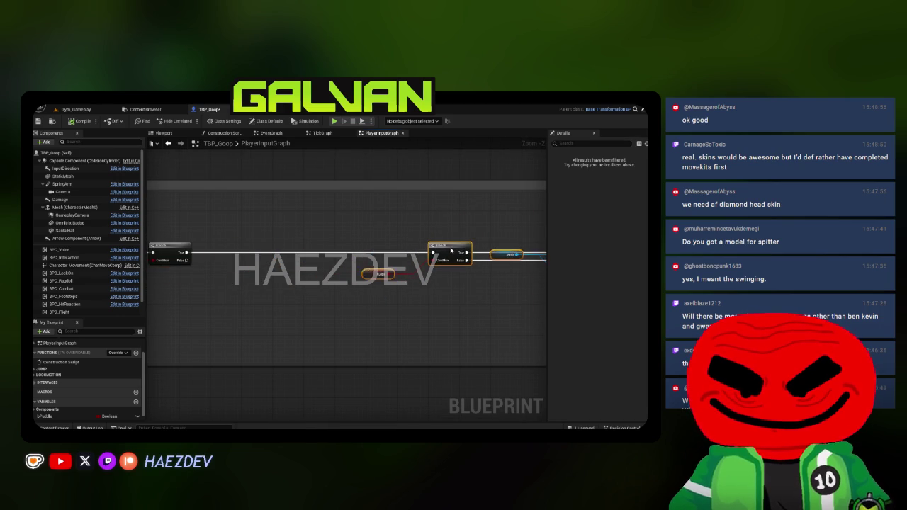
Step: Add a Get Movement State node beside the Branch nodes in PlayerInputGraph
{"action": "scroll", "coordinate": [451, 251], "scroll_direction": "down", "scroll_amount": 2}
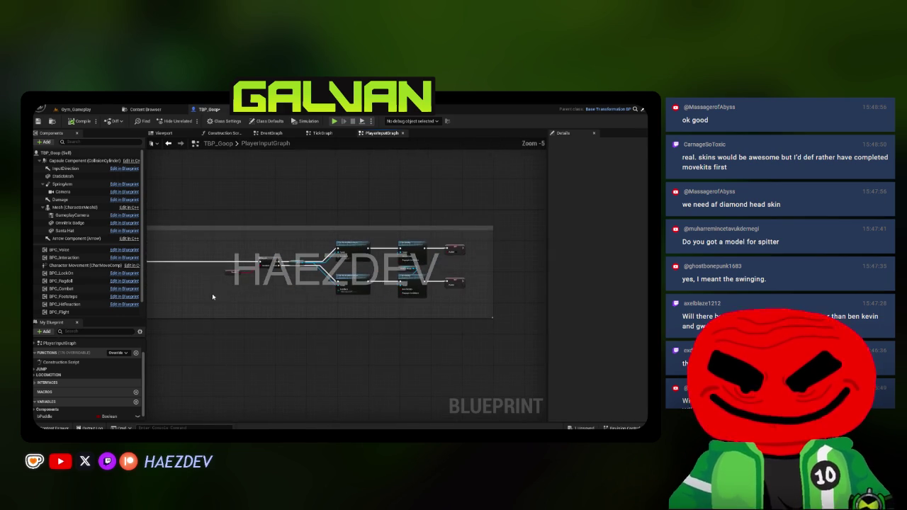
{"action": "scroll", "coordinate": [243, 253], "scroll_direction": "up", "scroll_amount": 2}
{"action": "left_click_drag", "start_coordinate": [243, 253], "coordinate": [459, 253]}
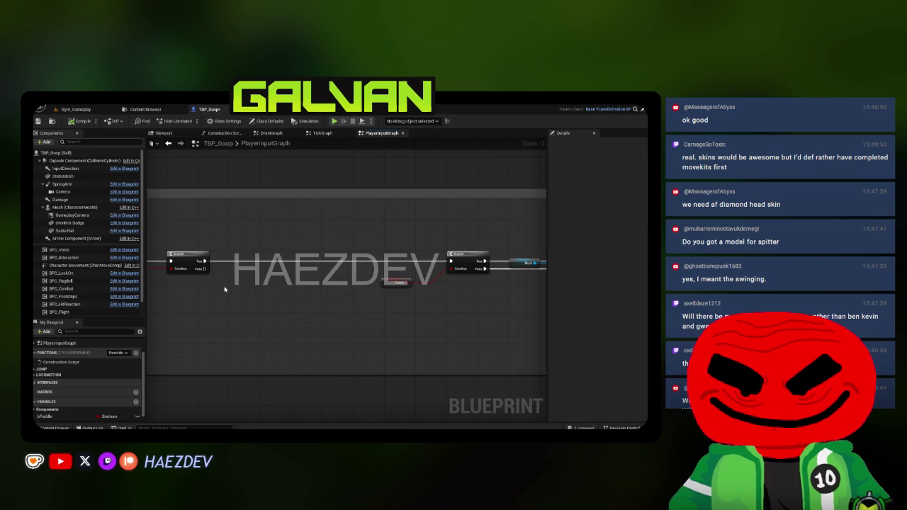
{"action": "right_click", "coordinate": [226, 288]}
{"action": "type", "text": "get"}
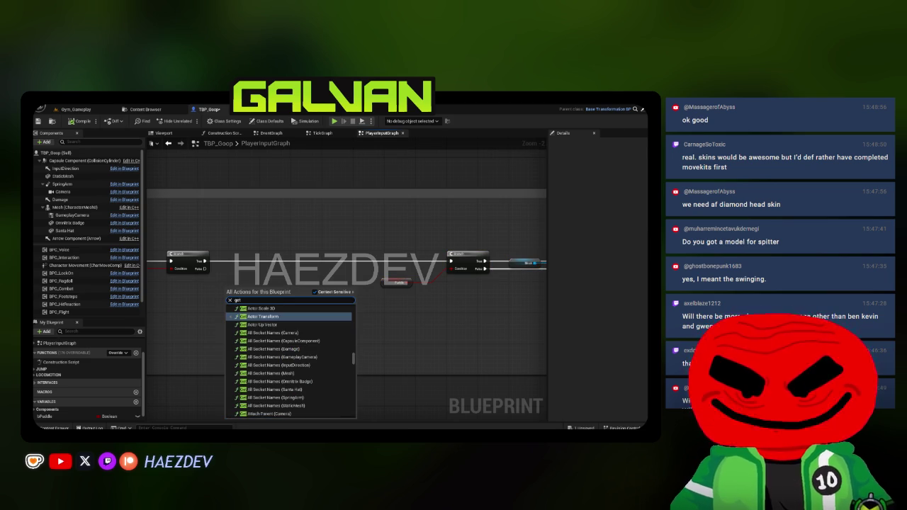
{"action": "key", "text": "Escape"}
{"action": "right_click", "coordinate": [234, 296]}
{"action": "type", "text": "get movemen"}
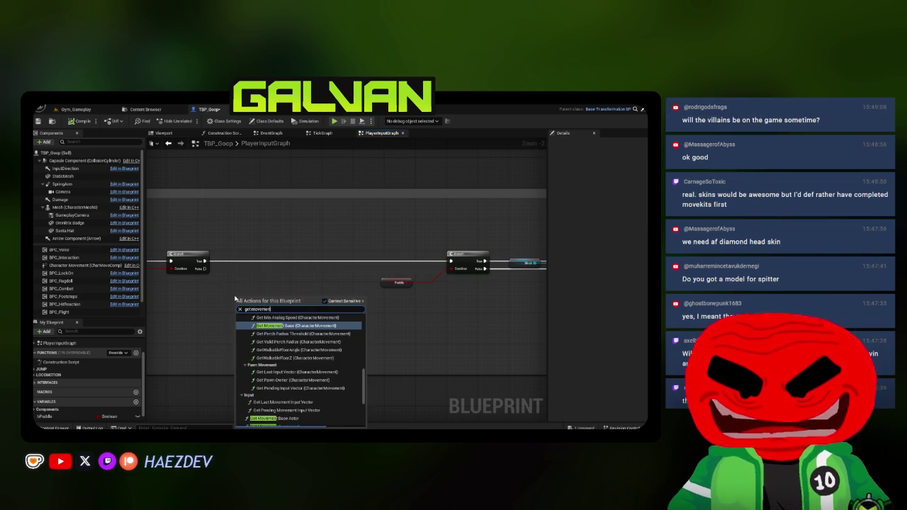
{"action": "type", "text": "t state"}
{"action": "left_click", "coordinate": [274, 419]}
Step: Insert a Switch on MovementState before the Branch, wiring its Grounded output to the Branch
{"action": "scroll", "coordinate": [248, 297], "scroll_direction": "up", "scroll_amount": 2}
{"action": "mouse_move", "coordinate": [248, 286]}
{"action": "left_mouse_down"}
{"action": "mouse_move", "coordinate": [248, 276]}
{"action": "mouse_move", "coordinate": [293, 262]}
{"action": "left_mouse_up"}
{"action": "type", "text": "sw"}
{"action": "key", "text": "Return"}
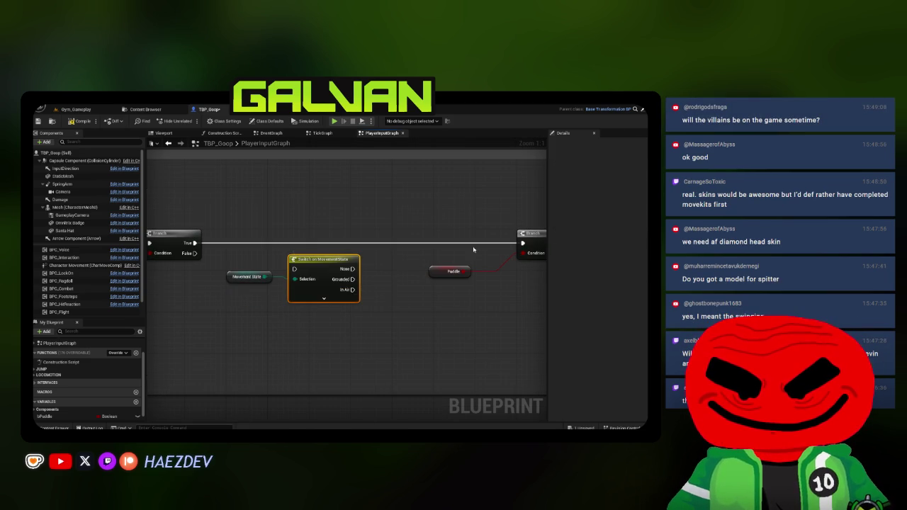
{"action": "mouse_move", "coordinate": [522, 243]}
{"action": "left_mouse_down"}
{"action": "mouse_move", "coordinate": [293, 268]}
{"action": "mouse_move", "coordinate": [334, 233]}
{"action": "mouse_move", "coordinate": [299, 242]}
{"action": "mouse_move", "coordinate": [440, 243]}
{"action": "left_mouse_up"}
{"action": "left_click", "coordinate": [261, 272]}
{"action": "left_click", "coordinate": [430, 283]}
Step: Add a Prompt Notification node off the Switch's Flying output, placed clear of the Branch
{"action": "scroll", "coordinate": [380, 307], "scroll_direction": "down", "scroll_amount": 2}
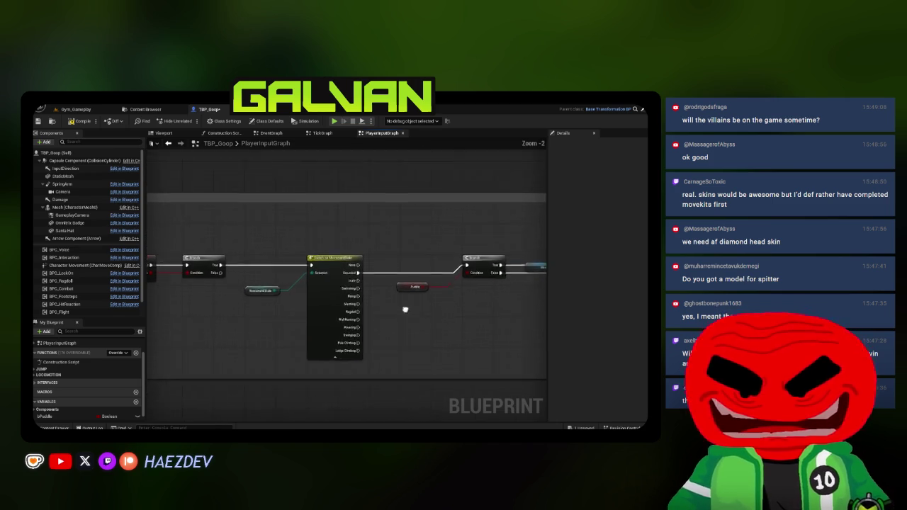
{"action": "left_click_drag", "start_coordinate": [240, 294], "coordinate": [440, 243]}
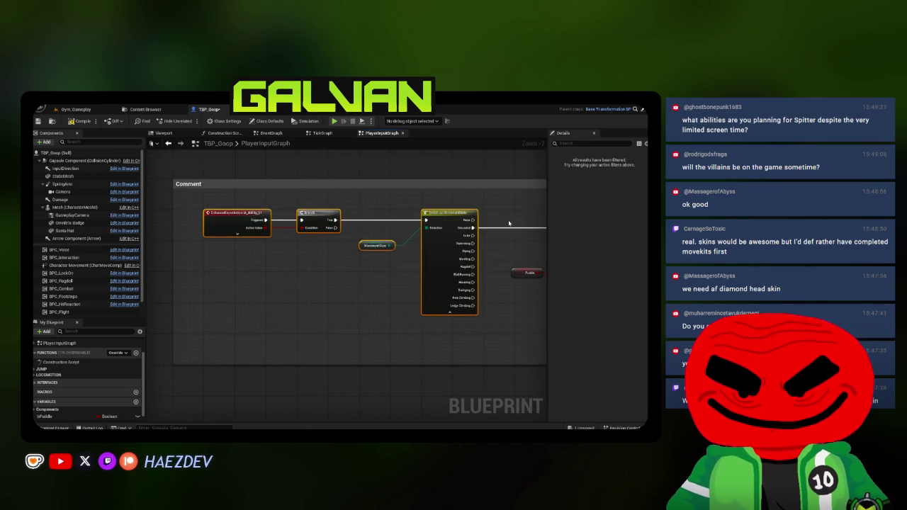
{"action": "key", "text": "ctrl+z"}
{"action": "left_click_drag", "start_coordinate": [333, 276], "coordinate": [404, 225]}
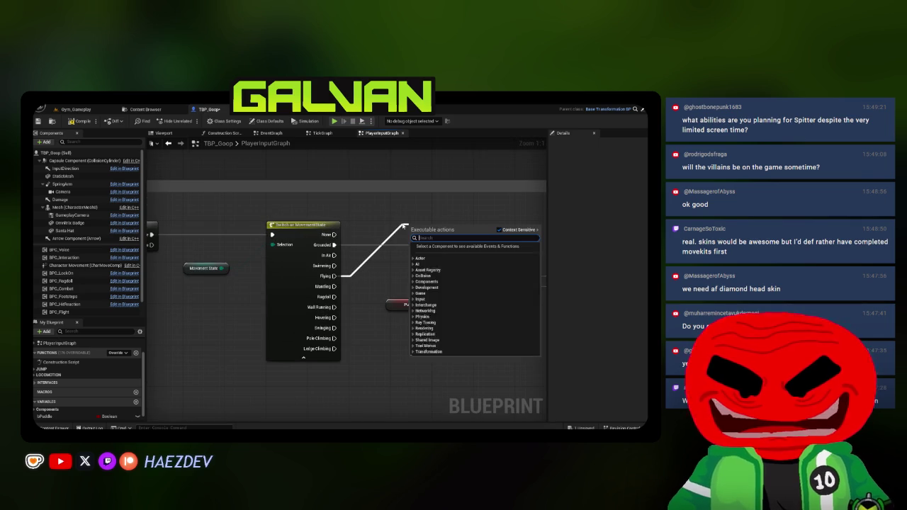
{"action": "type", "text": "prompt no"}
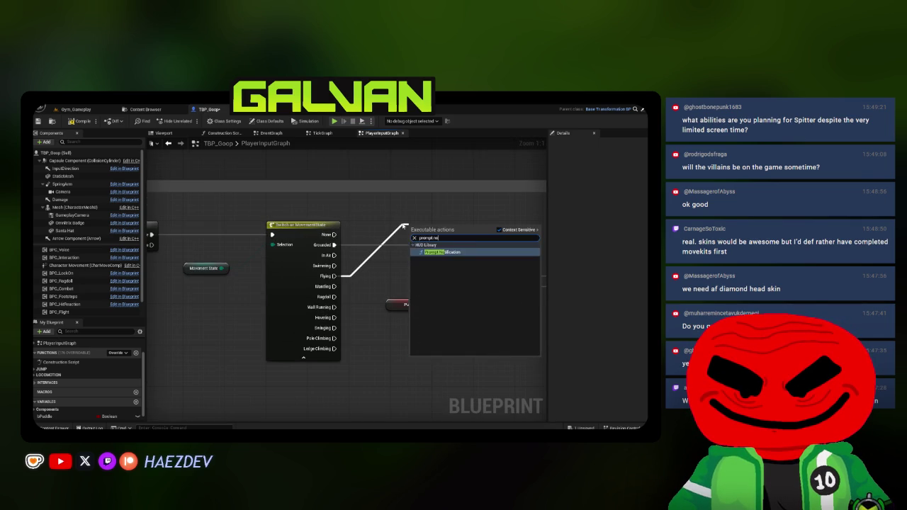
{"action": "key", "text": "Return"}
{"action": "left_click_drag", "start_coordinate": [442, 224], "coordinate": [425, 226]}
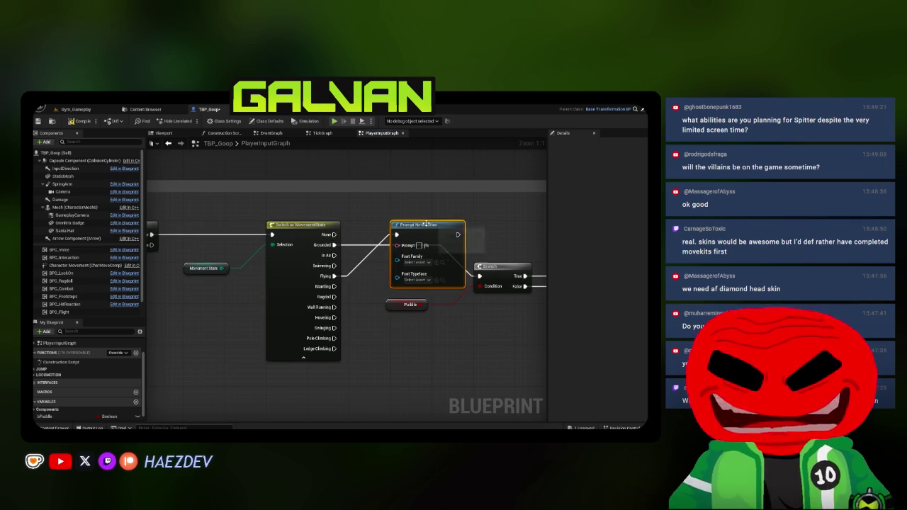
Step: Set the Prompt Notification font family to Barlow and the typeface to Barlow Condensed Medium
{"action": "scroll", "coordinate": [212, 261], "scroll_direction": "down", "scroll_amount": 3}
{"action": "scroll", "coordinate": [213, 262], "scroll_direction": "up", "scroll_amount": 3}
{"action": "left_click", "coordinate": [328, 272]}
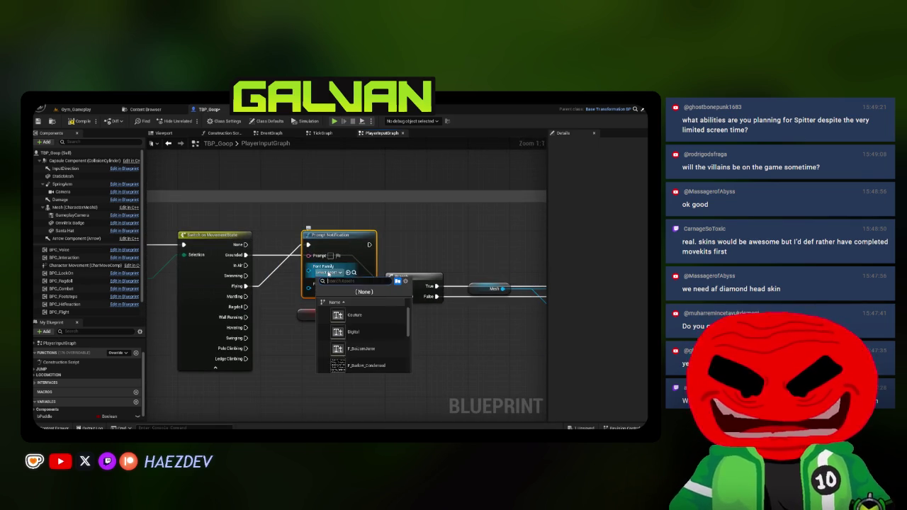
{"action": "type", "text": "barlow"}
{"action": "left_click", "coordinate": [347, 312]}
{"action": "left_click", "coordinate": [328, 291]}
{"action": "type", "text": "barlow-"}
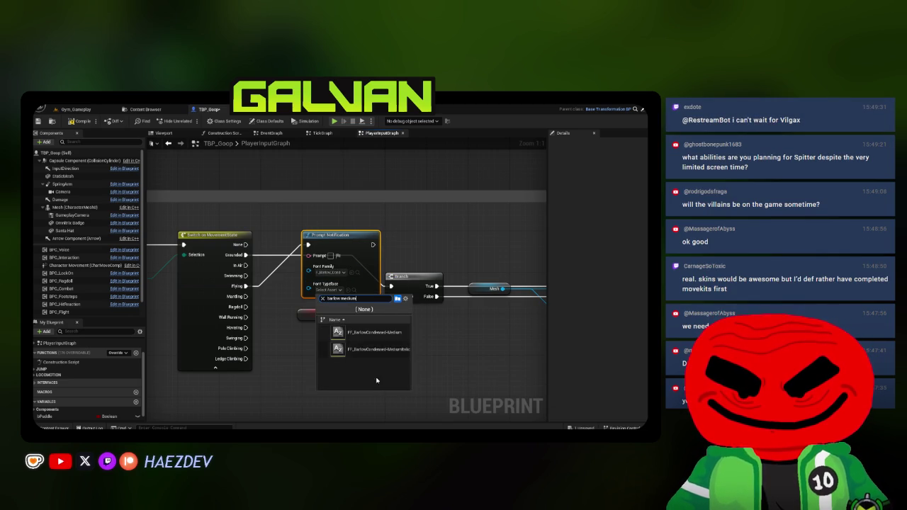
{"action": "left_click", "coordinate": [357, 349]}
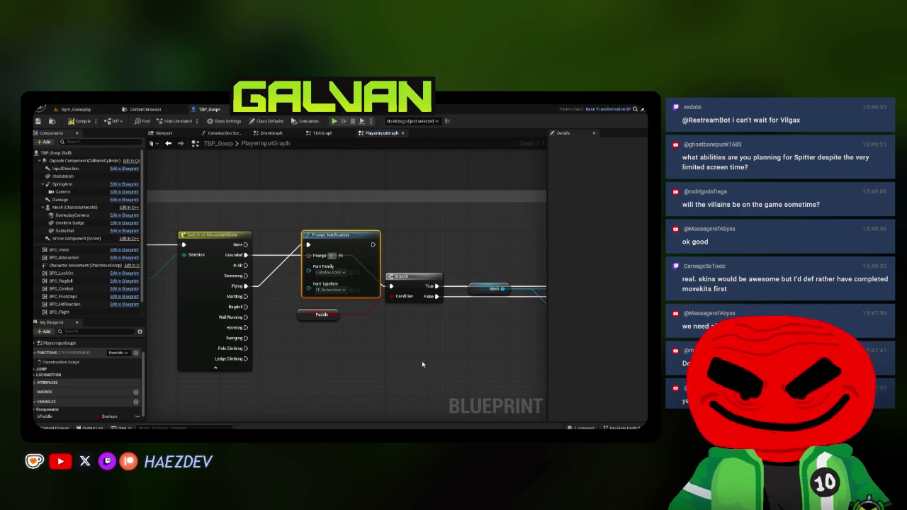
Step: Replace the prompt text with 'Can't use while Flying.' and return to the Gym_Gameplay level
{"action": "key", "text": "BackSpace"}
{"action": "key", "text": "BackSpace"}
{"action": "key", "text": "BackSpace"}
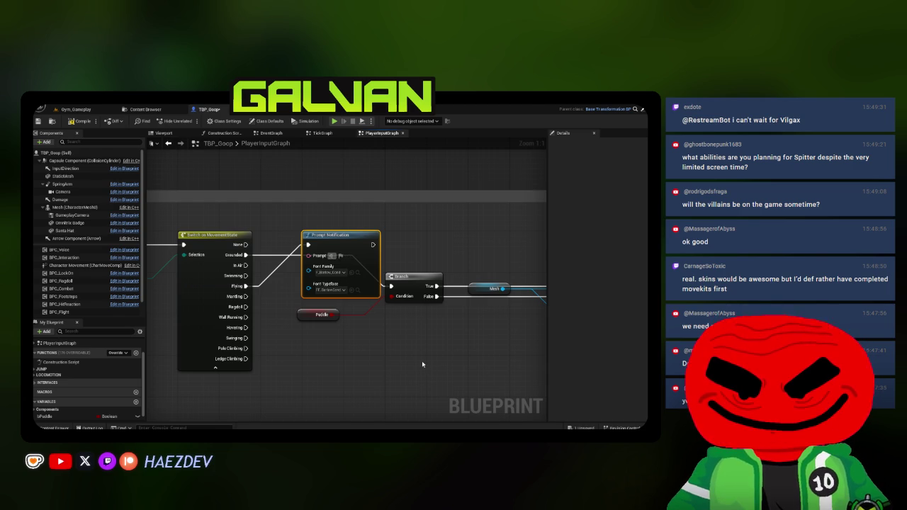
{"action": "key", "text": "BackSpace"}
{"action": "type", "text": "Can't use wh"}
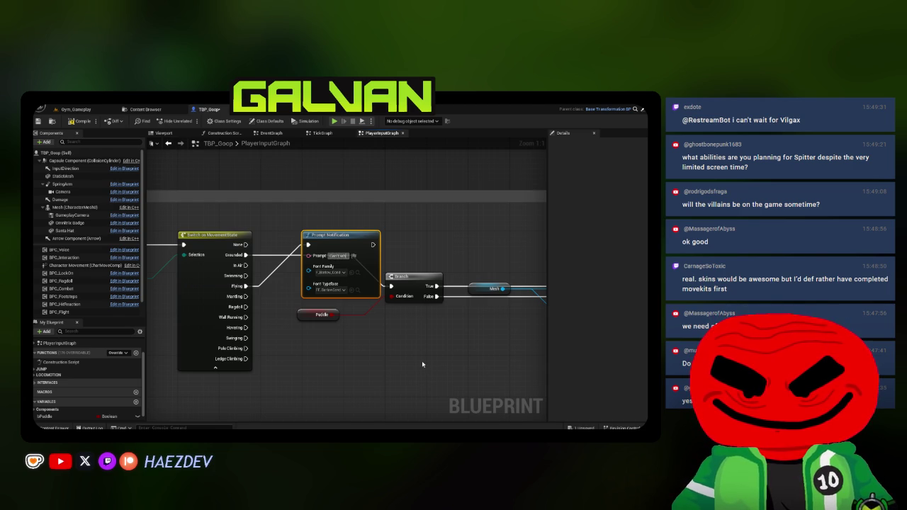
{"action": "type", "text": "ile Flying."}
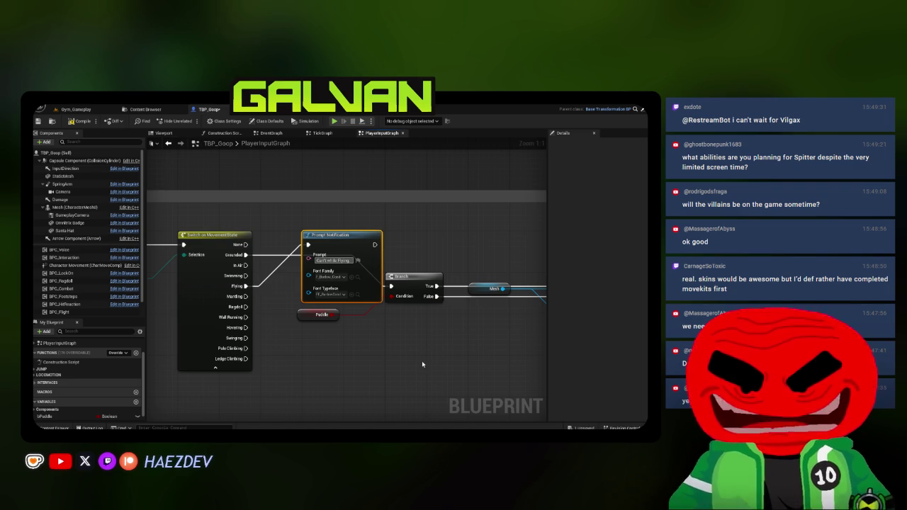
{"action": "left_click", "coordinate": [84, 122]}
{"action": "left_click", "coordinate": [63, 110]}
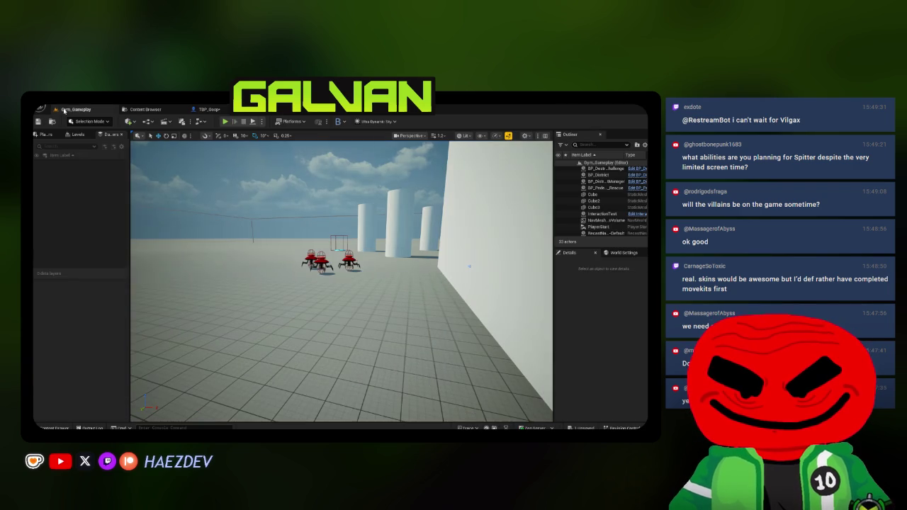
Step: Play in editor, transform into Goop, and trigger flying to check the 'Can't use while Flying.' prompt
{"action": "key", "text": "alt+p"}
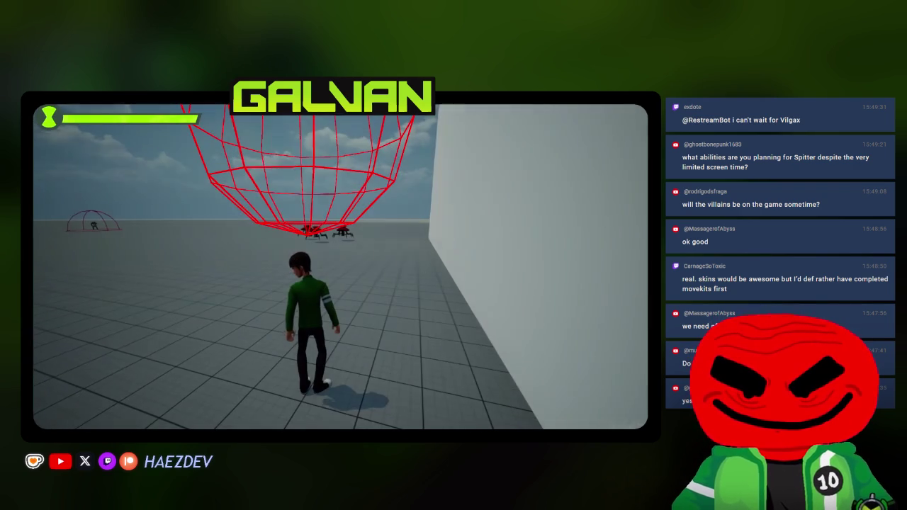
{"action": "key", "text": "q"}
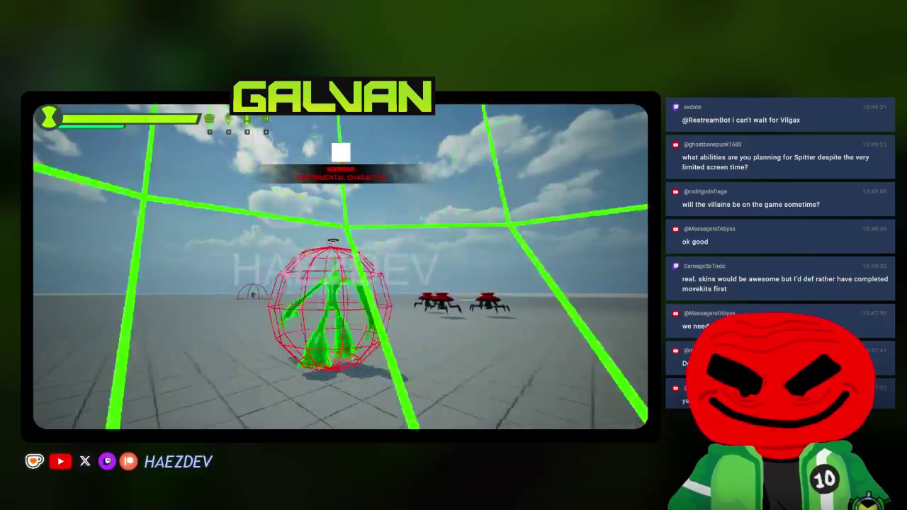
{"action": "key", "text": "1"}
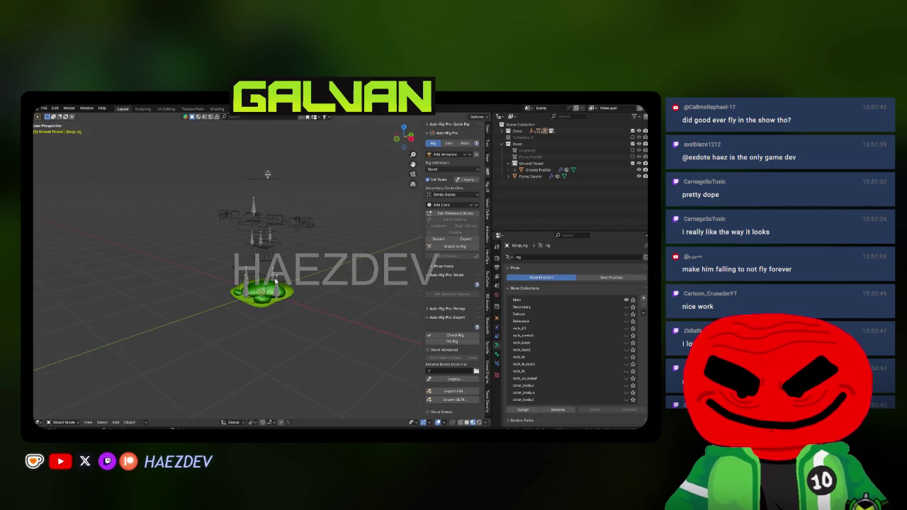
Step: Select the Ground Puddle mesh and raise all its vertices slightly along Z in Edit Mode
{"action": "left_click", "coordinate": [275, 281]}
{"action": "key", "text": "KP_1"}
{"action": "key", "text": "KP_Decimal"}
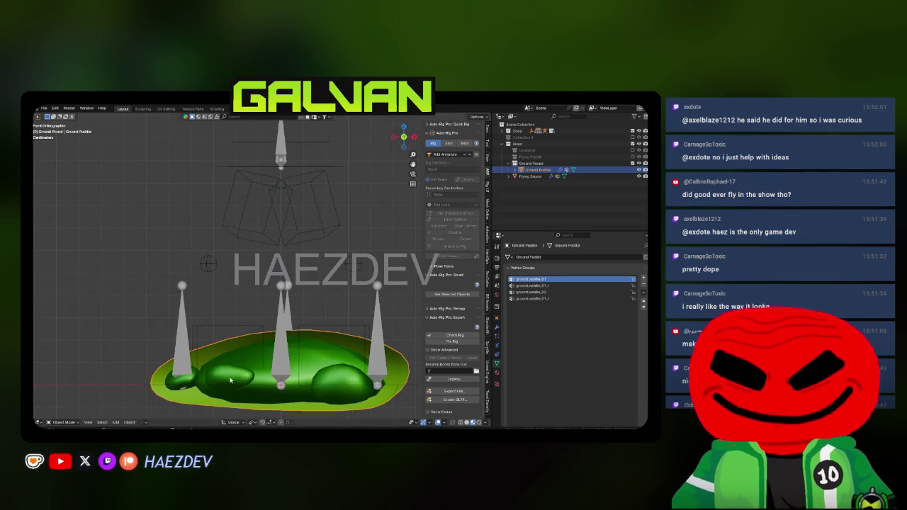
{"action": "key", "text": "Tab"}
{"action": "key", "text": "g"}
{"action": "key", "text": "z"}
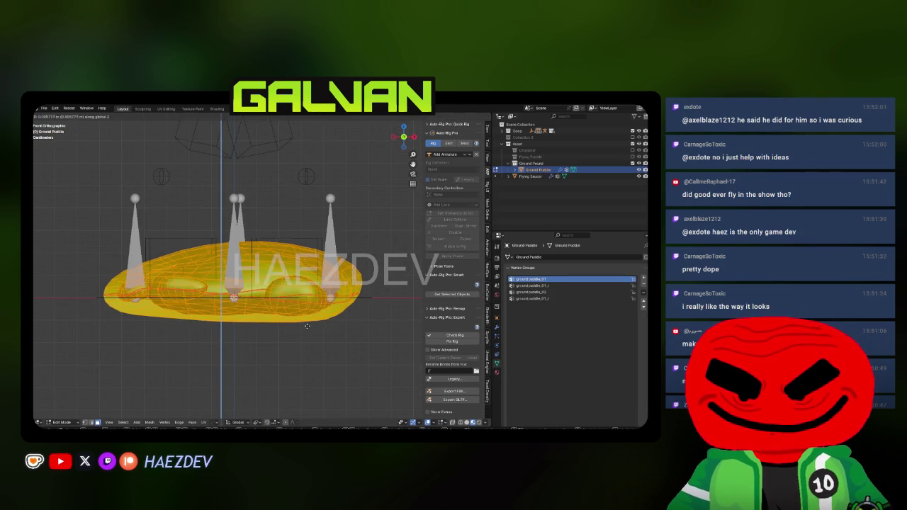
{"action": "left_click", "coordinate": [307, 322]}
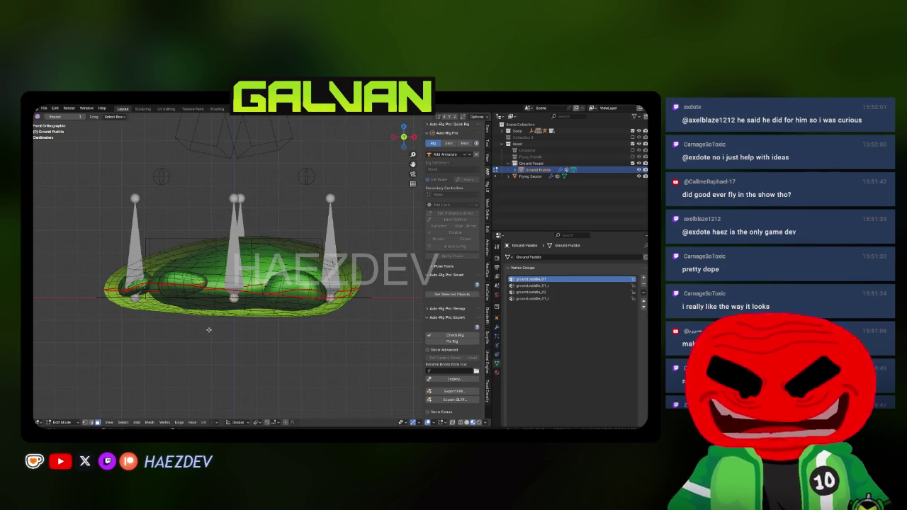
Step: Flatten the puddle's lower vertices by scaling them to zero on Z
{"action": "key", "text": "a"}
{"action": "key", "text": "alt+z"}
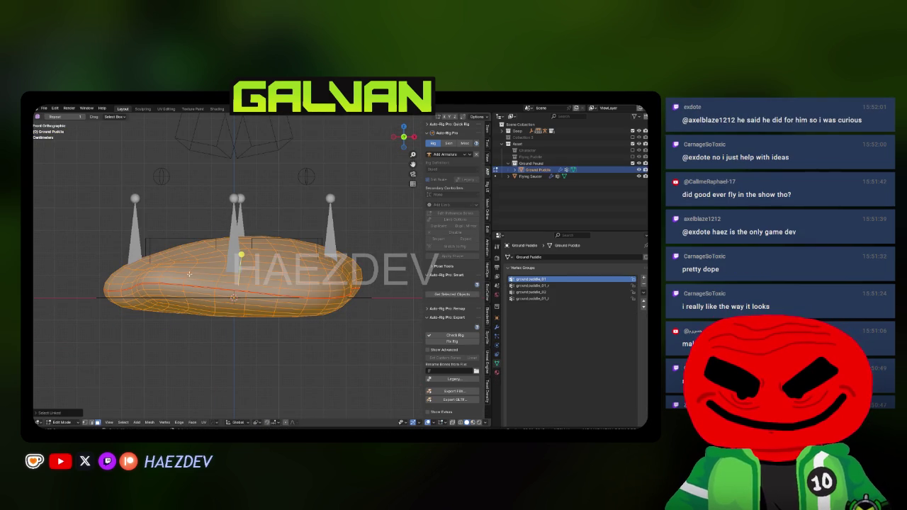
{"action": "key", "text": "alt+z"}
{"action": "key", "text": "c"}
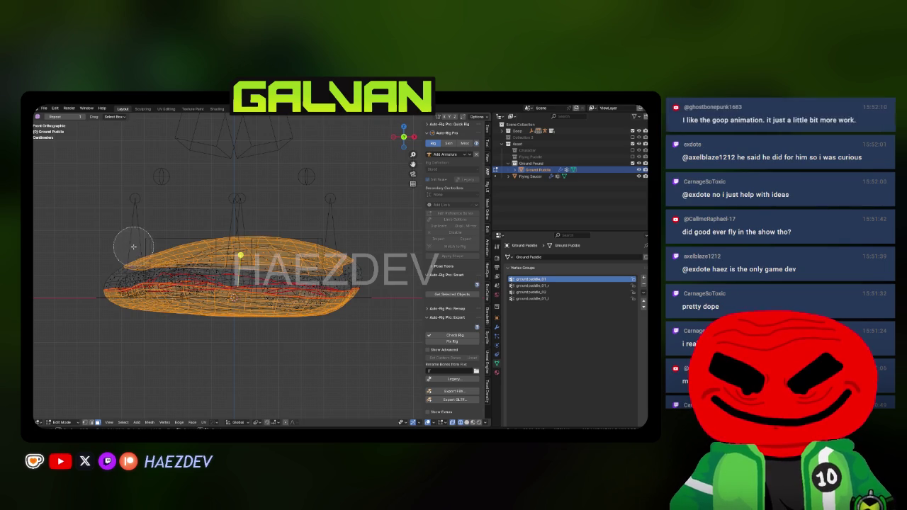
{"action": "key", "text": "Escape"}
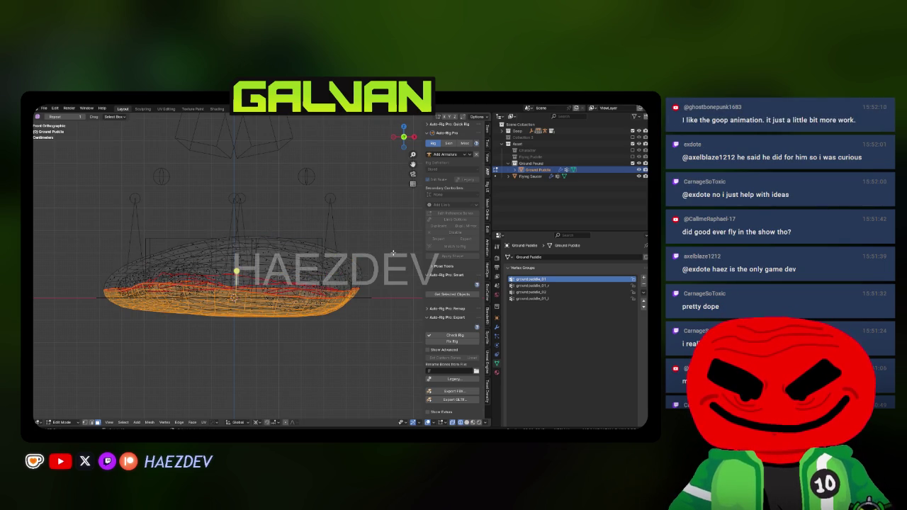
{"action": "key", "text": "s"}
{"action": "key", "text": "z"}
{"action": "key", "text": "0"}
{"action": "key", "text": "Return"}
{"action": "key", "text": "alt+z"}
{"action": "left_click_drag", "start_coordinate": [393, 252], "coordinate": [392, 285]}
Step: Leave Edit Mode and orbit around the puddle to preview it with materials
{"action": "key", "text": "Tab"}
{"action": "key", "text": "z"}
{"action": "left_click", "coordinate": [335, 330]}
{"action": "left_click_drag", "start_coordinate": [335, 330], "coordinate": [289, 278]}
Step: Select the centre, right and top blobs and lift them slightly along Z
{"action": "key", "text": "Tab"}
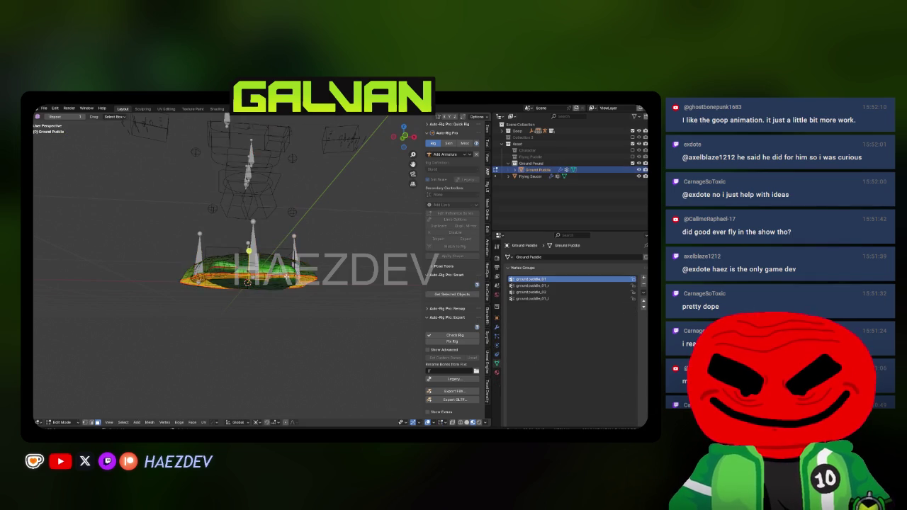
{"action": "key", "text": "l"}
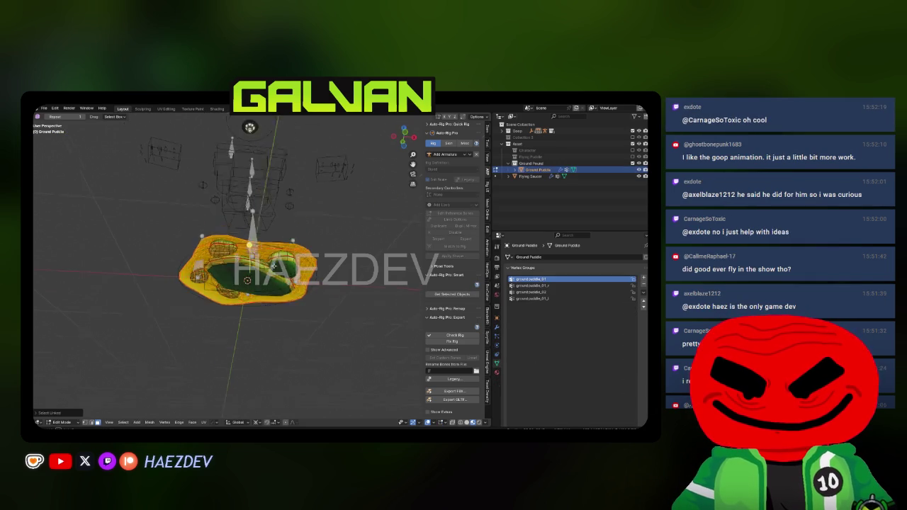
{"action": "key", "text": "a"}
{"action": "key", "text": "KP_Decimal"}
{"action": "key", "text": "alt+a"}
{"action": "key", "text": "l"}
{"action": "key", "text": "l"}
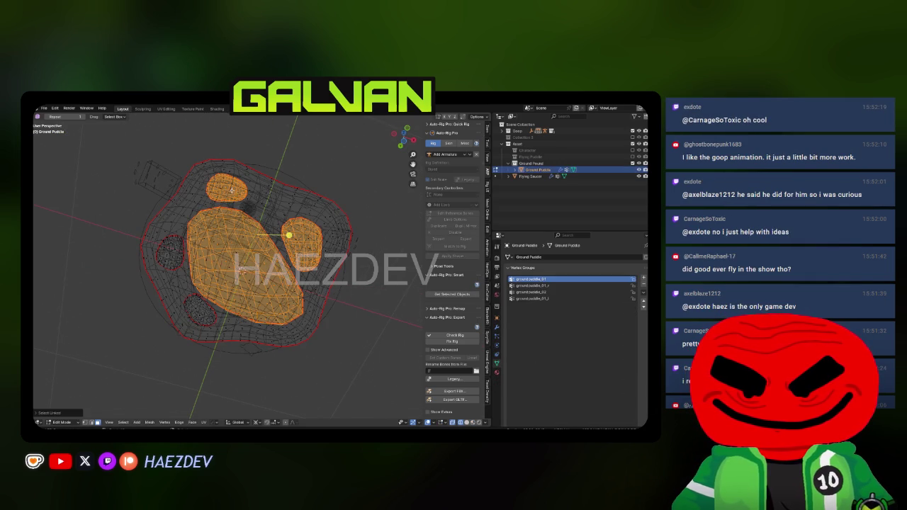
{"action": "key", "text": "KP_1"}
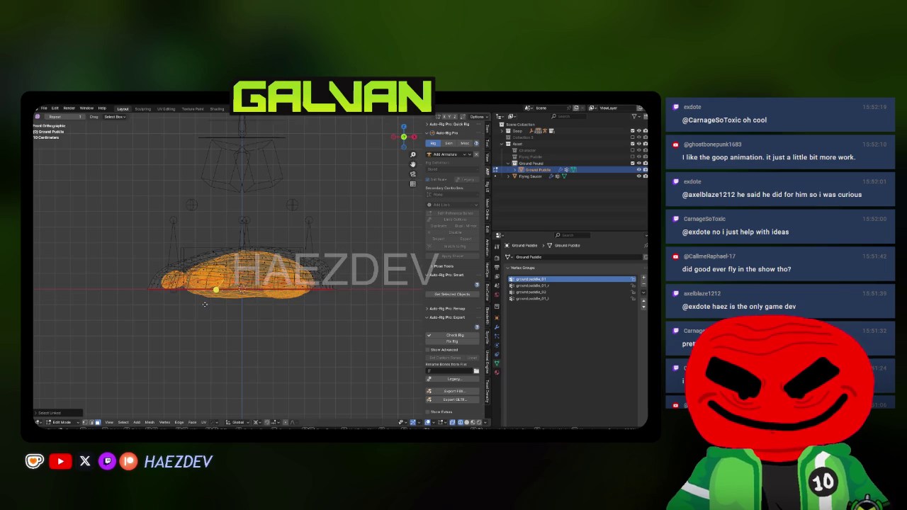
{"action": "key", "text": "g"}
{"action": "key", "text": "z"}
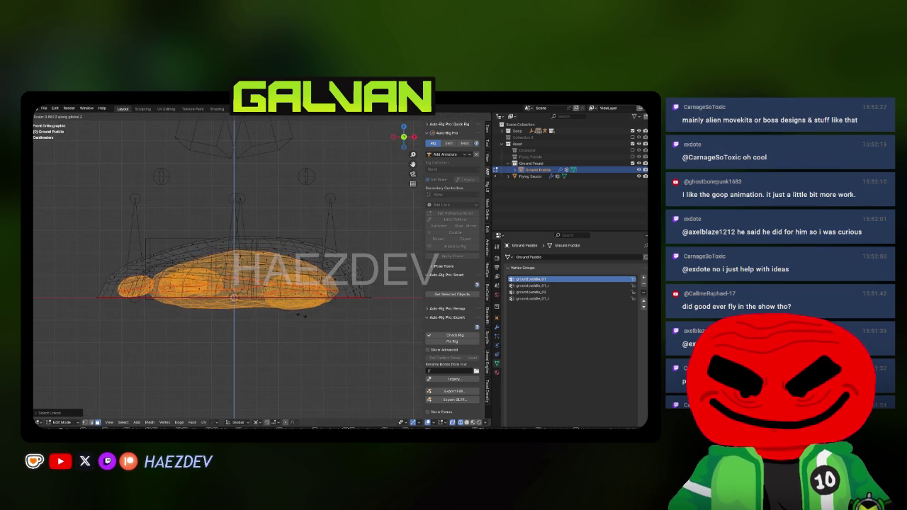
{"action": "left_click", "coordinate": [365, 289]}
{"action": "key", "text": "Tab"}
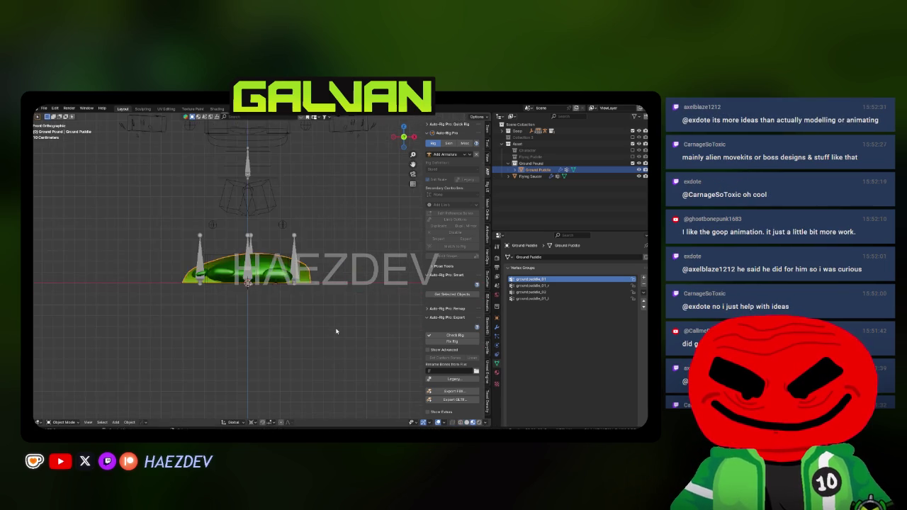
Step: Select Goop_rig and re-export it as FBX
{"action": "left_click", "coordinate": [291, 246]}
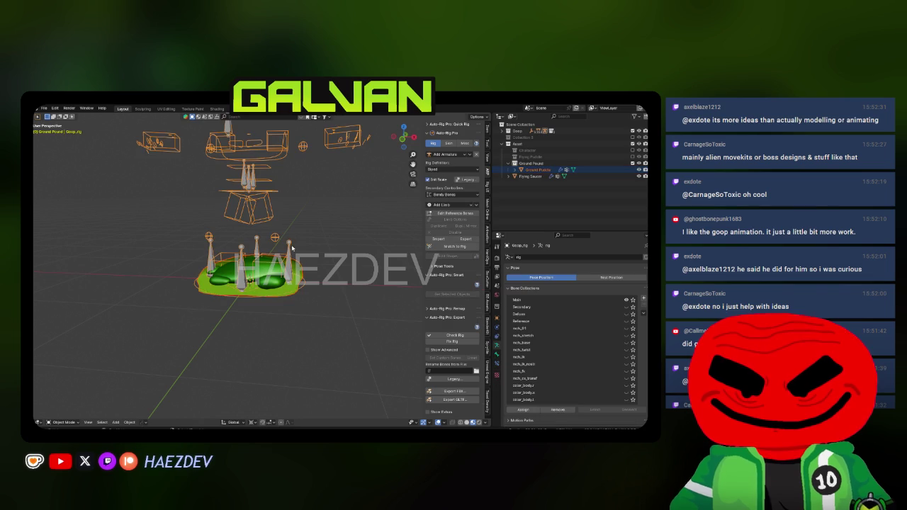
{"action": "left_click", "coordinate": [455, 390]}
{"action": "left_click", "coordinate": [430, 347]}
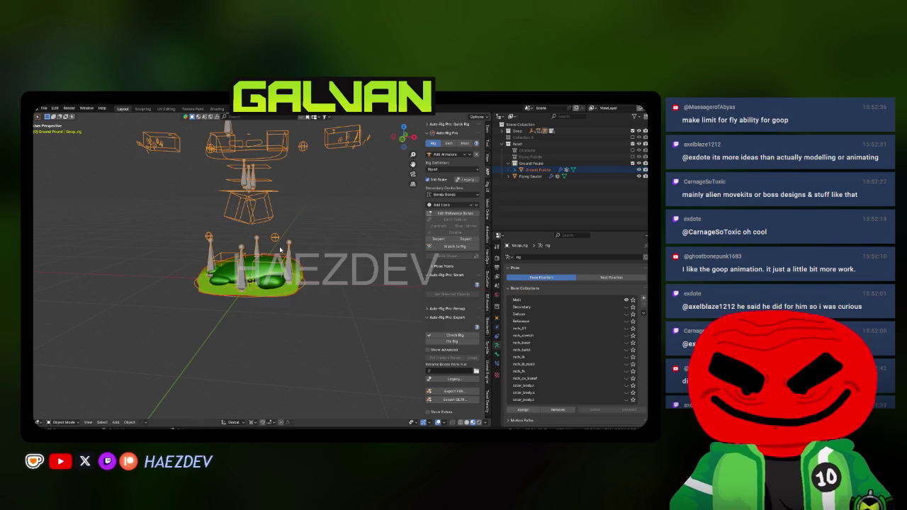
{"action": "left_click", "coordinate": [409, 362]}
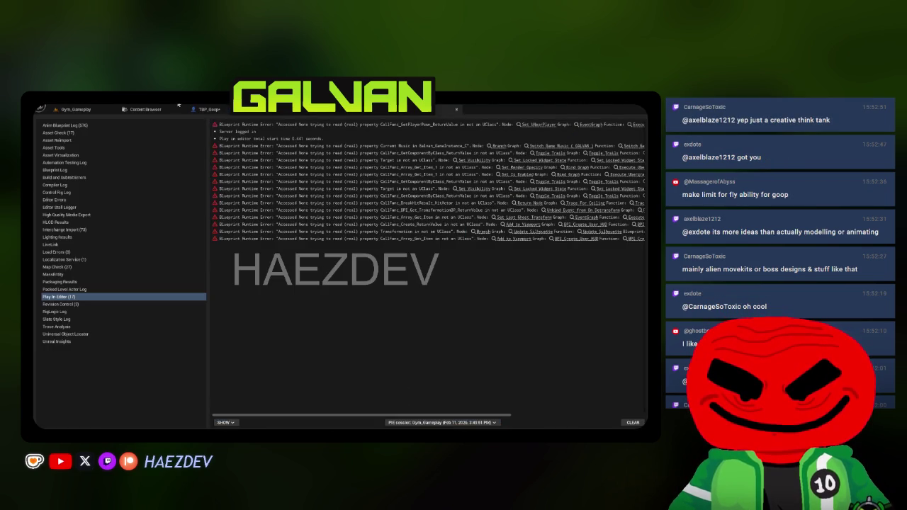
Step: Reimport the updated SKM_Goop_GroundPuddle mesh and save the changed assets
{"action": "left_click", "coordinate": [183, 110]}
{"action": "right_click", "coordinate": [440, 181]}
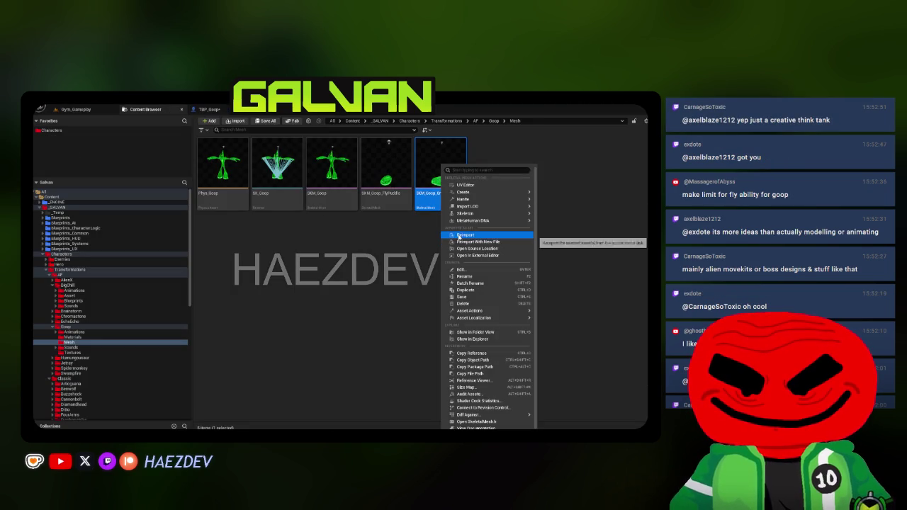
{"action": "left_click", "coordinate": [458, 236]}
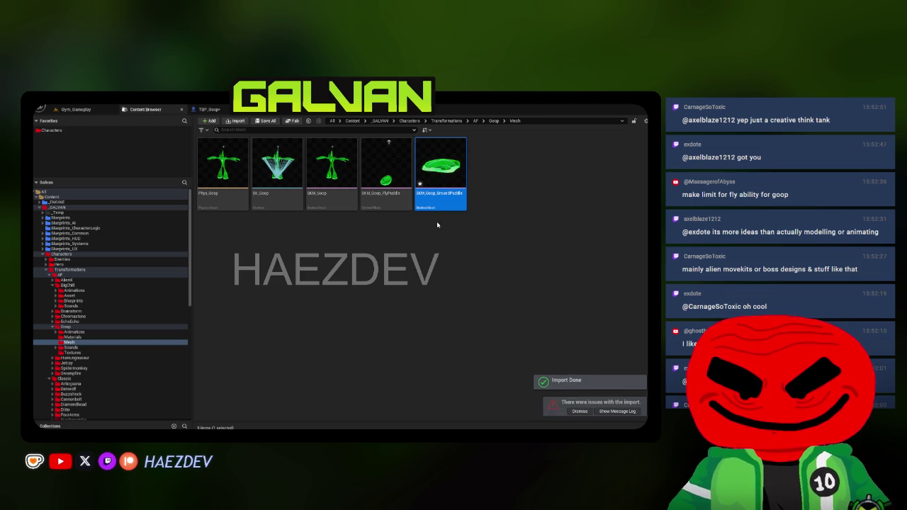
{"action": "key", "text": "ctrl+shift+s"}
{"action": "left_click", "coordinate": [394, 344]}
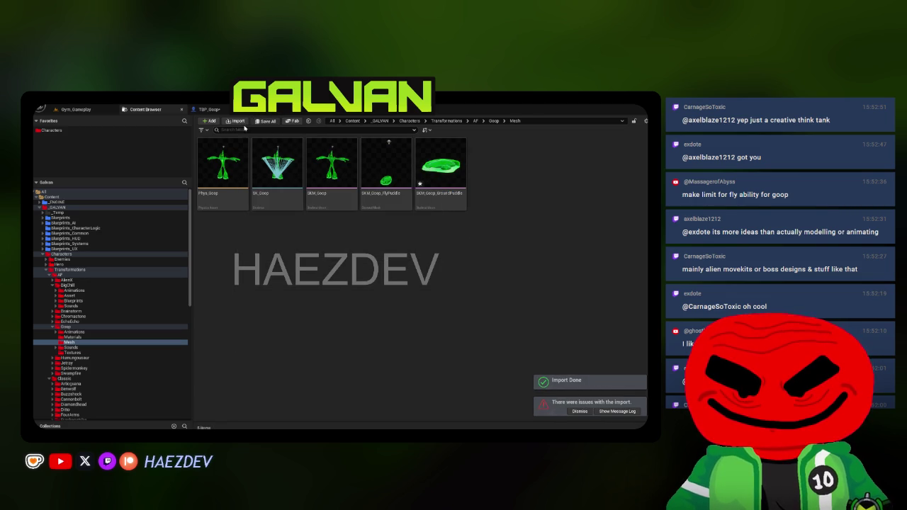
Step: Playtest Gym_Gameplay as Goop, moving toward the wall in puddle form and then flying
{"action": "left_click", "coordinate": [114, 109]}
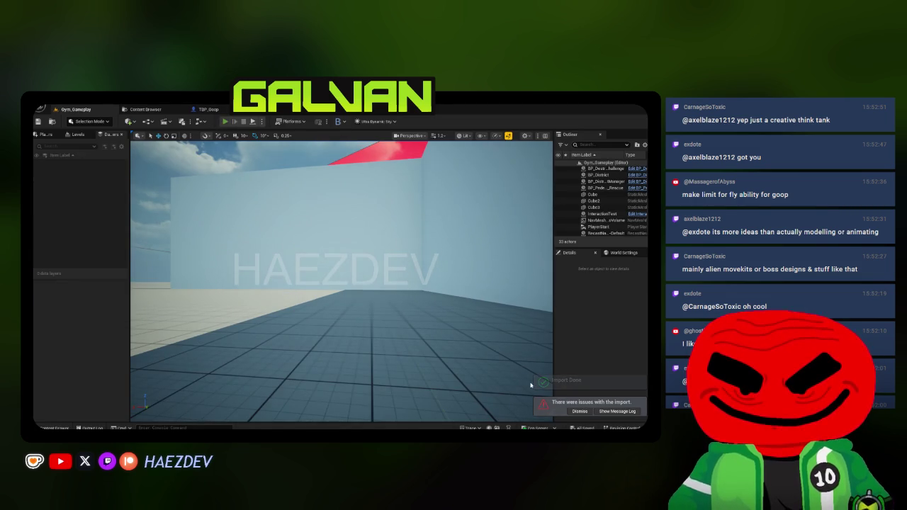
{"action": "key", "text": "alt+p"}
{"action": "key", "text": "F11"}
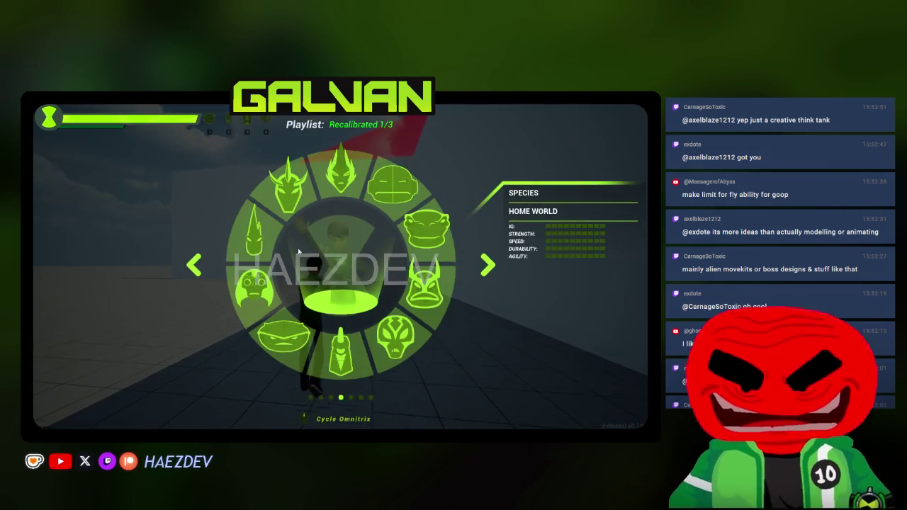
{"action": "left_click", "coordinate": [342, 267]}
{"action": "key", "text": "c"}
{"action": "key", "text": "w"}
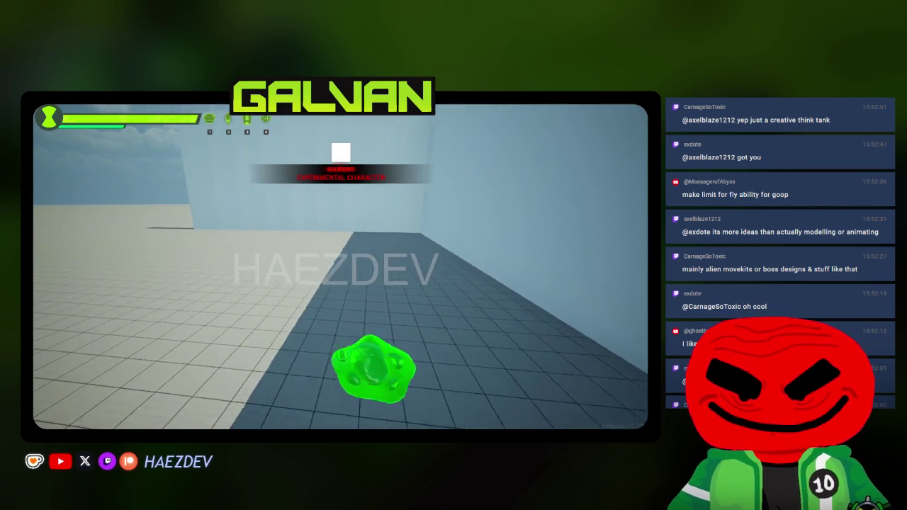
{"action": "key", "text": "e"}
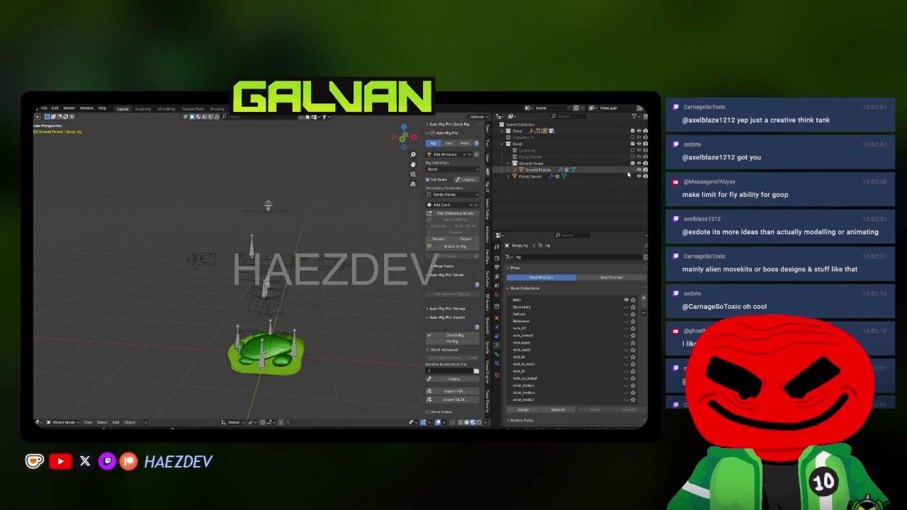
{"action": "left_click", "coordinate": [633, 163]}
Step: Show the Flying Puddle rig in Pose Mode, viewed from the right, with the Flight Idle action assigned
{"action": "left_click", "coordinate": [633, 156]}
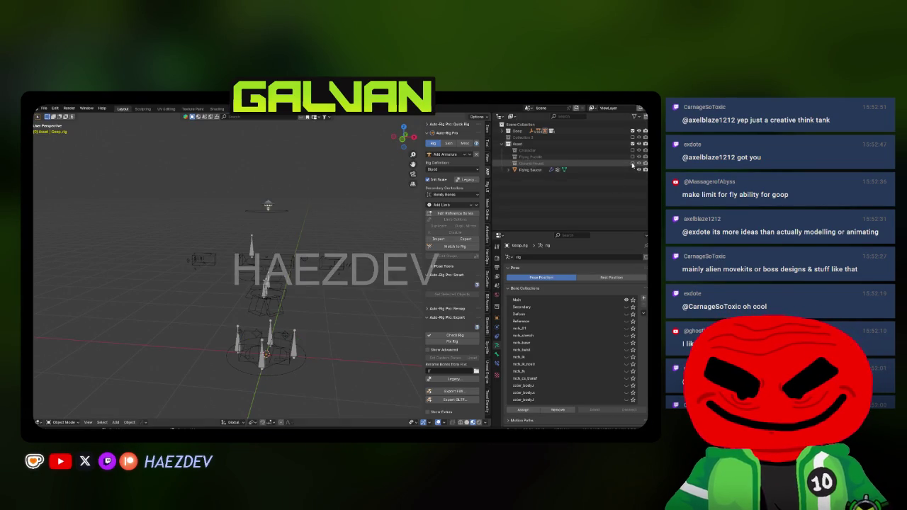
{"action": "key", "text": "ctrl+Tab"}
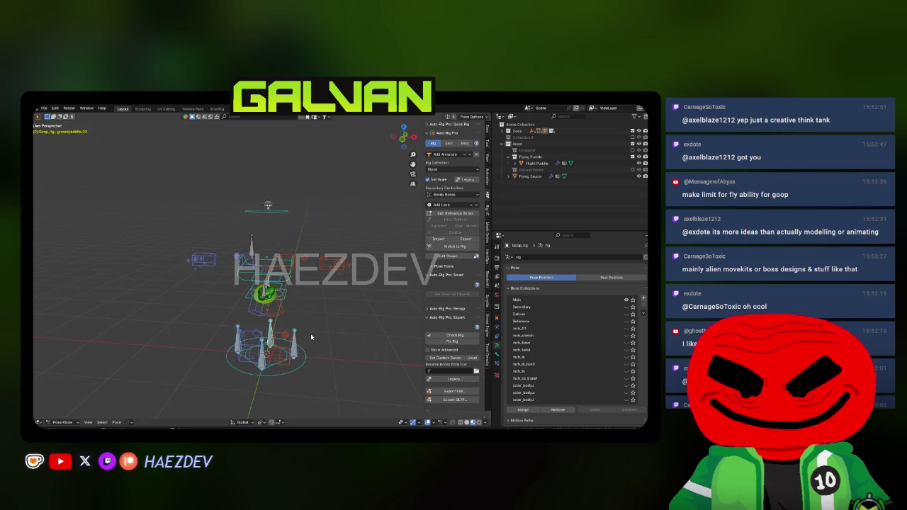
{"action": "key", "text": "KP_3"}
{"action": "left_click", "coordinate": [241, 108]}
{"action": "key", "text": "KP_3"}
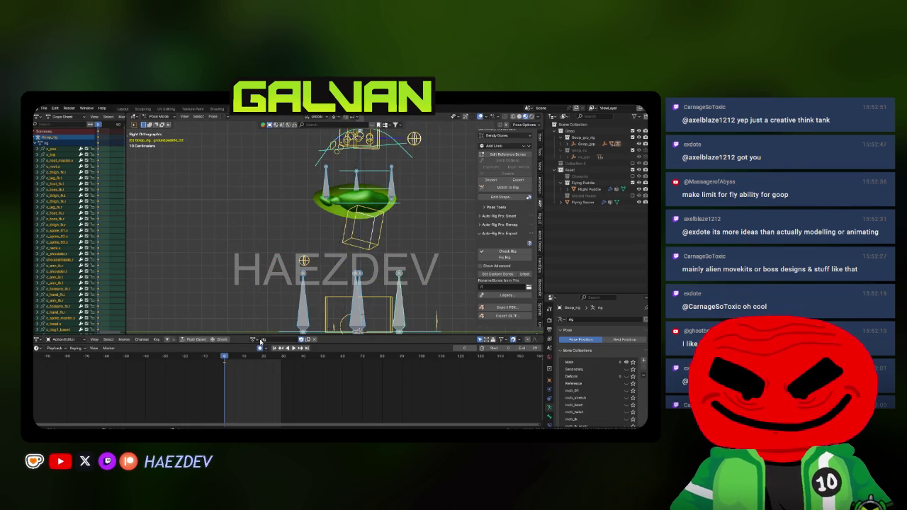
{"action": "left_click", "coordinate": [261, 341]}
{"action": "type", "text": "fl"}
{"action": "key", "text": "Return"}
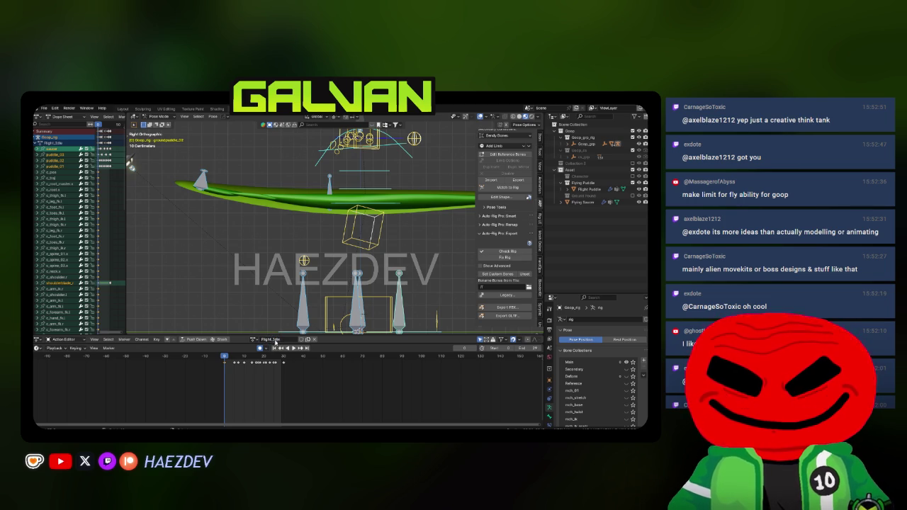
Step: Move the saucer bone and rotate it about 26°
{"action": "scroll", "coordinate": [299, 288], "scroll_direction": "down", "scroll_amount": 3}
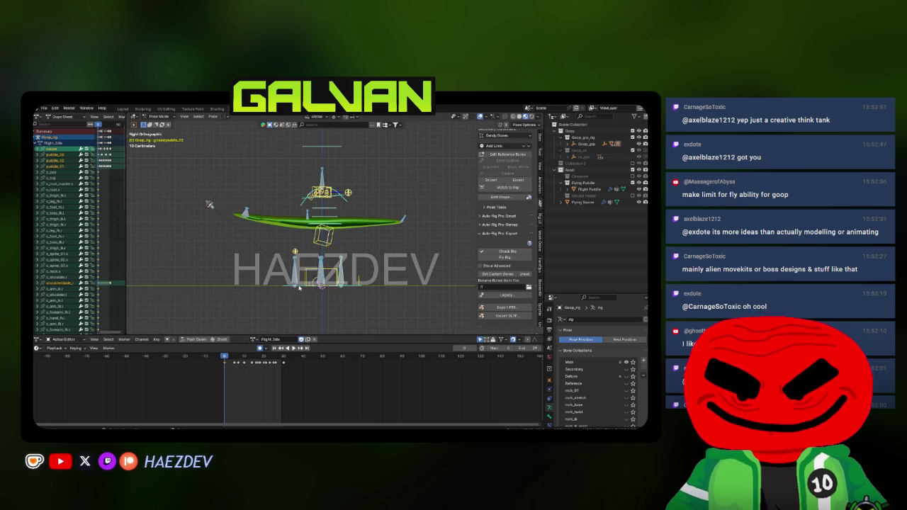
{"action": "mouse_move", "coordinate": [279, 240]}
{"action": "left_mouse_down"}
{"action": "mouse_move", "coordinate": [232, 249]}
{"action": "mouse_move", "coordinate": [297, 234]}
{"action": "left_mouse_up"}
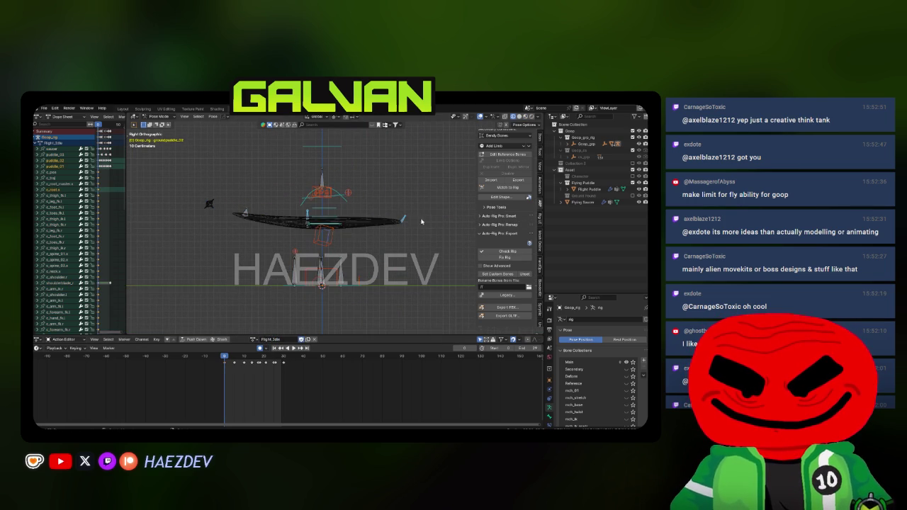
{"action": "left_click", "coordinate": [319, 216]}
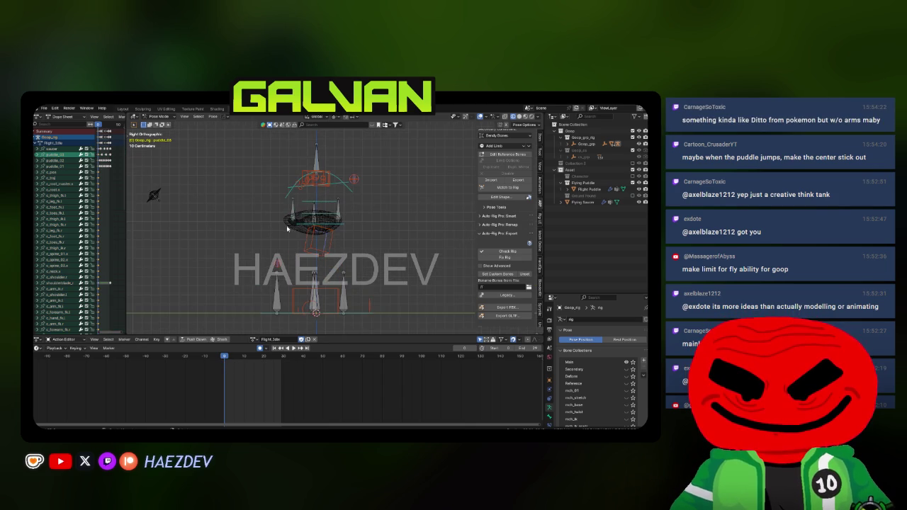
{"action": "key", "text": "a"}
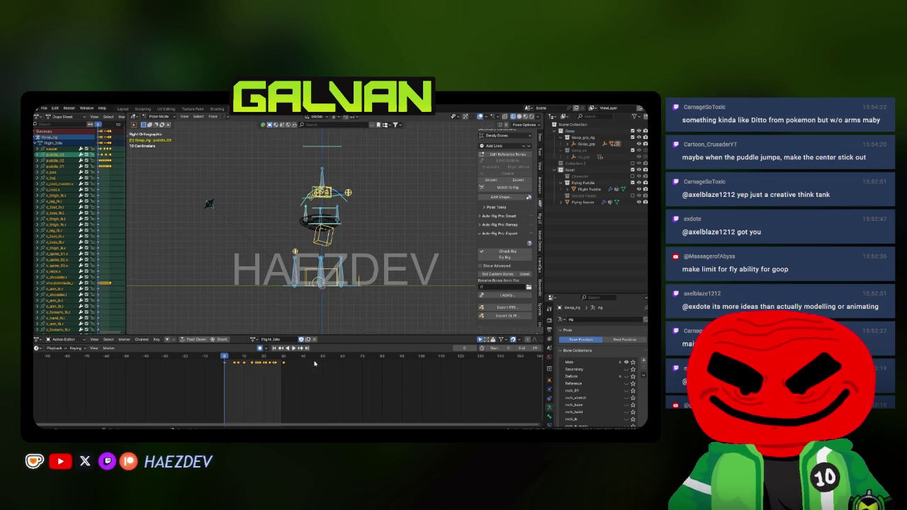
{"action": "left_click", "coordinate": [211, 212]}
{"action": "key", "text": "g"}
{"action": "left_click", "coordinate": [275, 212]}
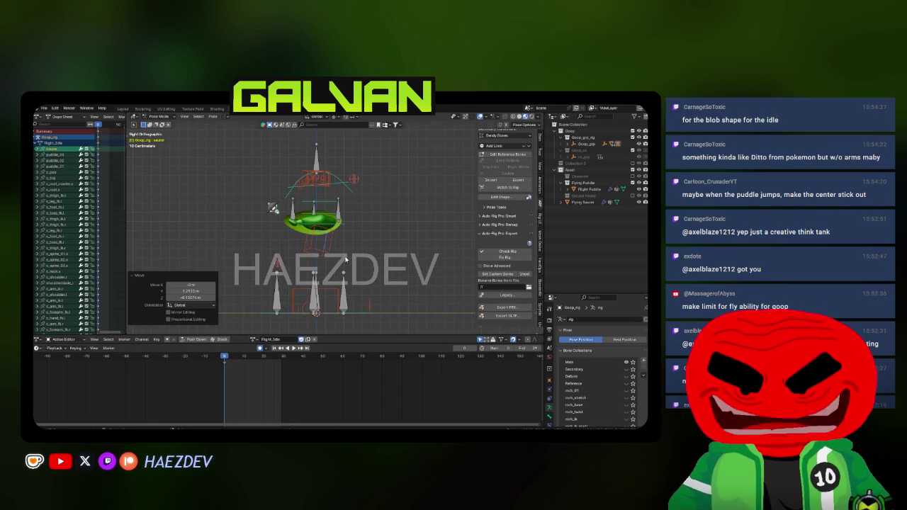
{"action": "key", "text": "r"}
{"action": "left_click", "coordinate": [332, 253]}
Step: Nudge the saucer bone vertically and preview the bob from frame 0
{"action": "scroll", "coordinate": [331, 253], "scroll_direction": "up", "scroll_amount": 2}
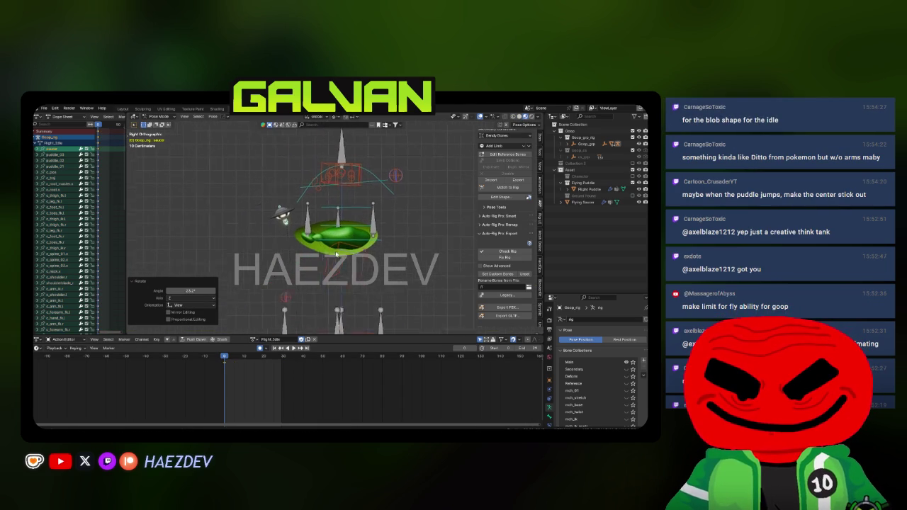
{"action": "key", "text": "g"}
{"action": "left_click", "coordinate": [327, 255]}
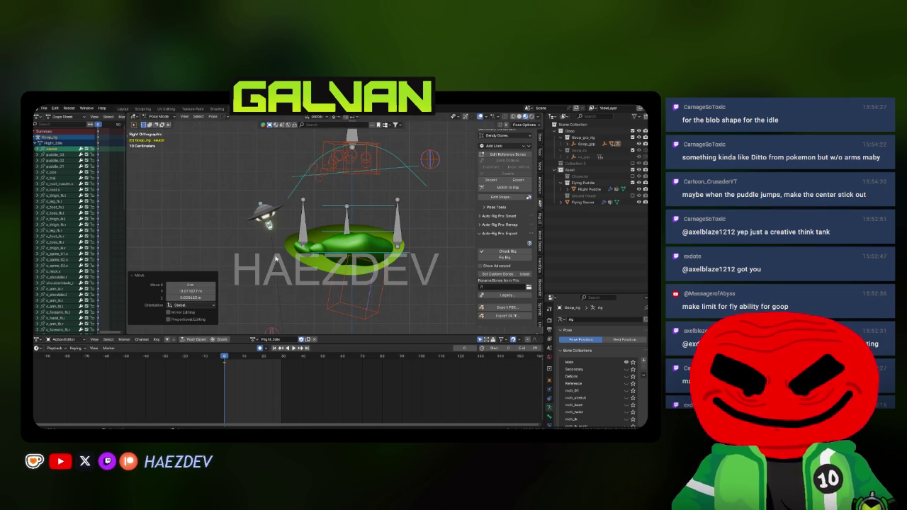
{"action": "key", "text": "g"}
{"action": "key", "text": "z"}
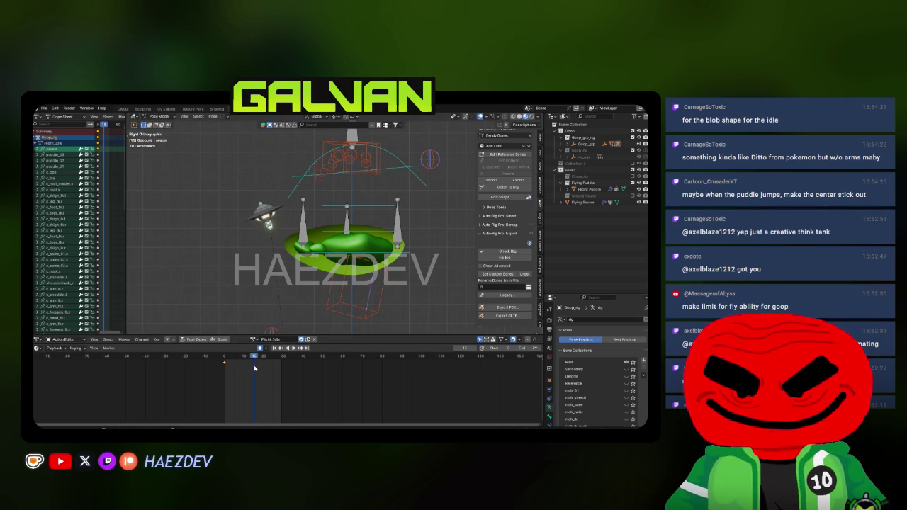
{"action": "key", "text": "Return"}
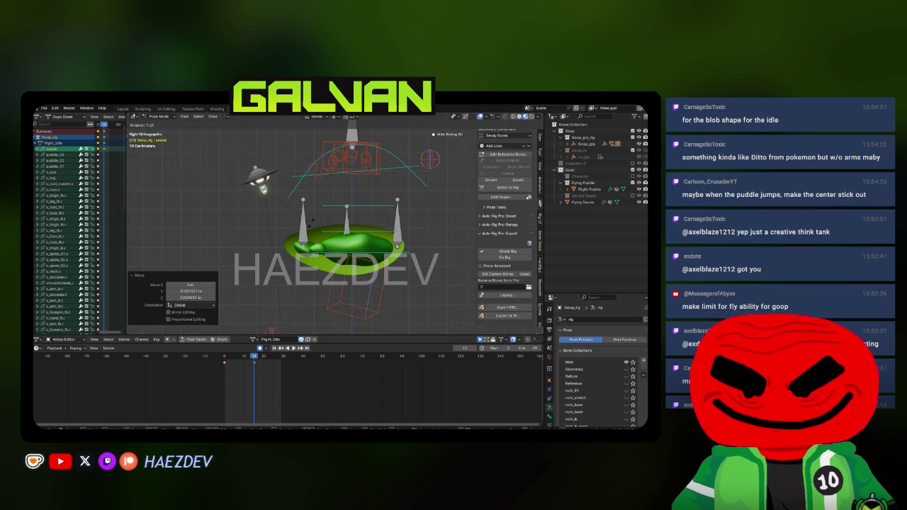
{"action": "key", "text": "shift+Left"}
{"action": "key", "text": "space"}
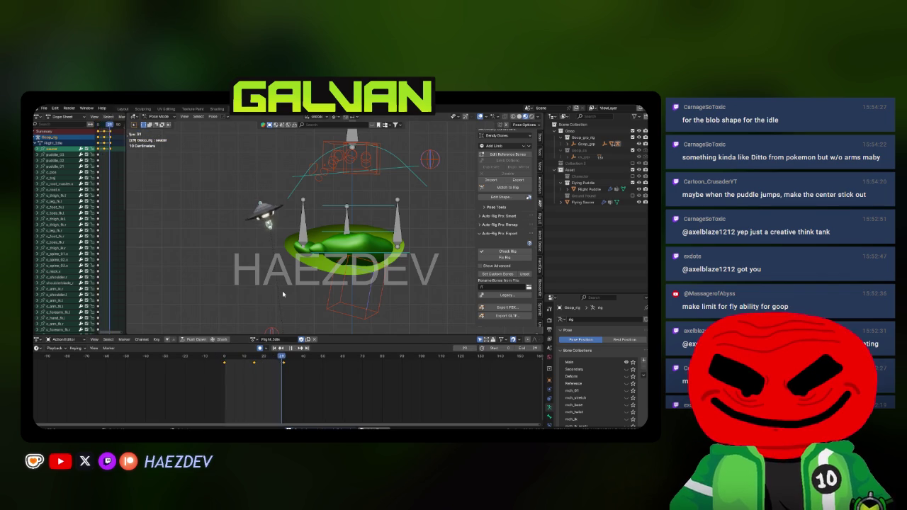
{"action": "key", "text": "space"}
{"action": "left_click", "coordinate": [255, 374]}
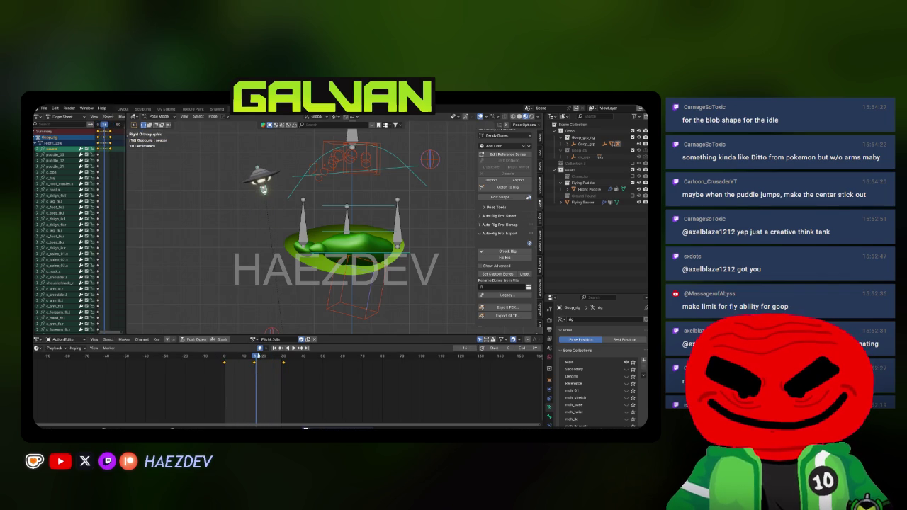
Step: Rotate and move the puddle_03 bone, preview the wobble, and paste the copied pose
{"action": "left_click", "coordinate": [302, 245]}
{"action": "key", "text": "r"}
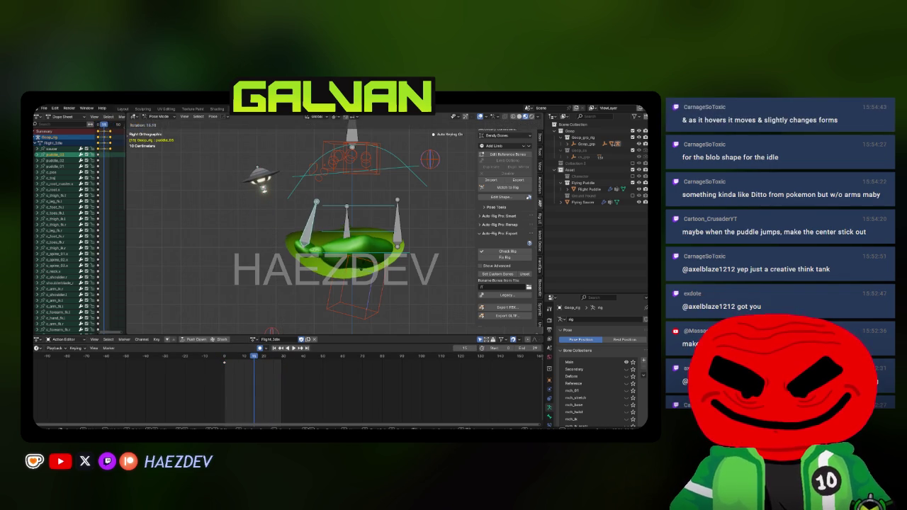
{"action": "key", "text": "Return"}
{"action": "key", "text": "g"}
{"action": "key", "text": "Return"}
{"action": "key", "text": "space"}
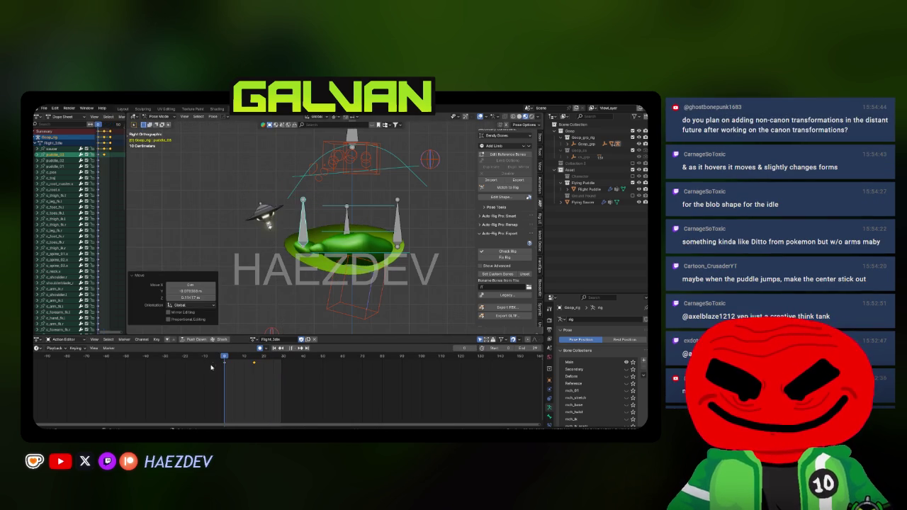
{"action": "key", "text": "ctrl+v"}
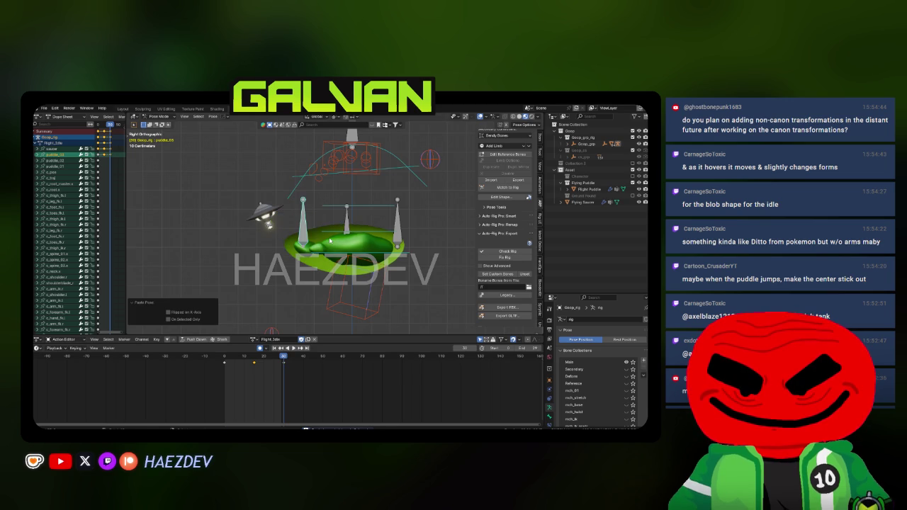
{"action": "mouse_move", "coordinate": [318, 296]}
{"action": "left_mouse_down"}
{"action": "mouse_move", "coordinate": [421, 255]}
{"action": "mouse_move", "coordinate": [319, 297]}
{"action": "left_mouse_up"}
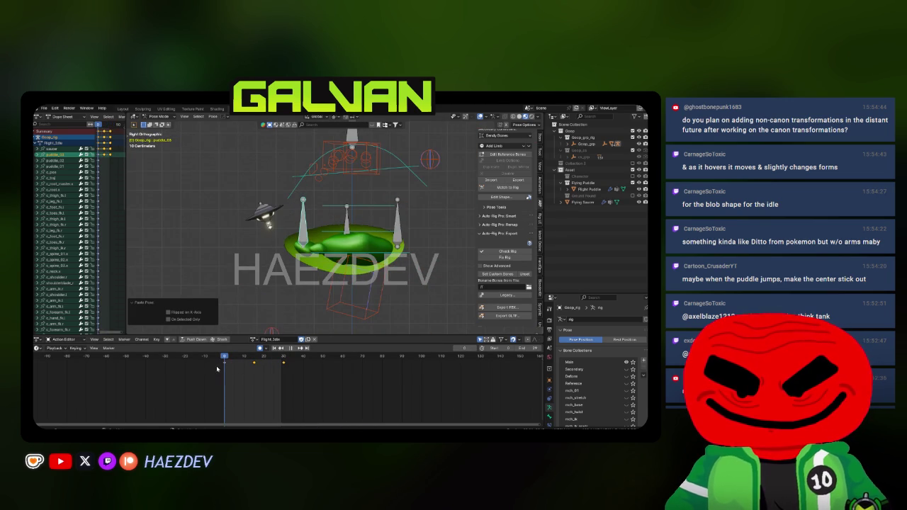
Step: Tilt the puddle bone about 5.67° and preview the tilt from frame 0
{"action": "key", "text": "r"}
{"action": "left_click", "coordinate": [339, 271]}
{"action": "key", "text": "s"}
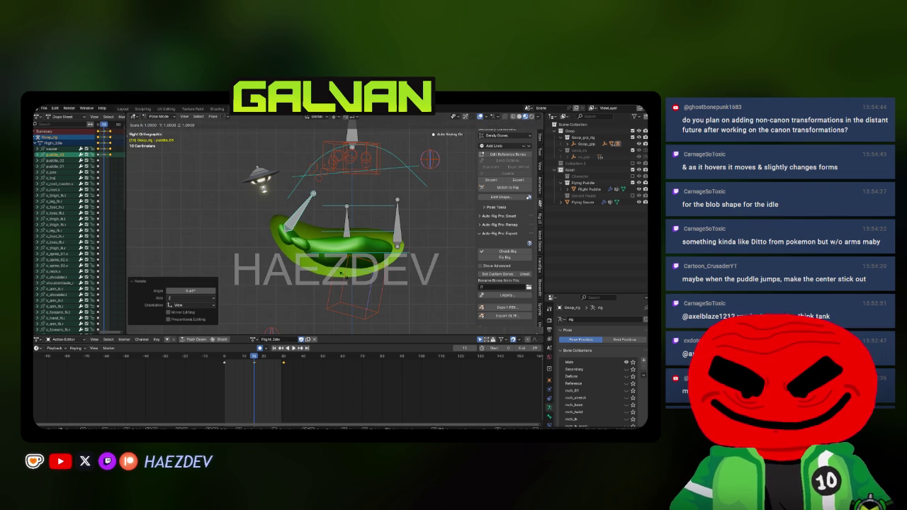
{"action": "key", "text": "Escape"}
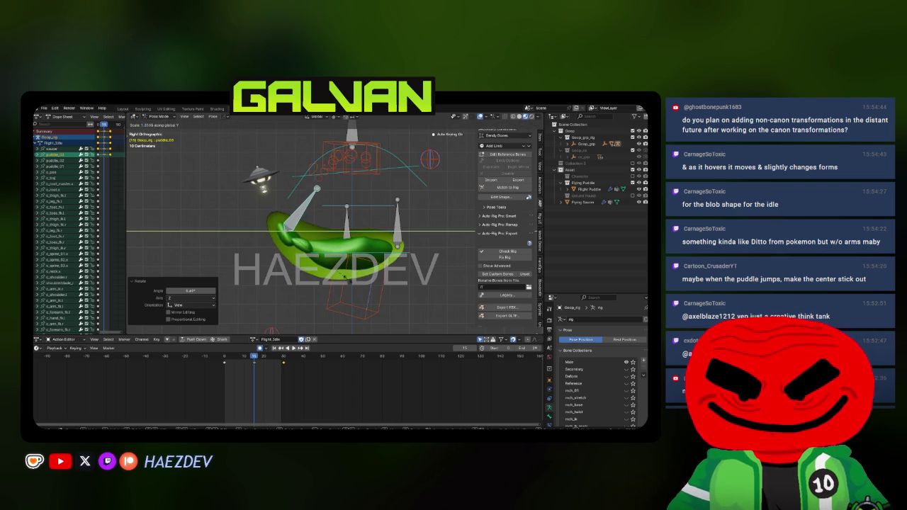
{"action": "key", "text": "space"}
{"action": "left_click", "coordinate": [222, 358]}
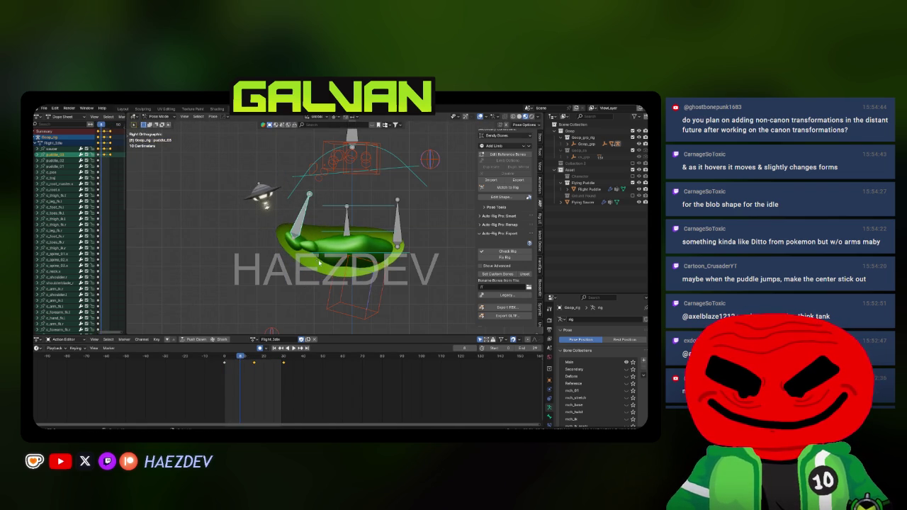
Step: Rotate the left puddle bone 18.2°, shift it, then re-pose it at frame 30 with the copied pose
{"action": "key", "text": "r"}
{"action": "left_click", "coordinate": [269, 311]}
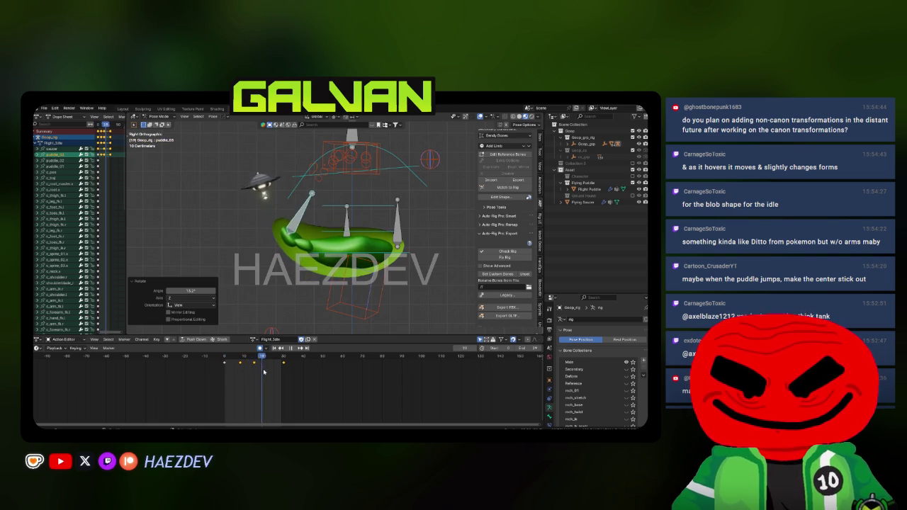
{"action": "key", "text": "g"}
{"action": "left_click", "coordinate": [309, 265]}
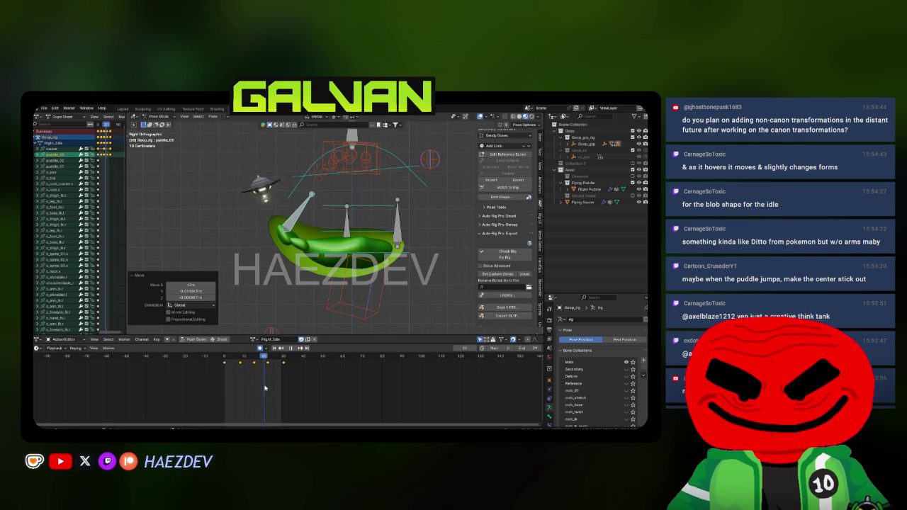
{"action": "key", "text": "Right"}
{"action": "key", "text": "g"}
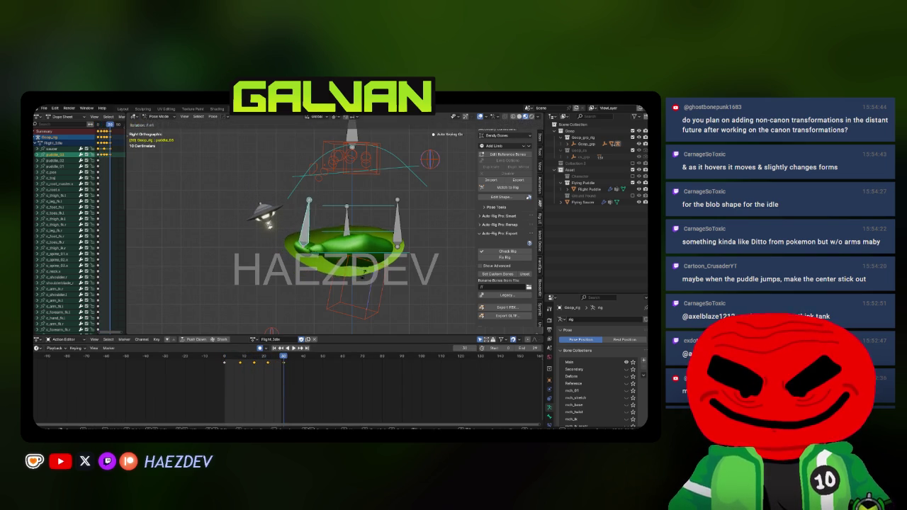
{"action": "left_click", "coordinate": [348, 283]}
{"action": "key", "text": "ctrl+v"}
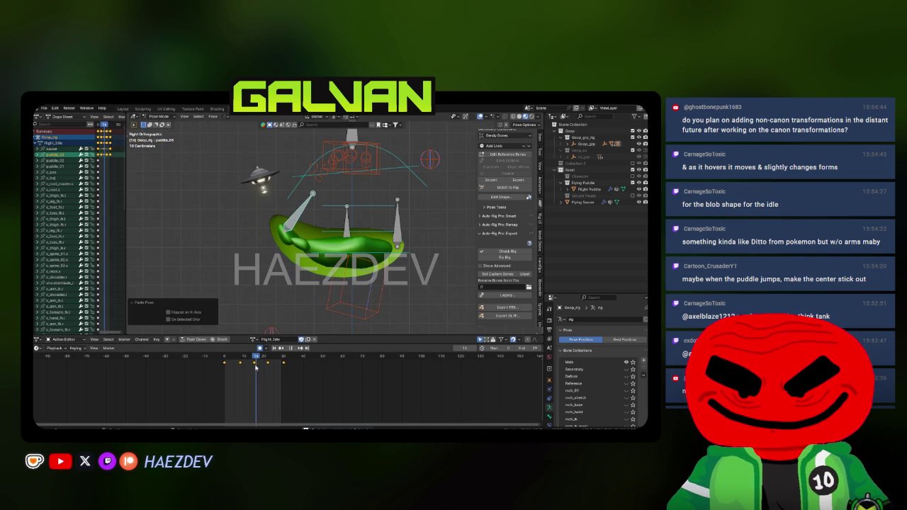
Step: Rotate a puddle bone about 8.34°, adjust its position, and play to check the motion
{"action": "key", "text": "Left"}
{"action": "key", "text": "r"}
{"action": "left_click", "coordinate": [348, 274]}
{"action": "key", "text": "g"}
{"action": "left_click", "coordinate": [354, 280]}
{"action": "key", "text": "Left"}
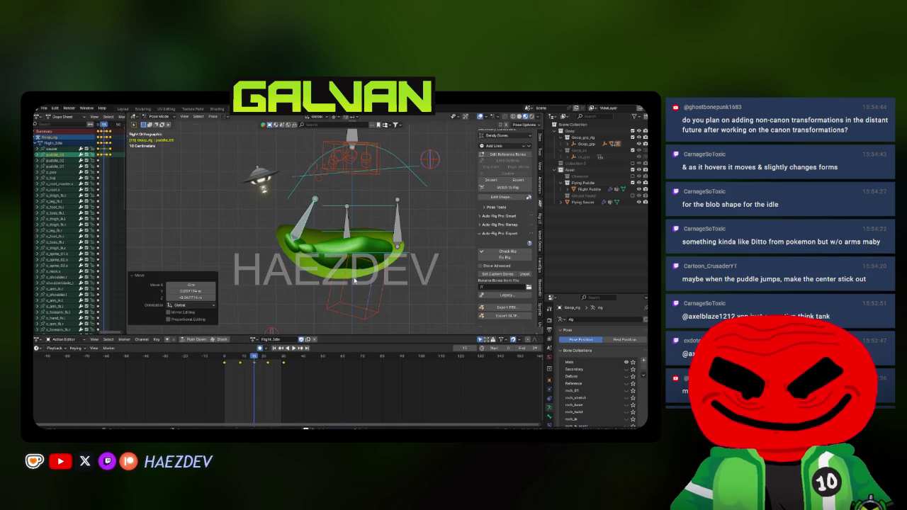
{"action": "key", "text": "Right"}
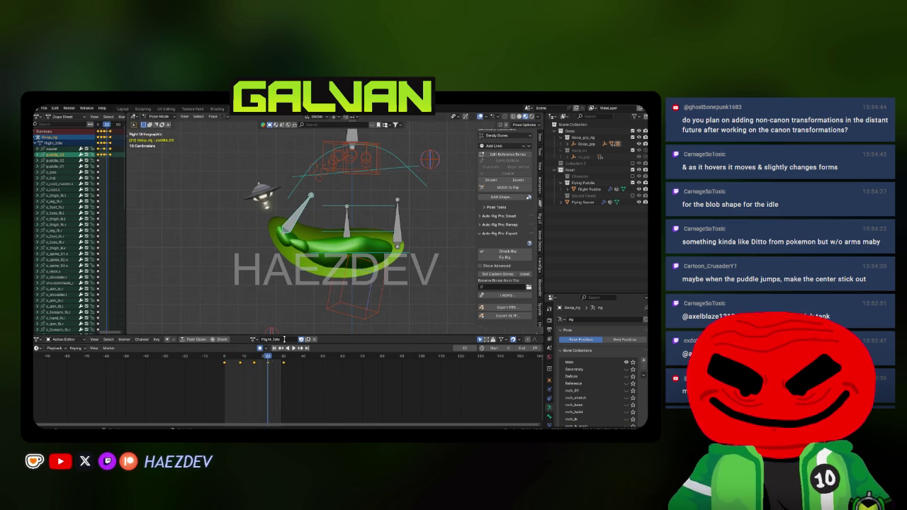
{"action": "key", "text": "g"}
{"action": "left_click", "coordinate": [358, 273]}
{"action": "key", "text": "space"}
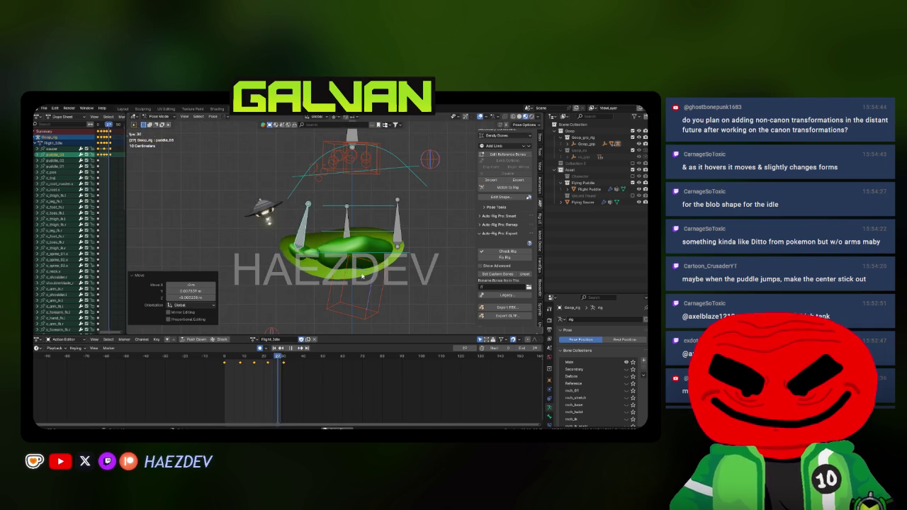
{"action": "key", "text": "Right"}
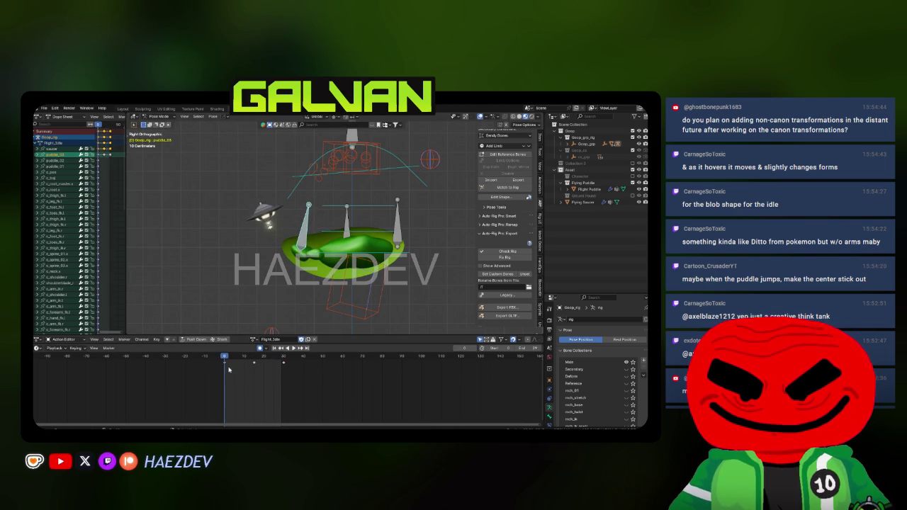
Step: Key a new puddle-bone pose and slide that key earlier to about frame 7
{"action": "key", "text": "g"}
{"action": "left_click", "coordinate": [289, 257]}
{"action": "key", "text": "shift+Left"}
{"action": "key", "text": "space"}
{"action": "left_click_drag", "start_coordinate": [250, 362], "coordinate": [244, 362]}
{"action": "key", "text": "Escape"}
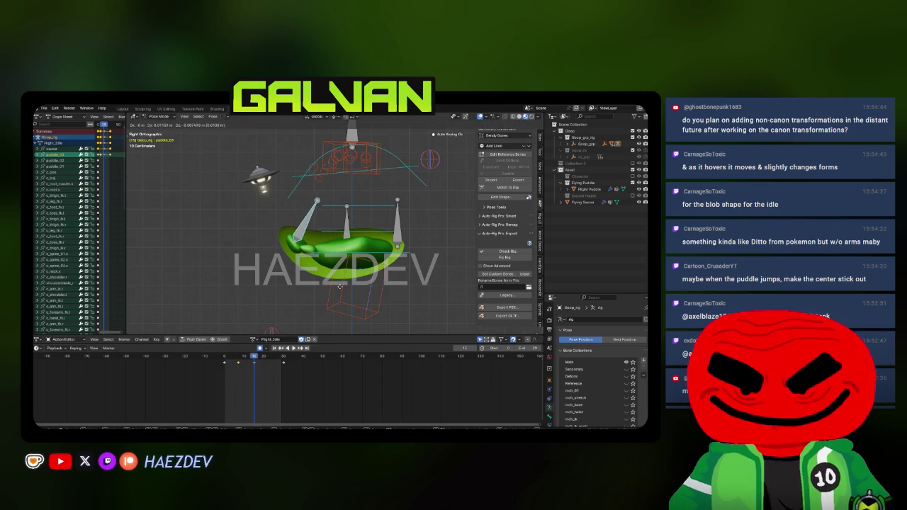
{"action": "key", "text": "space"}
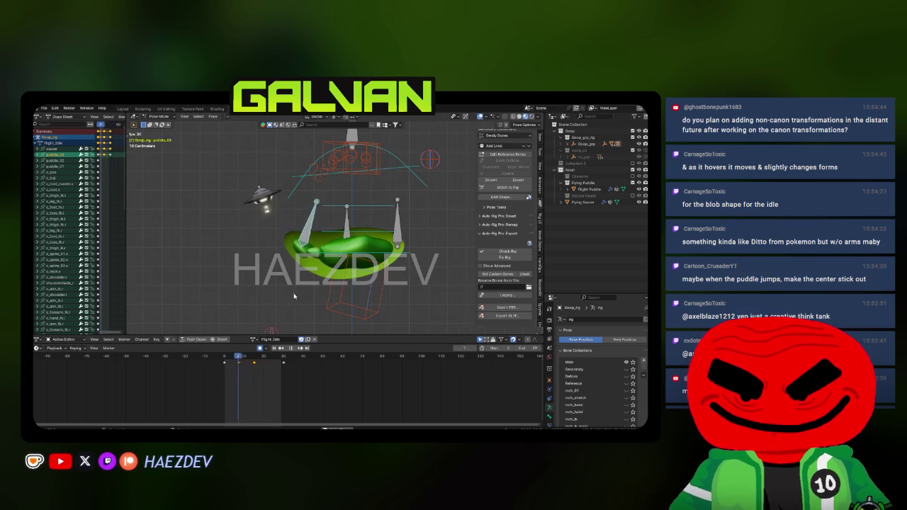
{"action": "key", "text": "space"}
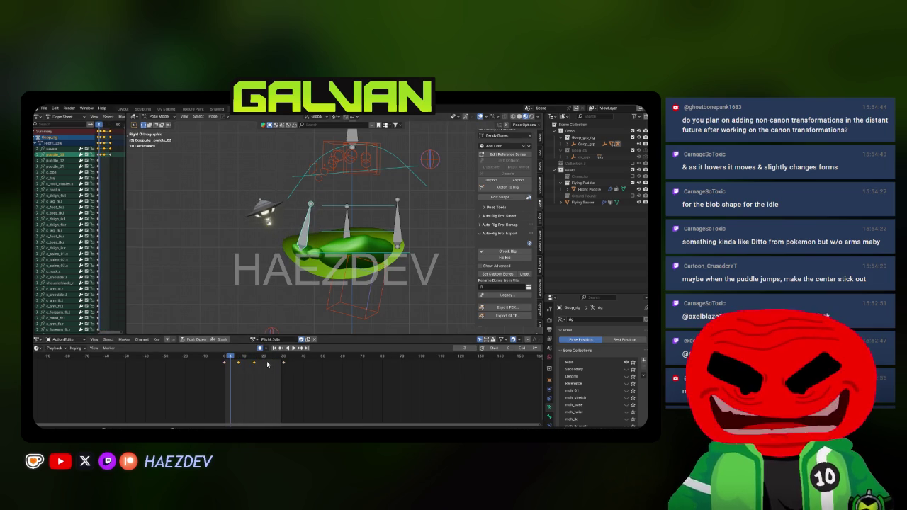
{"action": "left_click_drag", "start_coordinate": [225, 374], "coordinate": [257, 369]}
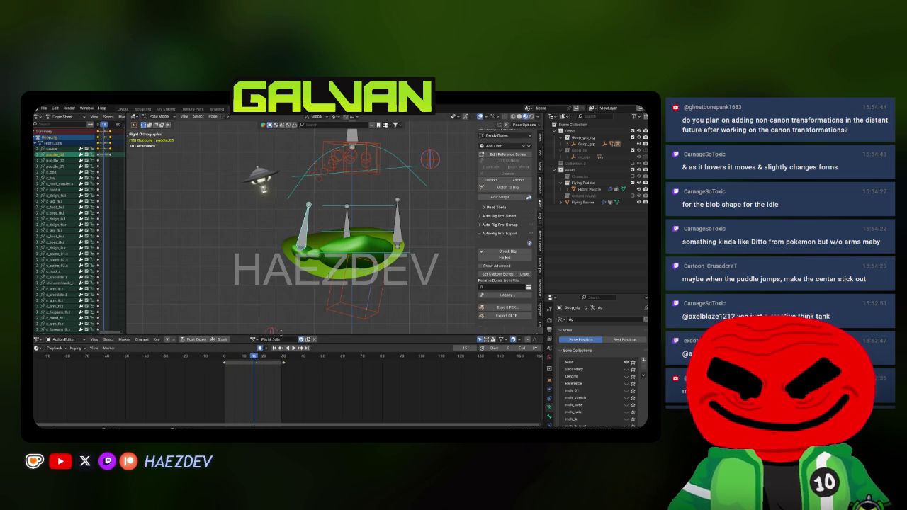
Step: Move and scale the puddle_03 bone at frame 15
{"action": "left_click", "coordinate": [347, 239]}
{"action": "key", "text": "shift+Left"}
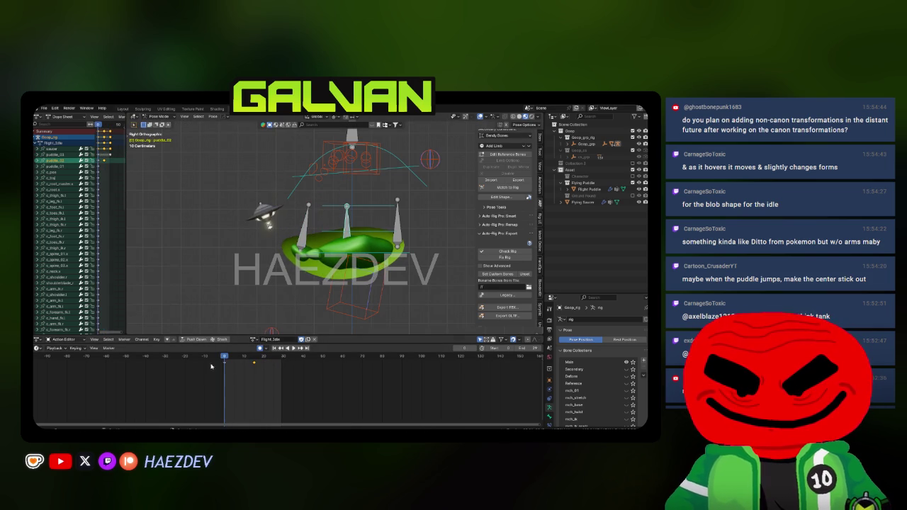
{"action": "left_click", "coordinate": [281, 357]}
{"action": "key", "text": "space"}
{"action": "left_click", "coordinate": [387, 246]}
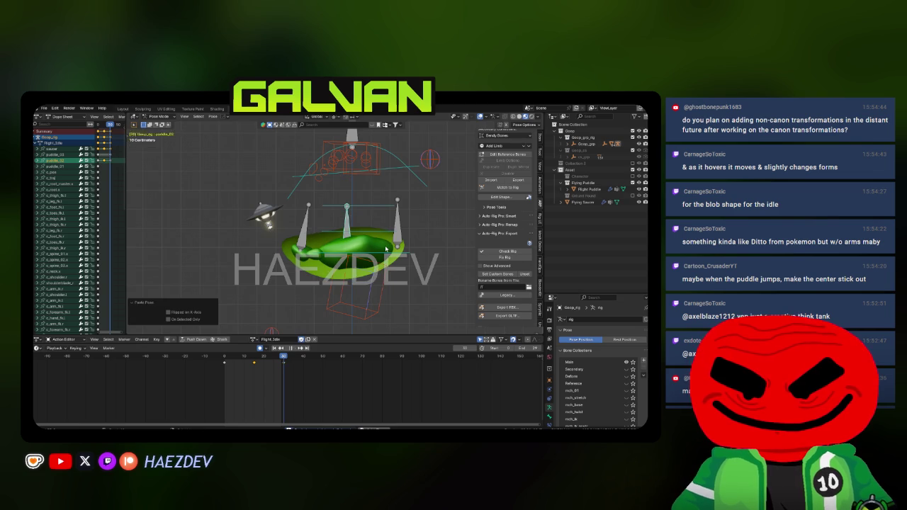
{"action": "key", "text": "space"}
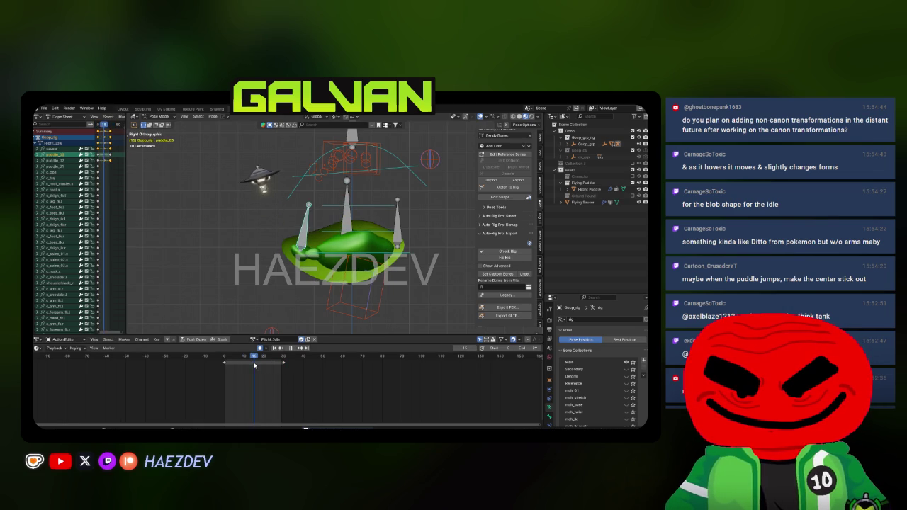
{"action": "key", "text": "g"}
{"action": "left_click", "coordinate": [425, 270]}
{"action": "key", "text": "s"}
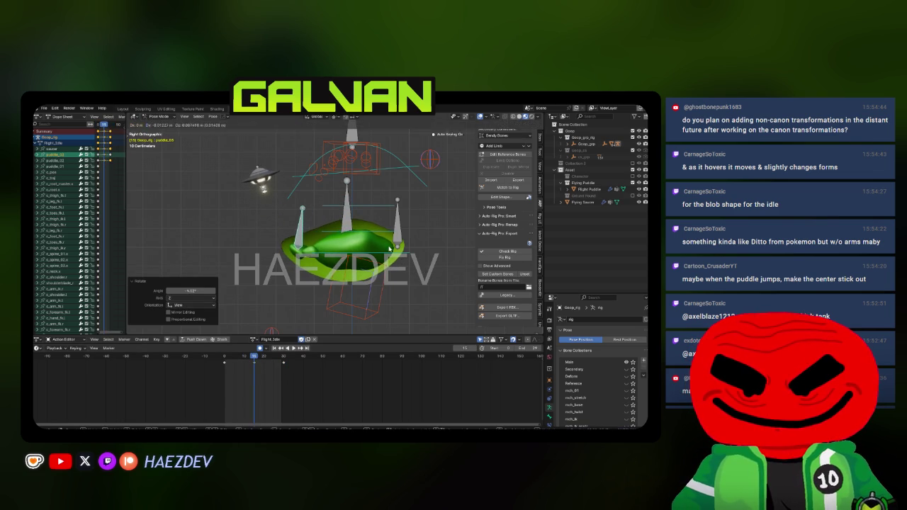
{"action": "left_click", "coordinate": [368, 272]}
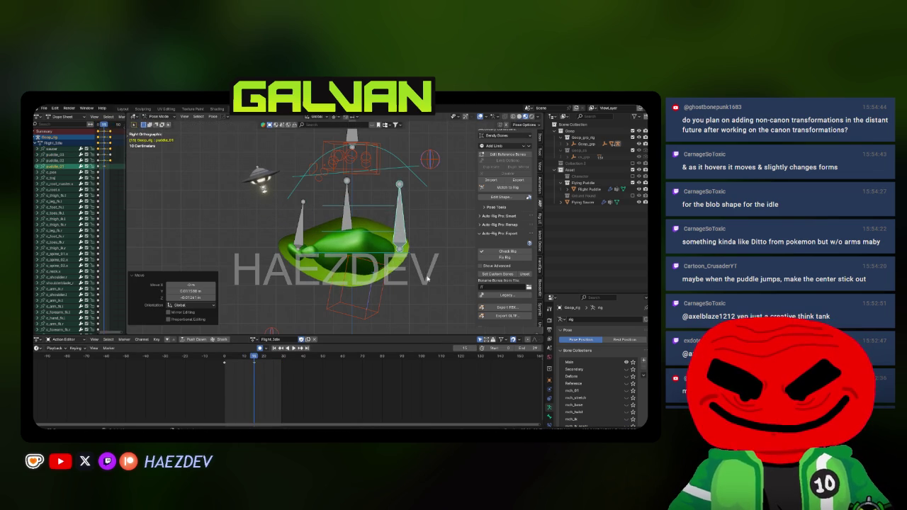
Step: Paste the starting pose as the loop's end key and play the loop
{"action": "key", "text": "shift+Left"}
{"action": "left_click", "coordinate": [368, 272]}
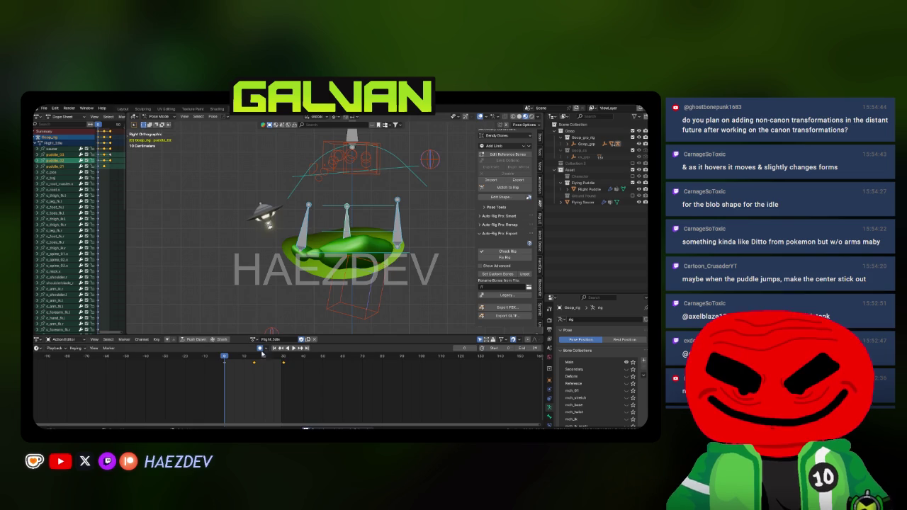
{"action": "left_click", "coordinate": [282, 373]}
{"action": "key", "text": "ctrl+v"}
{"action": "key", "text": "space"}
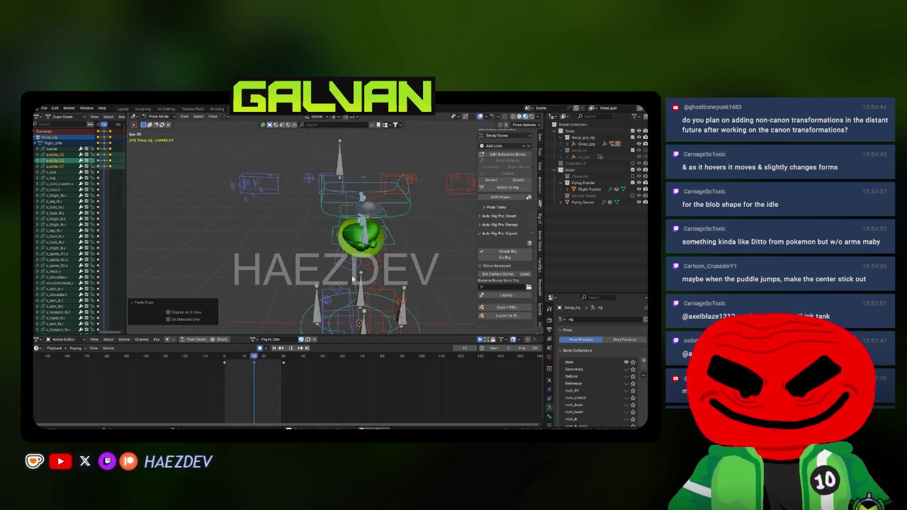
Step: Move the end keyframe out to frame 60 and play the longer loop
{"action": "key", "text": "Escape"}
{"action": "key", "text": "g"}
{"action": "left_click", "coordinate": [494, 378]}
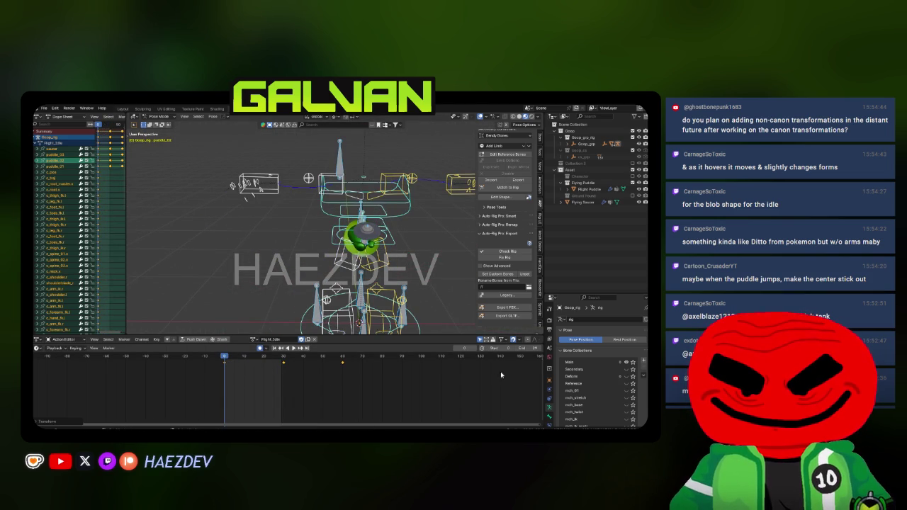
{"action": "mouse_move", "coordinate": [439, 306]}
{"action": "left_mouse_down"}
{"action": "mouse_move", "coordinate": [358, 270]}
{"action": "mouse_move", "coordinate": [330, 276]}
{"action": "mouse_move", "coordinate": [338, 281]}
{"action": "left_mouse_up"}
{"action": "key", "text": "space"}
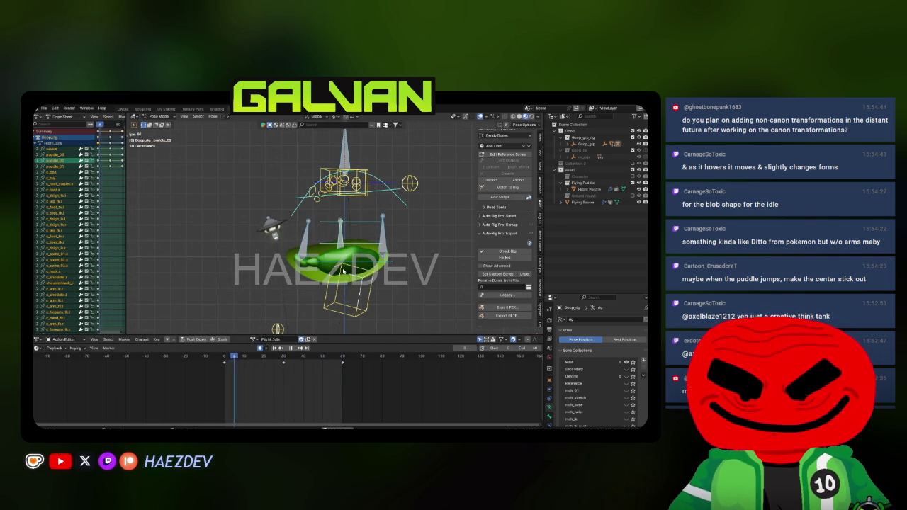
Step: Scrub between frames 14 and 31 and replay to review the loop's middle
{"action": "left_click", "coordinate": [283, 370]}
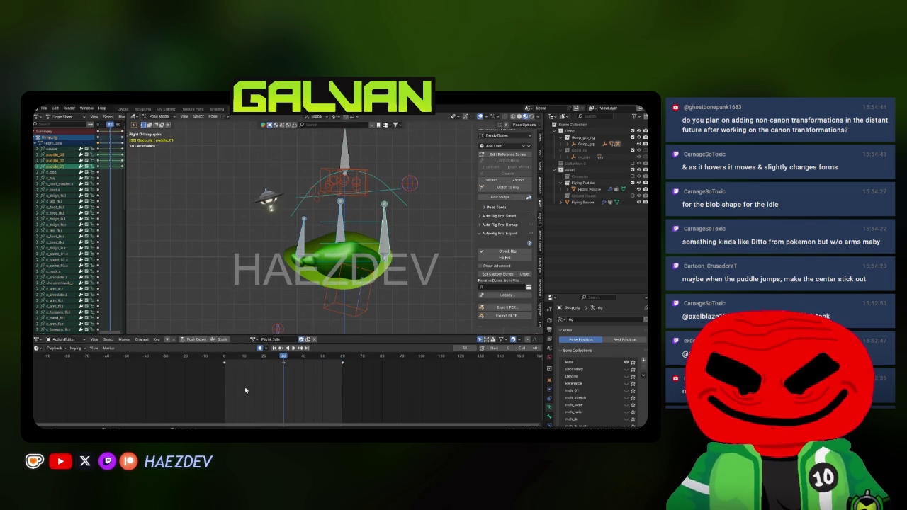
{"action": "left_click", "coordinate": [250, 378]}
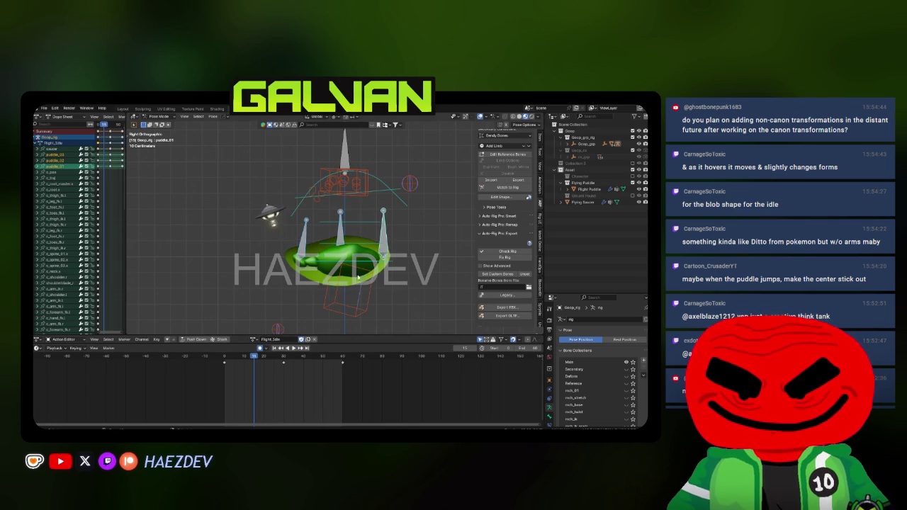
{"action": "left_click", "coordinate": [285, 359]}
{"action": "key", "text": "space"}
{"action": "key", "text": "space"}
{"action": "left_click", "coordinate": [283, 361]}
{"action": "key", "text": "space"}
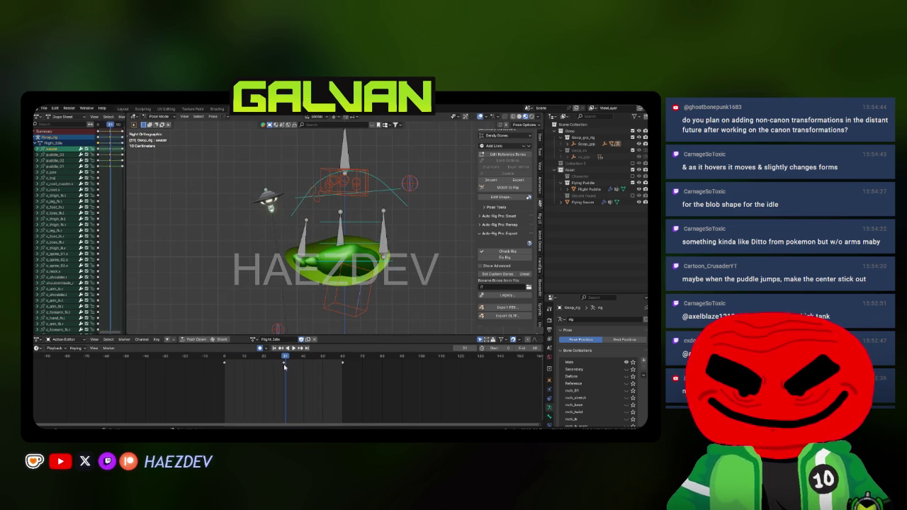
{"action": "key", "text": "space"}
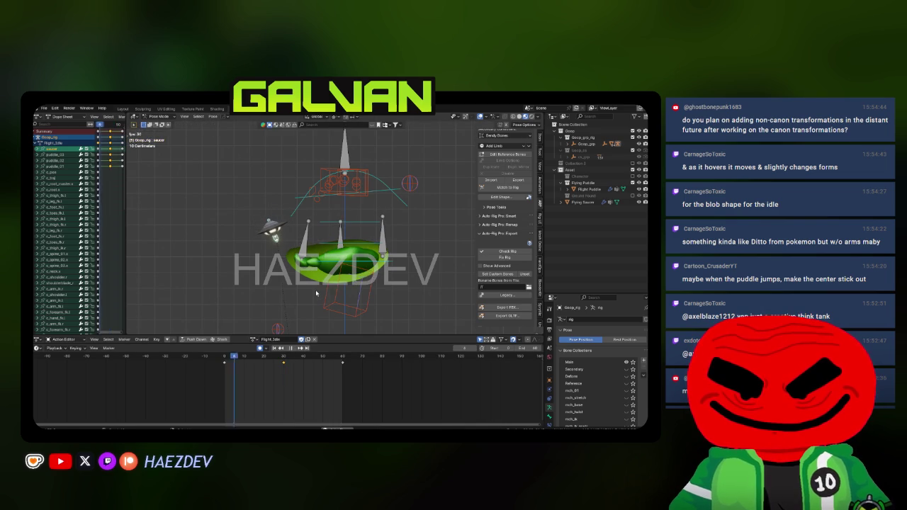
{"action": "left_click_drag", "start_coordinate": [315, 290], "coordinate": [183, 198]}
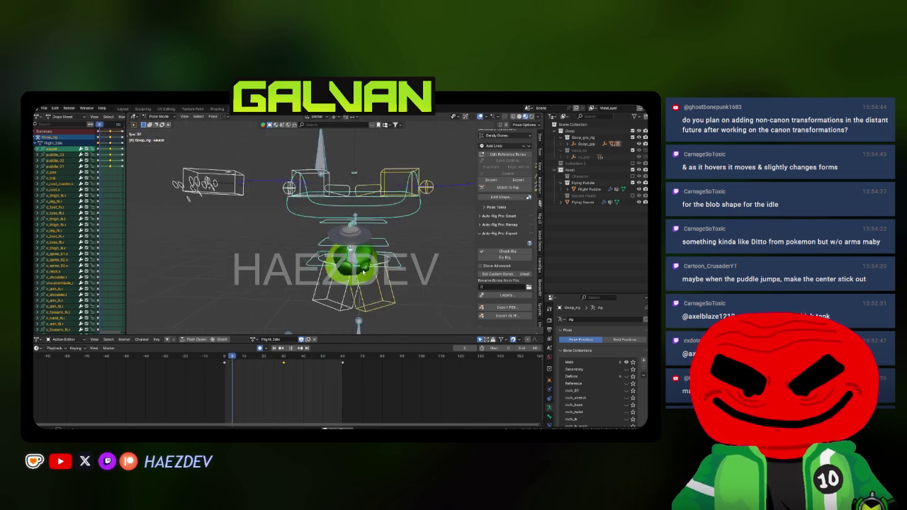
{"action": "key", "text": "Escape"}
{"action": "key", "text": "shift+Left"}
Step: Tilt the saucer 3.06° at frame 0 and paste that starting pose at frame 60
{"action": "key", "text": "r"}
{"action": "left_click", "coordinate": [280, 237]}
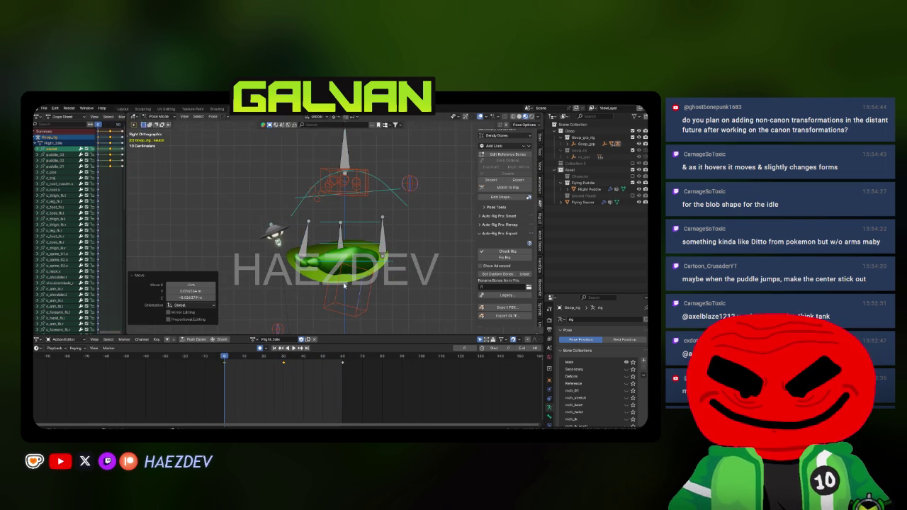
{"action": "left_click", "coordinate": [344, 363]}
{"action": "key", "text": "ctrl+v"}
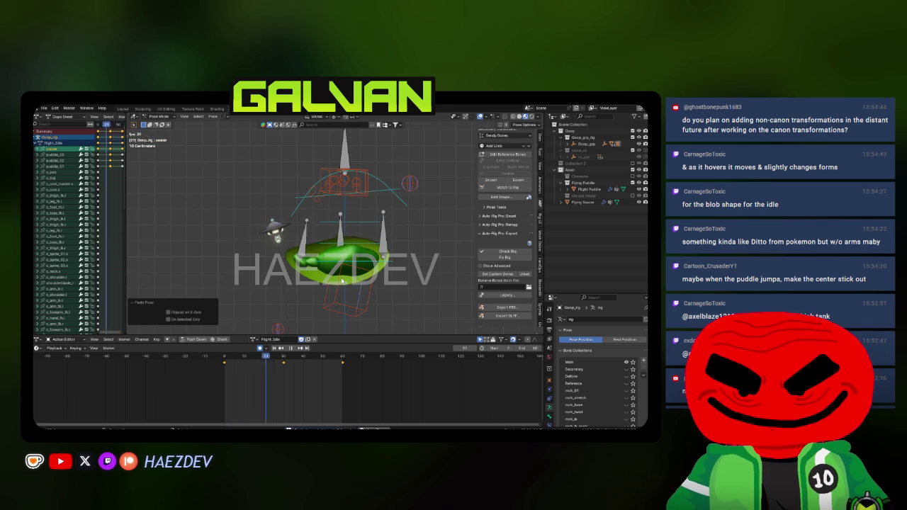
Step: Rotate and key the puddle_02 bone at frame 30, then review the full loop
{"action": "key", "text": "a"}
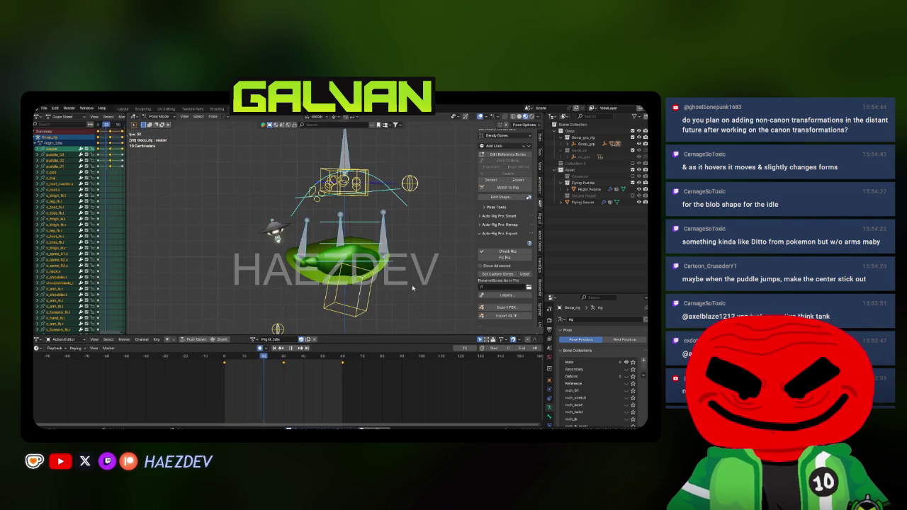
{"action": "left_click", "coordinate": [335, 253]}
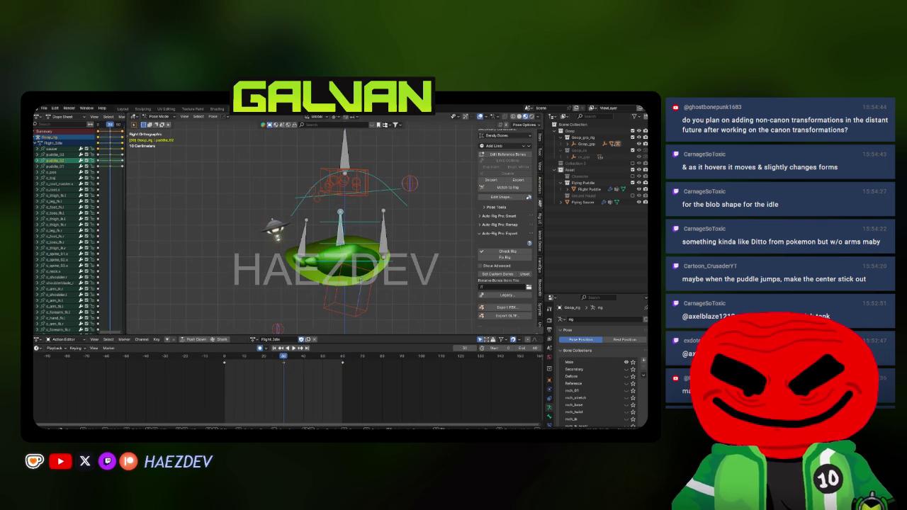
{"action": "key", "text": "i"}
{"action": "key", "text": "space"}
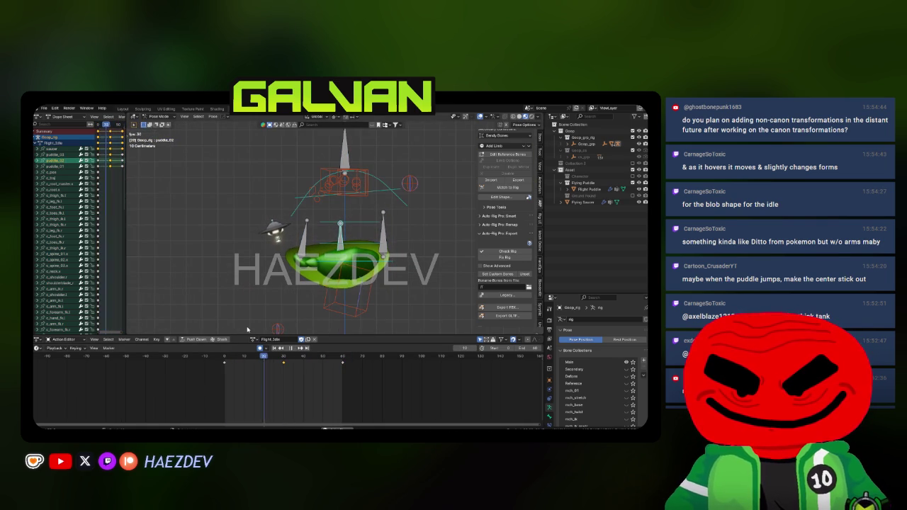
{"action": "key", "text": "r"}
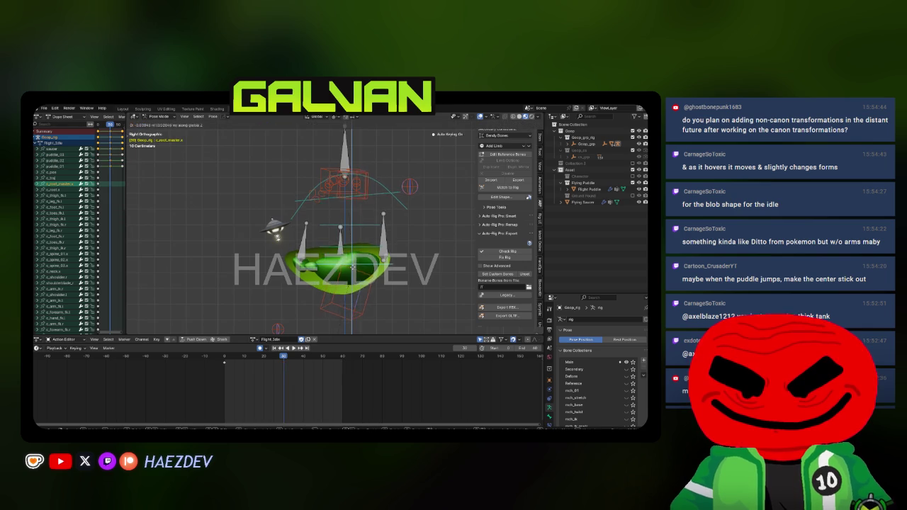
{"action": "left_click", "coordinate": [327, 289]}
{"action": "key", "text": "i"}
{"action": "key", "text": "shift+Left"}
{"action": "key", "text": "space"}
{"action": "left_click", "coordinate": [342, 370]}
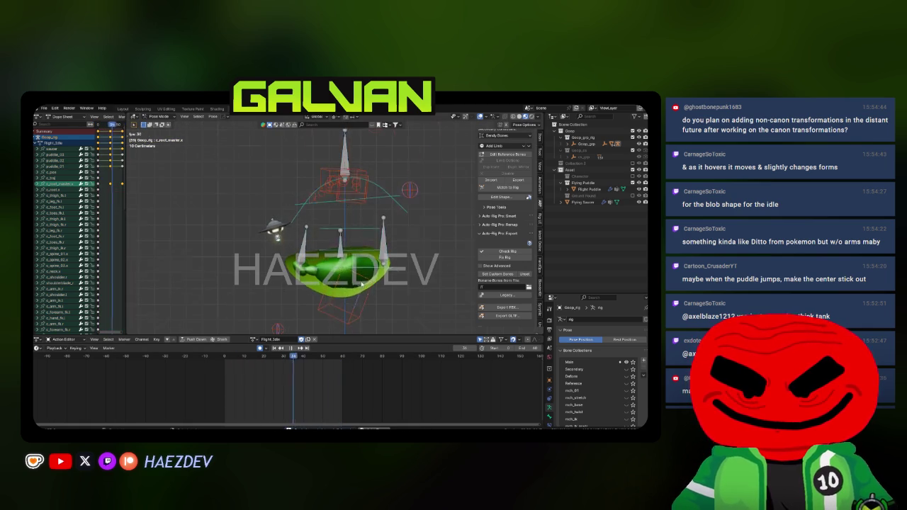
Step: Export all rig bones with the Flight_Idle action to the Animations folder as Flight_Idle.fbx
{"action": "key", "text": "a"}
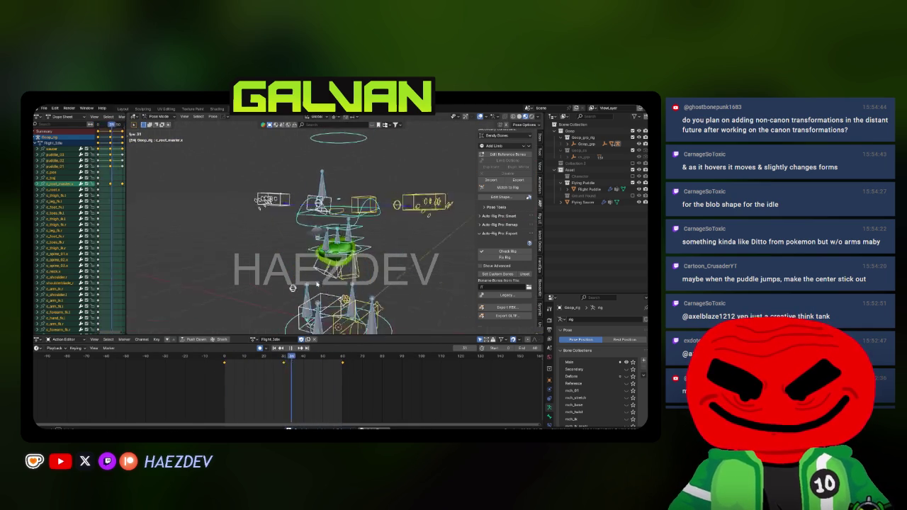
{"action": "left_click", "coordinate": [481, 306]}
{"action": "left_click", "coordinate": [472, 243]}
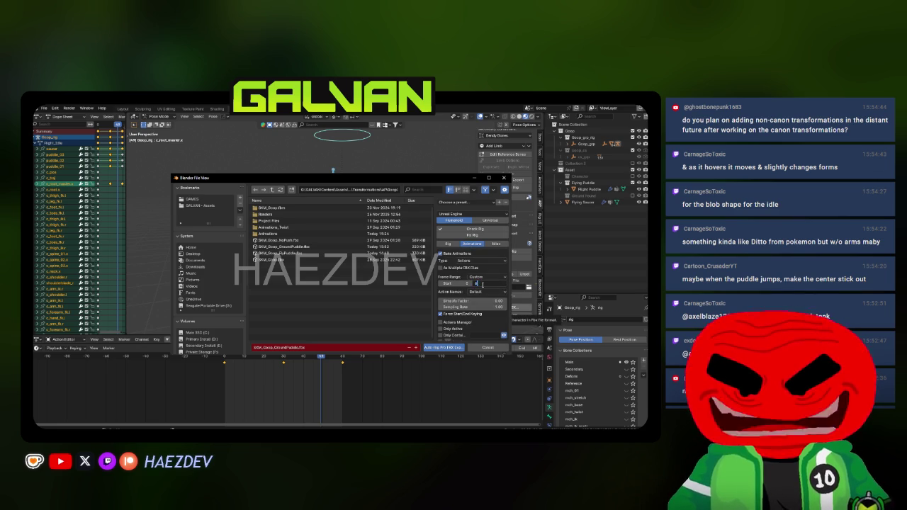
{"action": "left_click", "coordinate": [487, 177]}
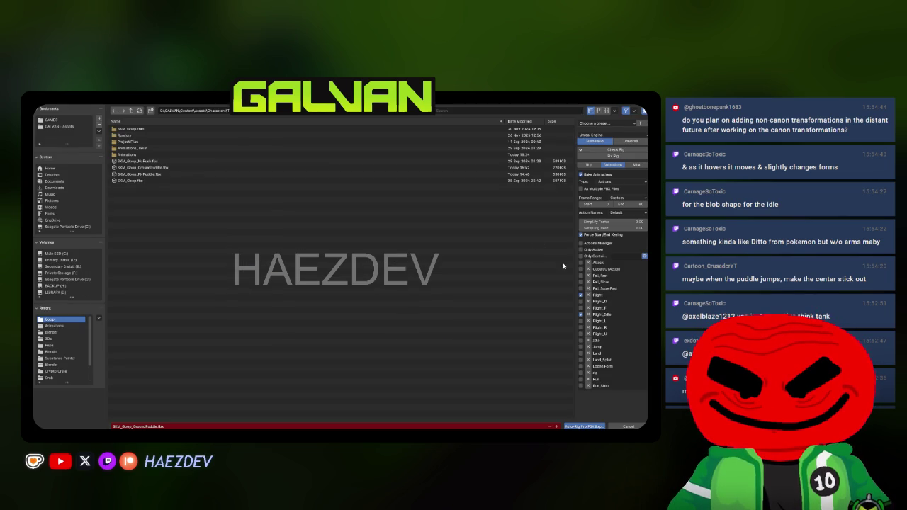
{"action": "left_click", "coordinate": [581, 315]}
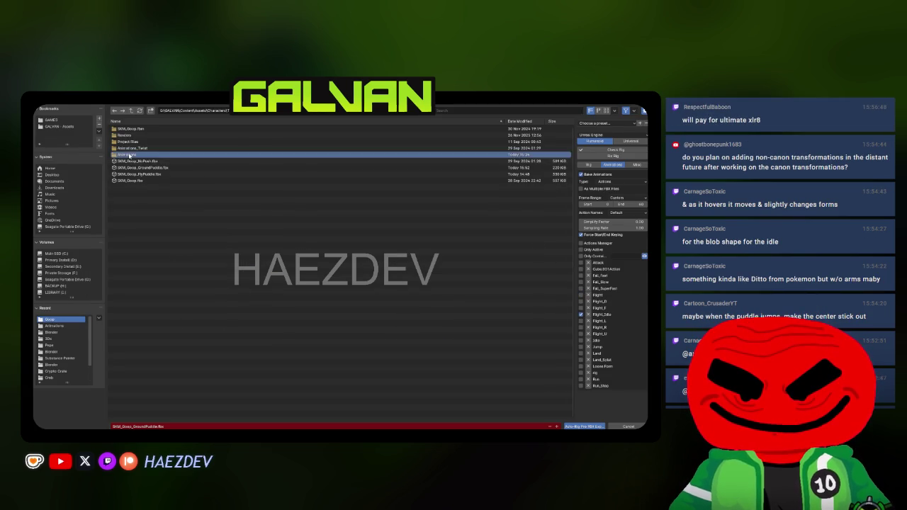
{"action": "left_click", "coordinate": [54, 325]}
{"action": "type", "text": "Flight_Idle"}
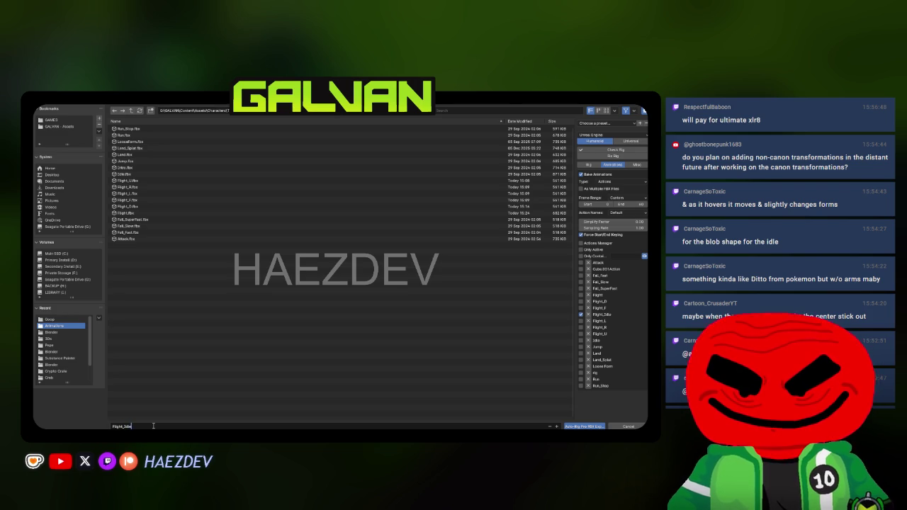
{"action": "key", "text": "Return"}
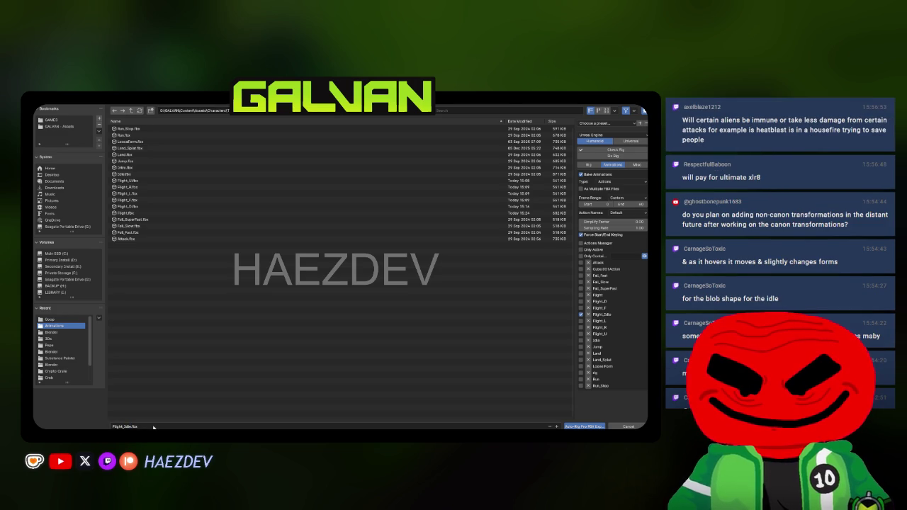
{"action": "left_click", "coordinate": [587, 426]}
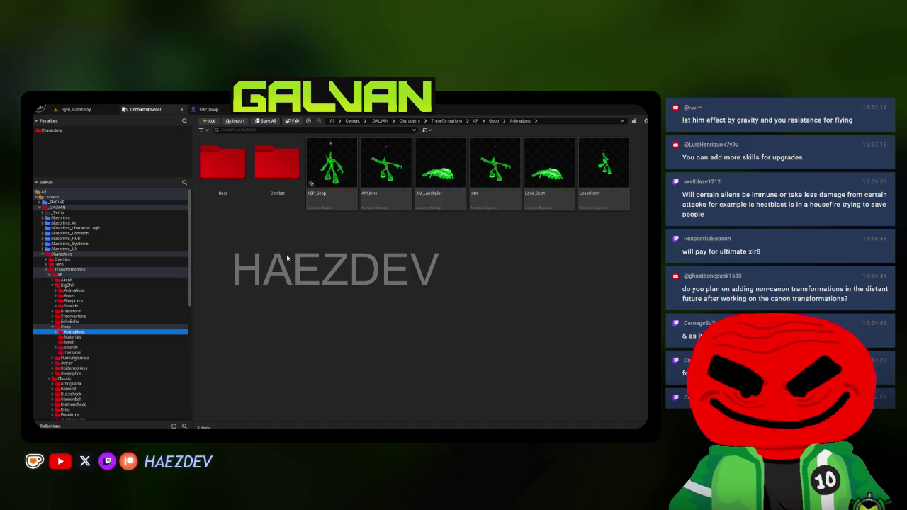
Step: Import Flight_Idle.fbx into Animations/Base/Flight using the Goop skeleton
{"action": "double_click", "coordinate": [243, 192]}
{"action": "double_click", "coordinate": [230, 186]}
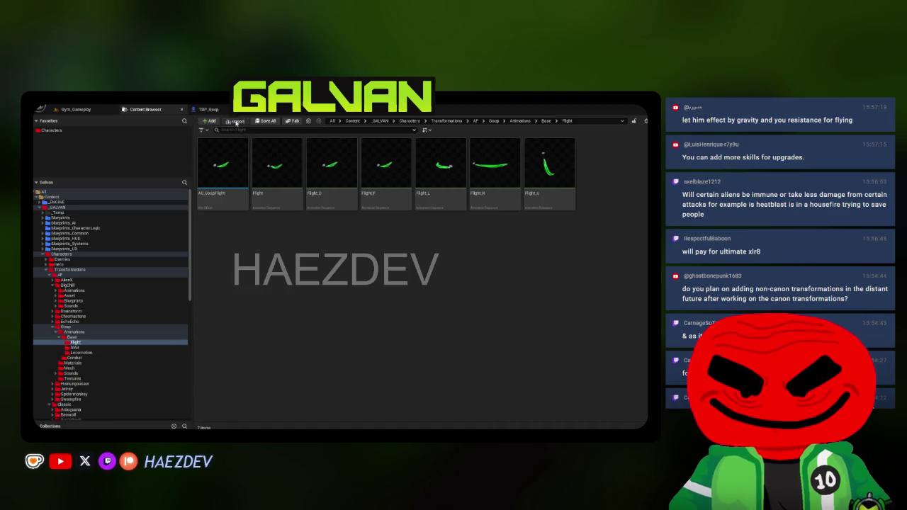
{"action": "left_click", "coordinate": [236, 121]}
{"action": "double_click", "coordinate": [292, 197]}
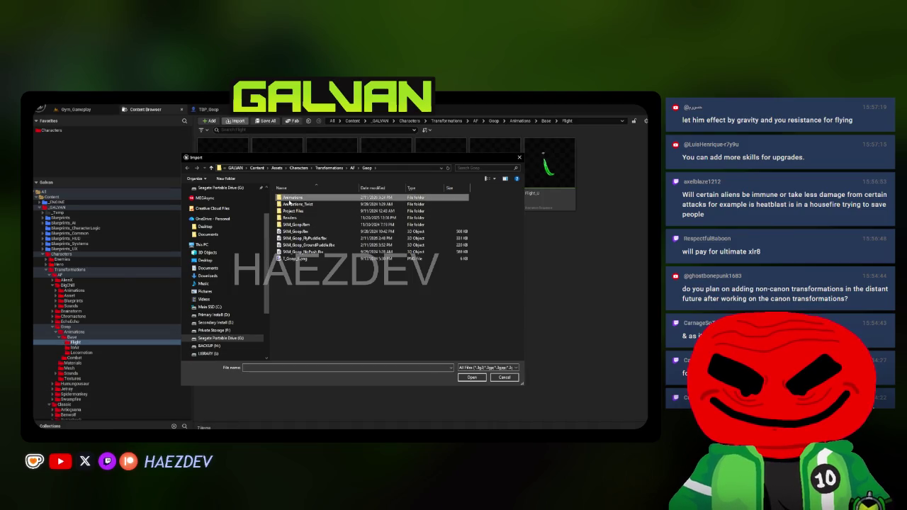
{"action": "double_click", "coordinate": [299, 244]}
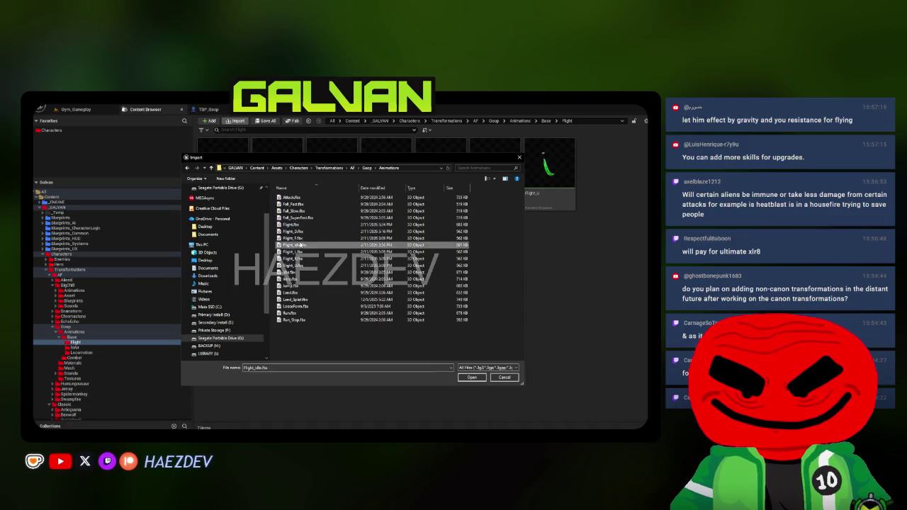
{"action": "scroll", "coordinate": [298, 245], "scroll_direction": "down", "scroll_amount": 5}
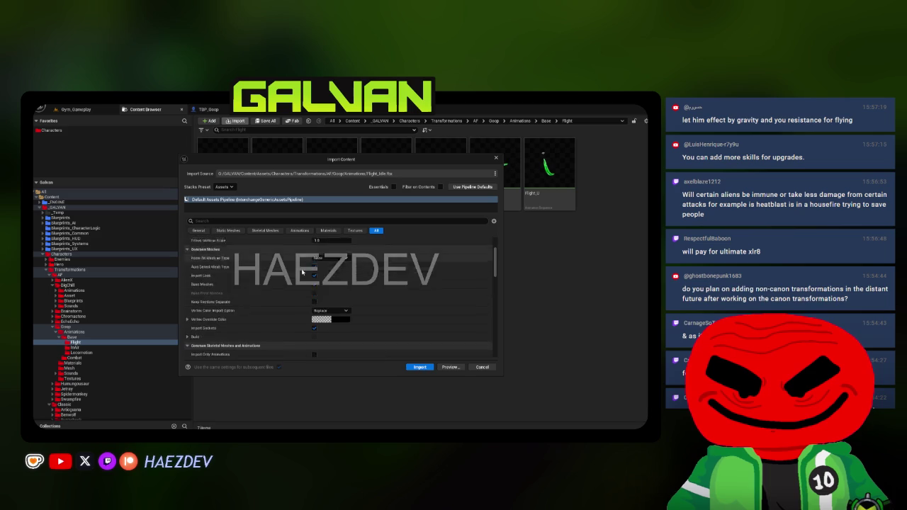
{"action": "left_click", "coordinate": [340, 285]}
{"action": "type", "text": "GOOP"}
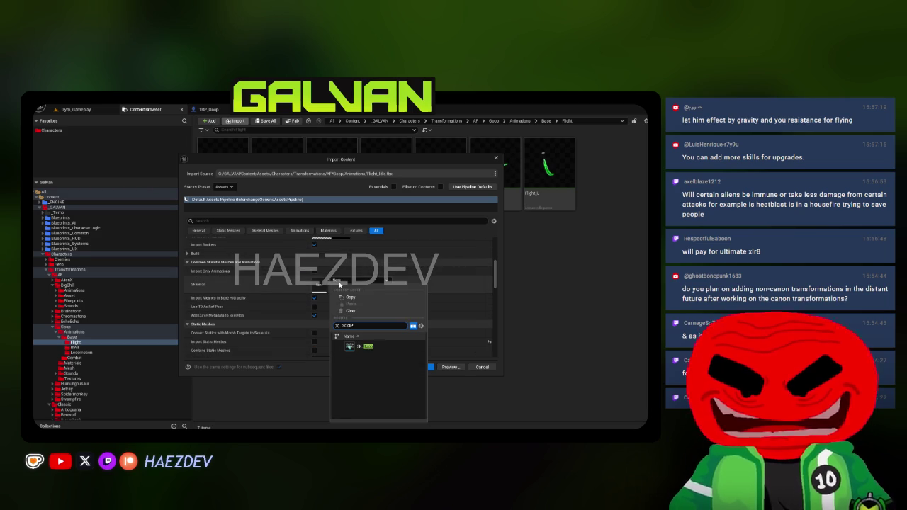
{"action": "left_click", "coordinate": [356, 344]}
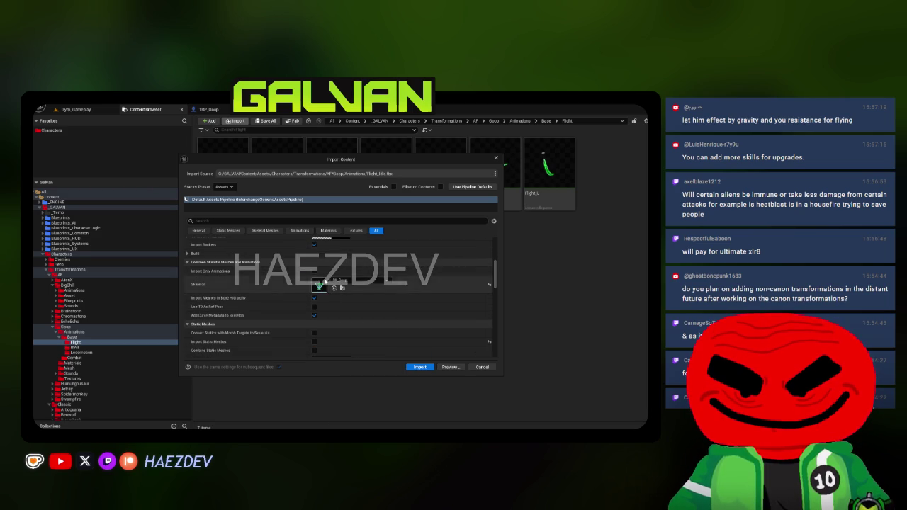
{"action": "left_click", "coordinate": [419, 367]}
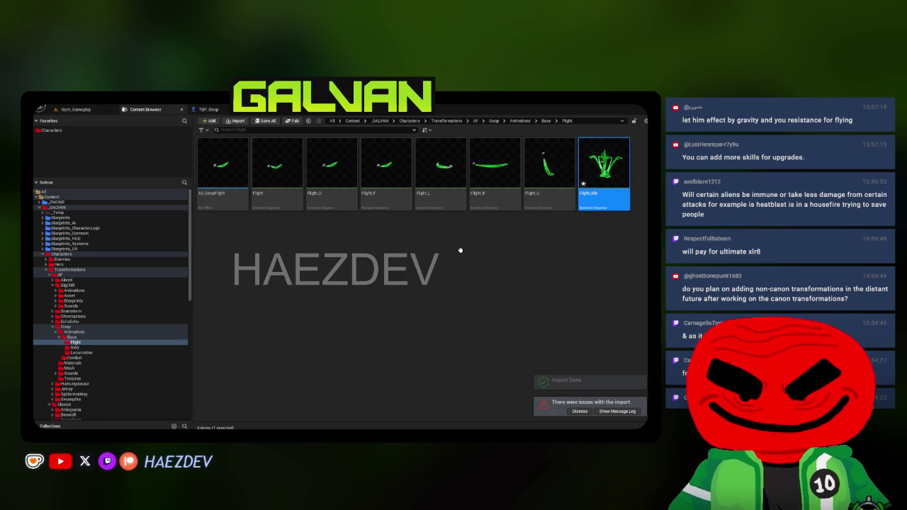
Step: Open Flight_Idle and set its preview mesh to SKM_Goop_FlyPuddle
{"action": "key", "text": "Return"}
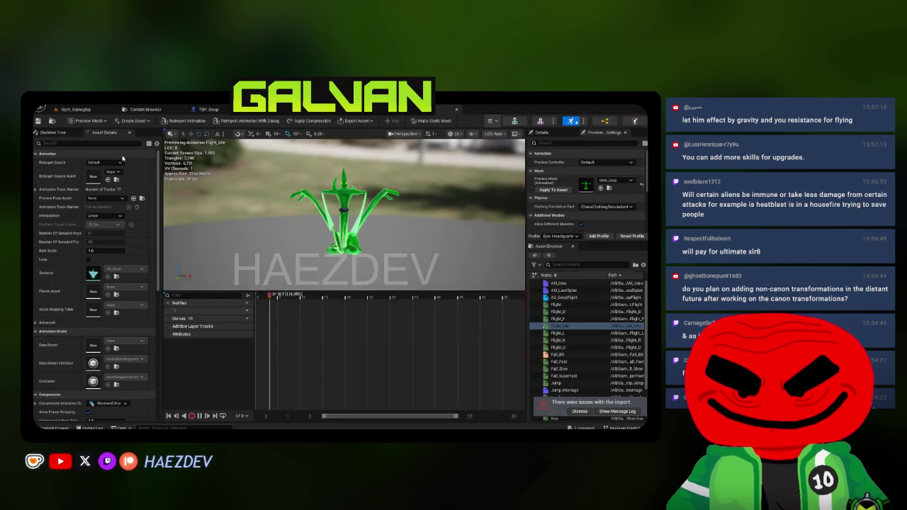
{"action": "left_click", "coordinate": [89, 120]}
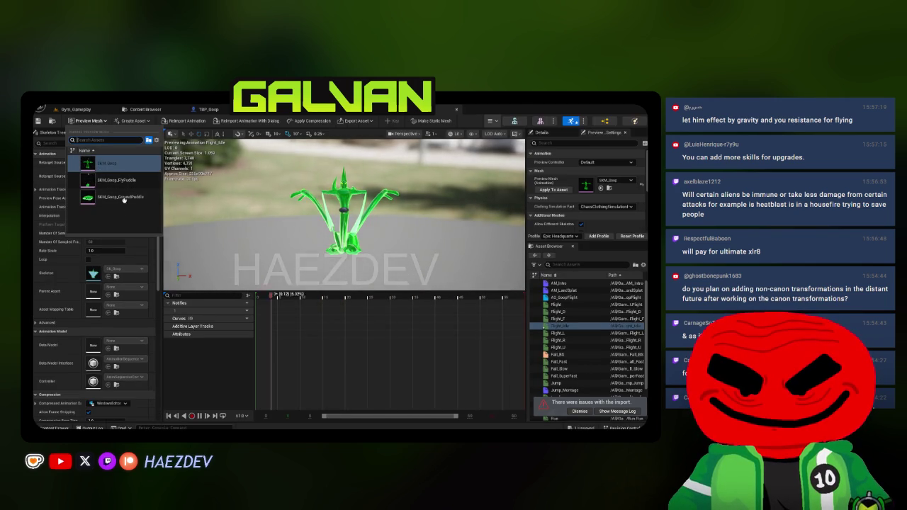
{"action": "left_click", "coordinate": [121, 180]}
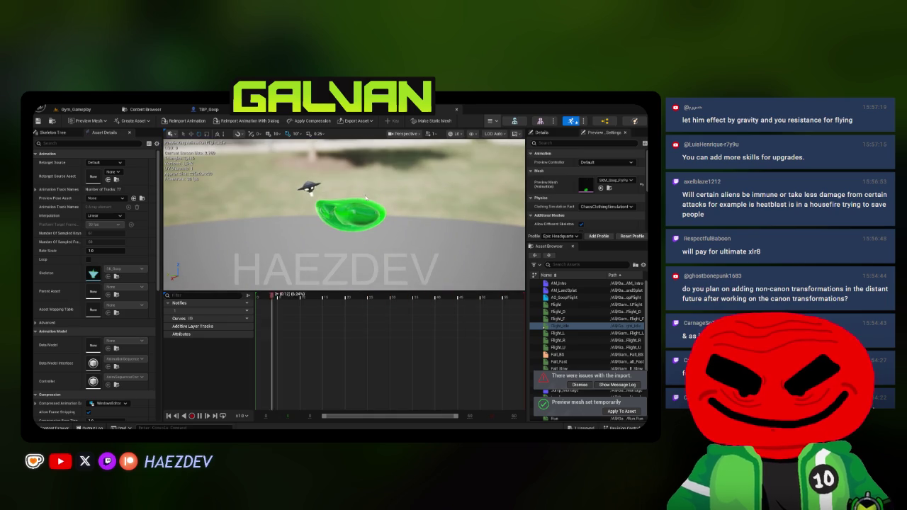
{"action": "key", "text": "ctrl+Tab"}
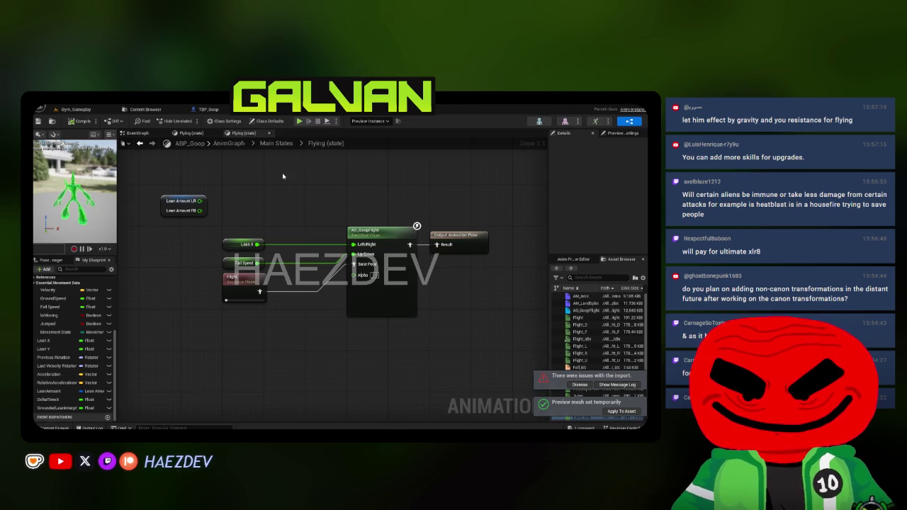
Step: Add an IsMoving-driven Blend Poses by bool node ahead of the output pose
{"action": "left_click_drag", "start_coordinate": [365, 231], "coordinate": [220, 270]}
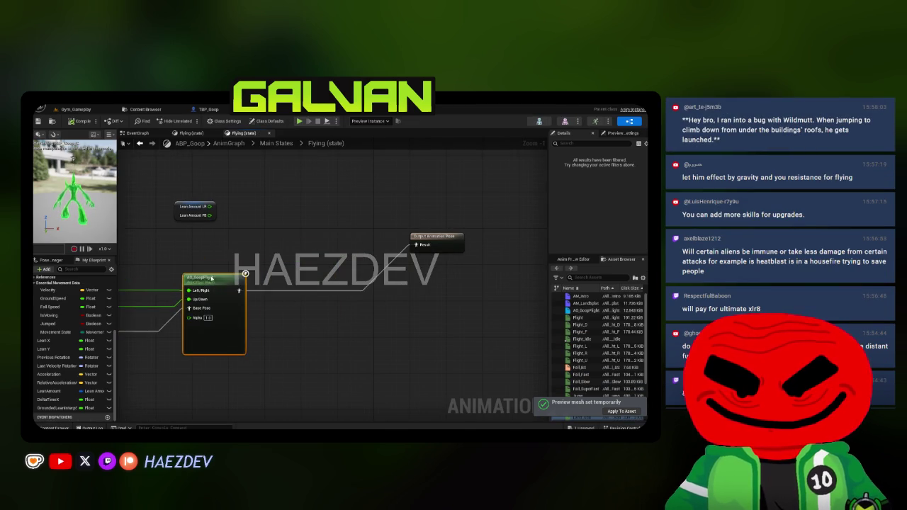
{"action": "left_click_drag", "start_coordinate": [52, 316], "coordinate": [294, 232]}
{"action": "type", "text": "blend by"}
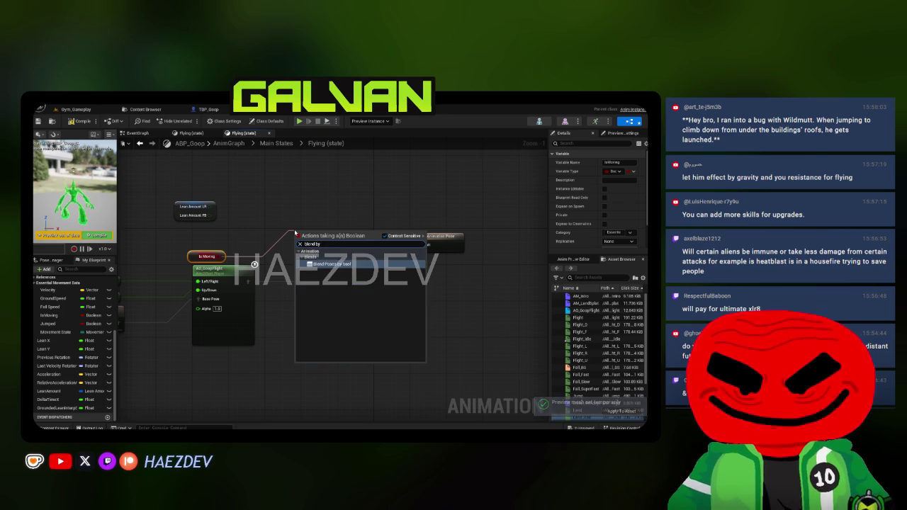
{"action": "left_click", "coordinate": [322, 280]}
{"action": "left_click_drag", "start_coordinate": [206, 256], "coordinate": [320, 342]}
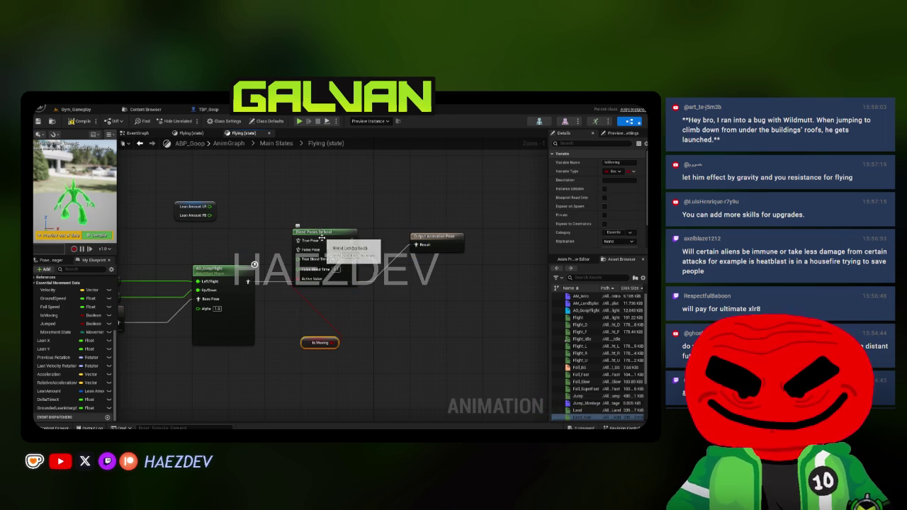
{"action": "mouse_move", "coordinate": [301, 234]}
{"action": "left_mouse_down"}
{"action": "mouse_move", "coordinate": [465, 293]}
{"action": "mouse_move", "coordinate": [475, 283]}
{"action": "mouse_move", "coordinate": [321, 263]}
{"action": "left_mouse_up"}
{"action": "left_click_drag", "start_coordinate": [273, 233], "coordinate": [422, 264]}
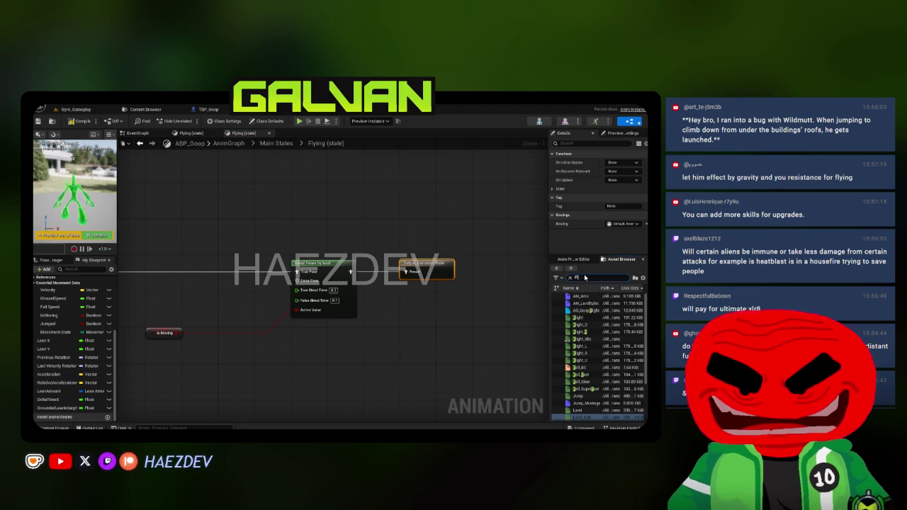
Step: Plug a Flight_Idle animation node into the bool blend and compile ABP_Goop
{"action": "type", "text": "t"}
{"action": "left_click_drag", "start_coordinate": [587, 325], "coordinate": [241, 282]}
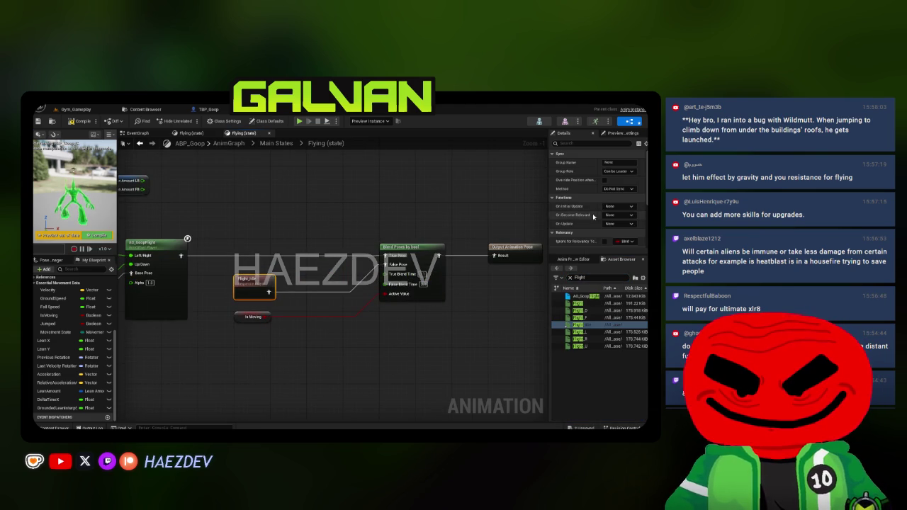
{"action": "scroll", "coordinate": [595, 219], "scroll_direction": "down", "scroll_amount": 5}
{"action": "left_click", "coordinate": [385, 329]}
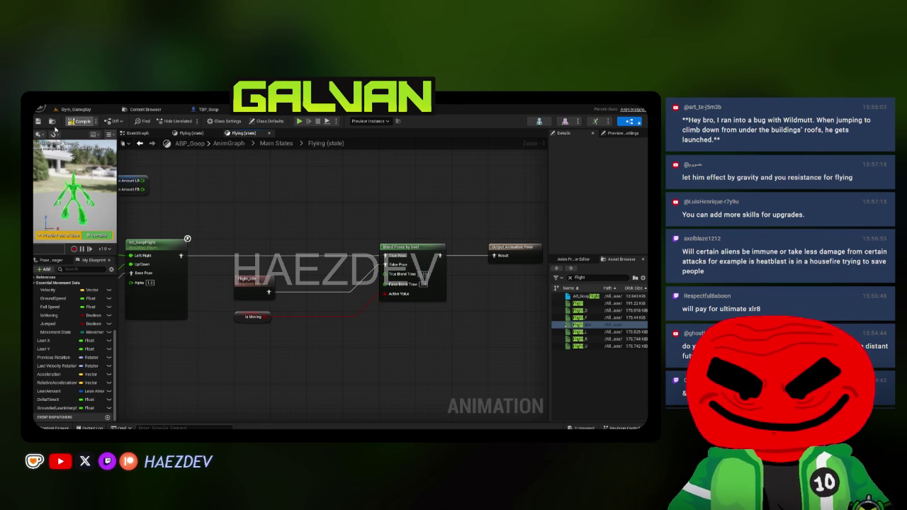
{"action": "key", "text": "F7"}
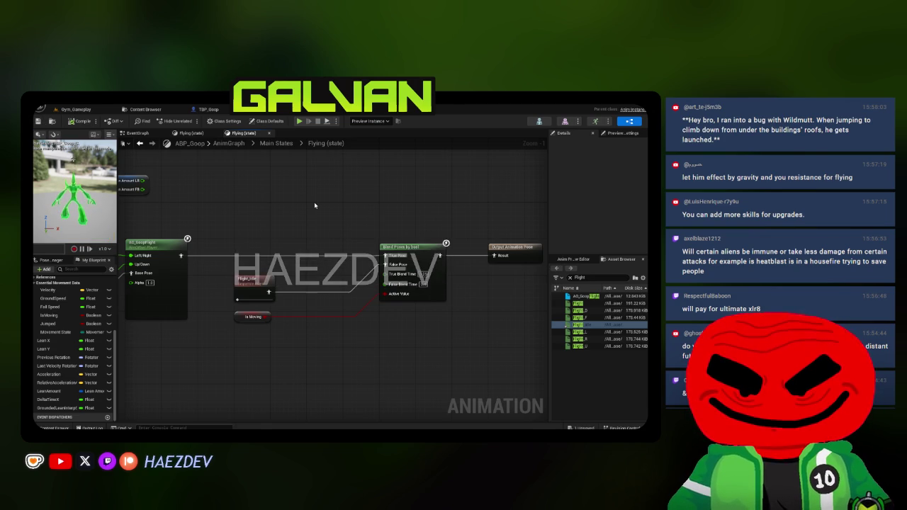
{"action": "scroll", "coordinate": [248, 213], "scroll_direction": "down", "scroll_amount": 2}
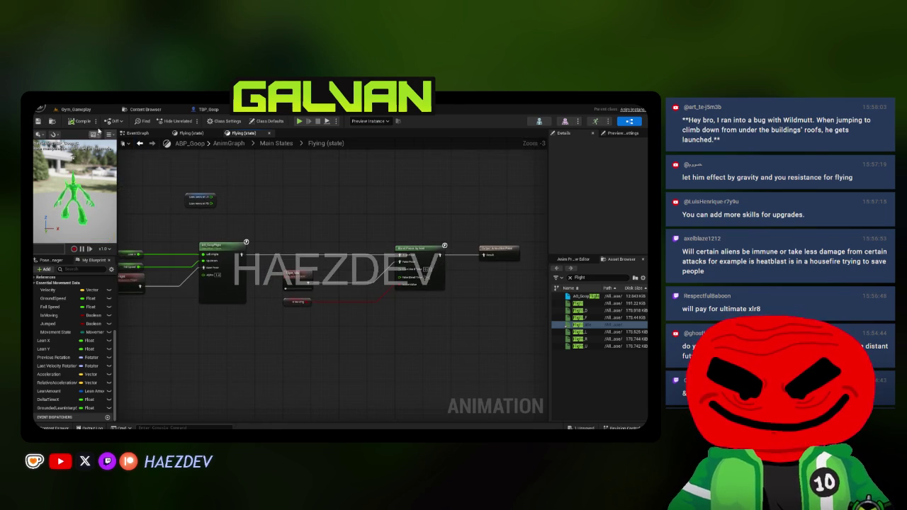
{"action": "left_click", "coordinate": [75, 109]}
Step: Play as Goop in flying puddle form, lashing goo tendrils, then stop and reopen ABP_Goop
{"action": "key", "text": "alt+p"}
{"action": "key", "text": "F11"}
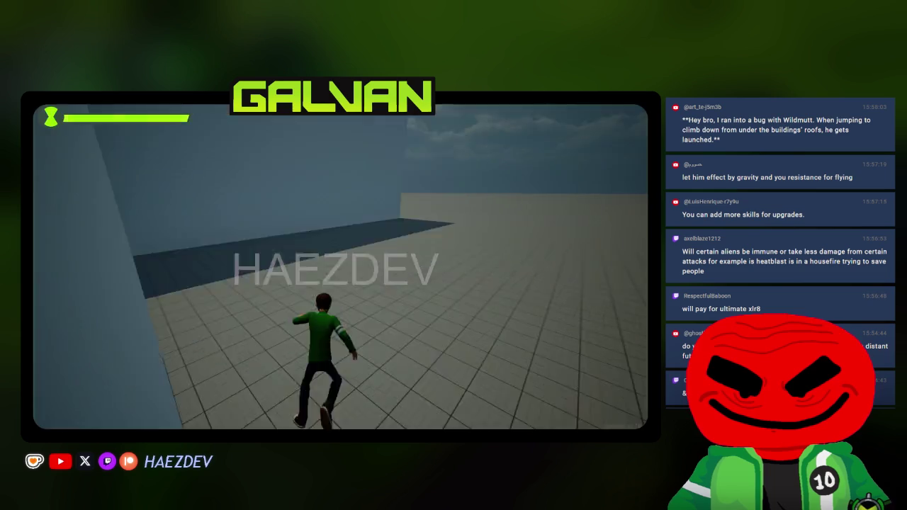
{"action": "key", "text": "tab"}
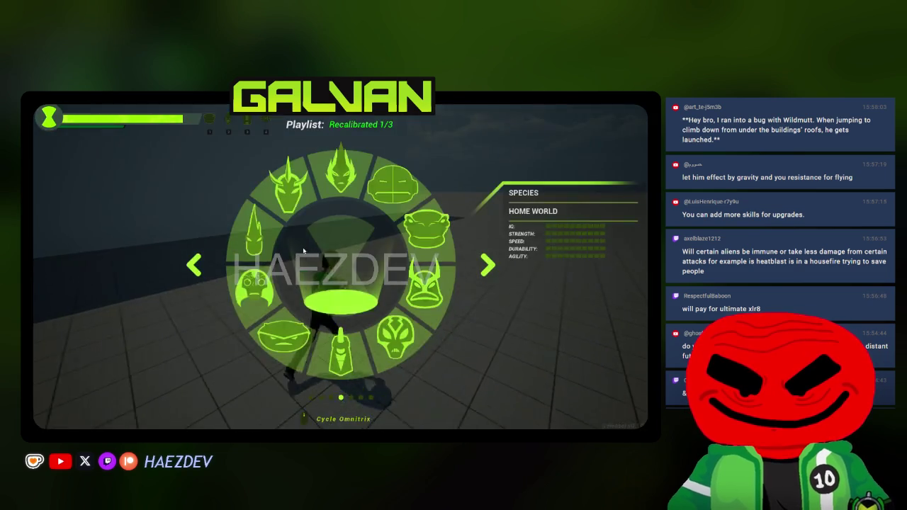
{"action": "key", "text": "c"}
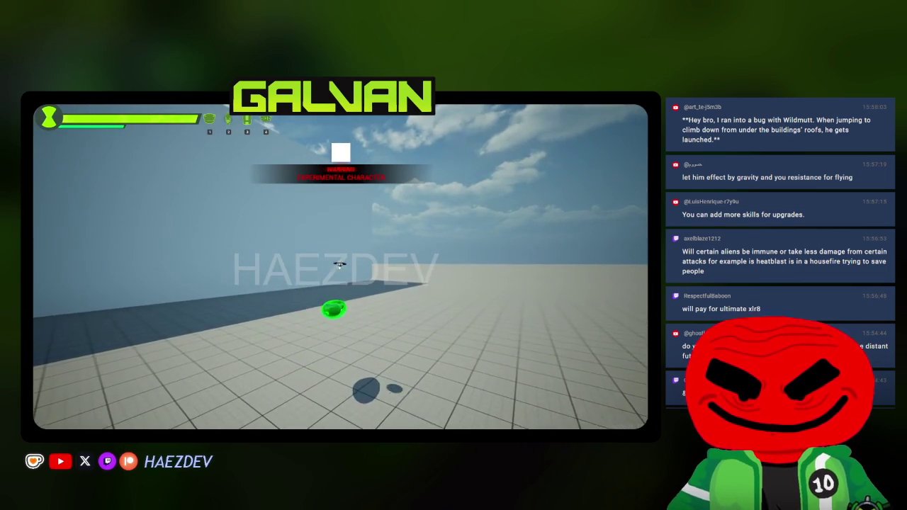
{"action": "left_click", "coordinate": [362, 299]}
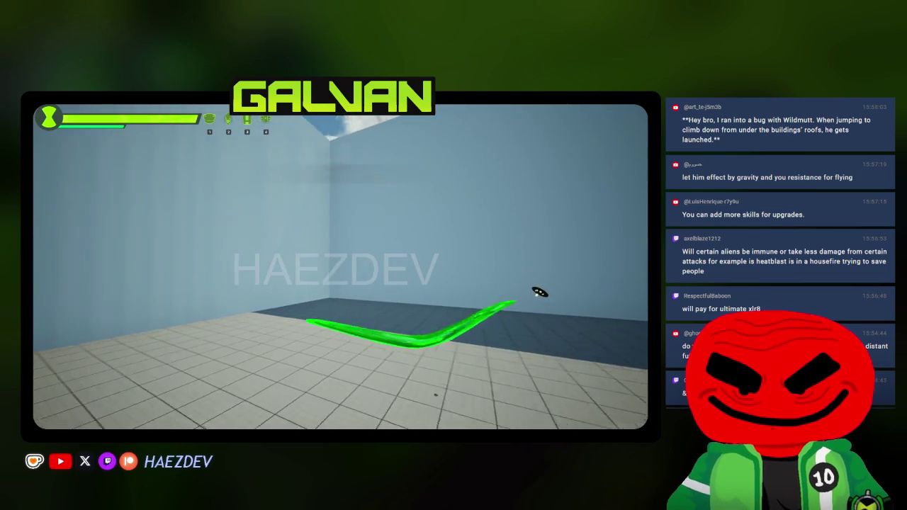
{"action": "left_click", "coordinate": [361, 299]}
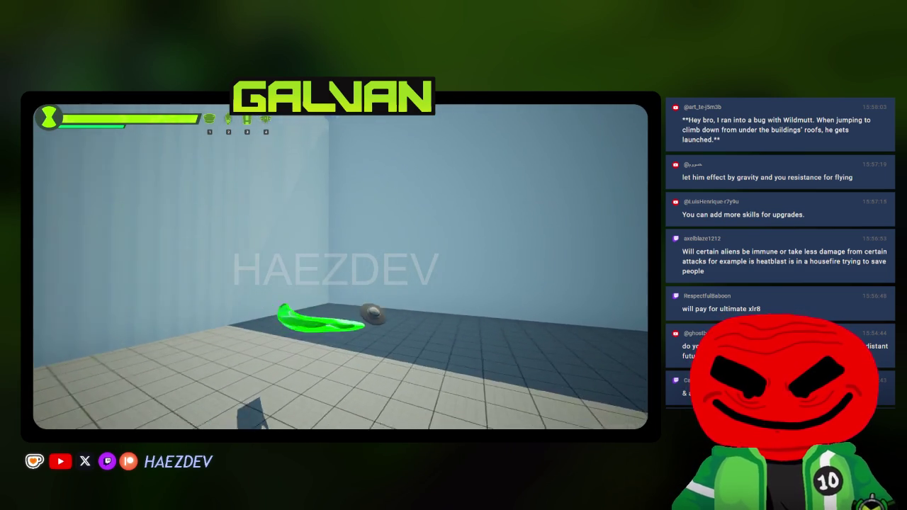
{"action": "left_click", "coordinate": [362, 303]}
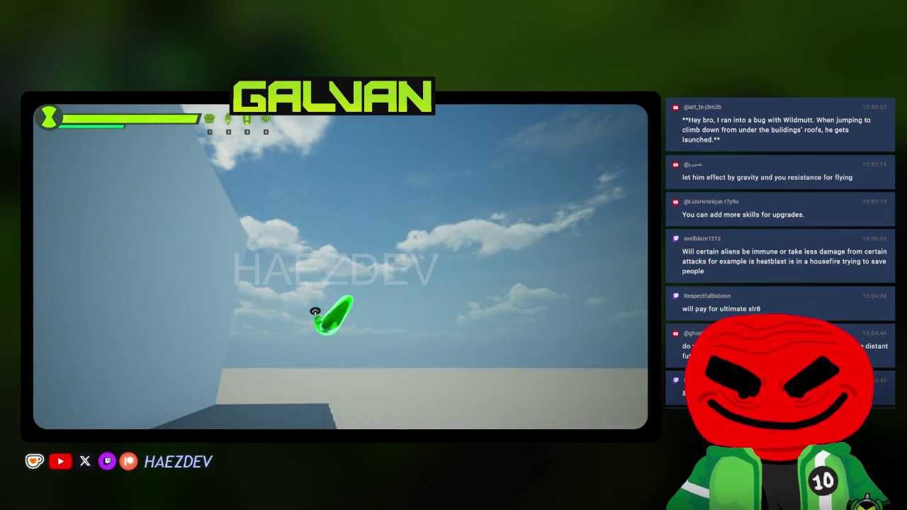
{"action": "key", "text": "Escape"}
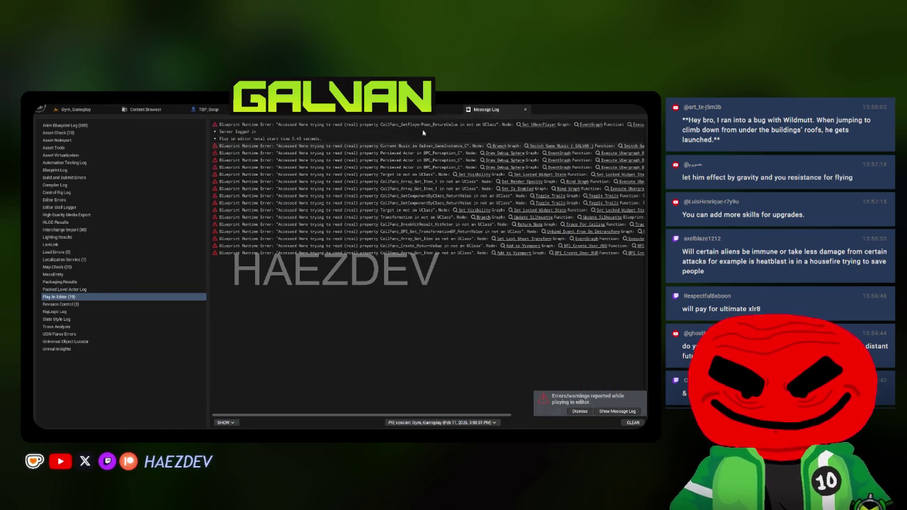
{"action": "left_click", "coordinate": [354, 111]}
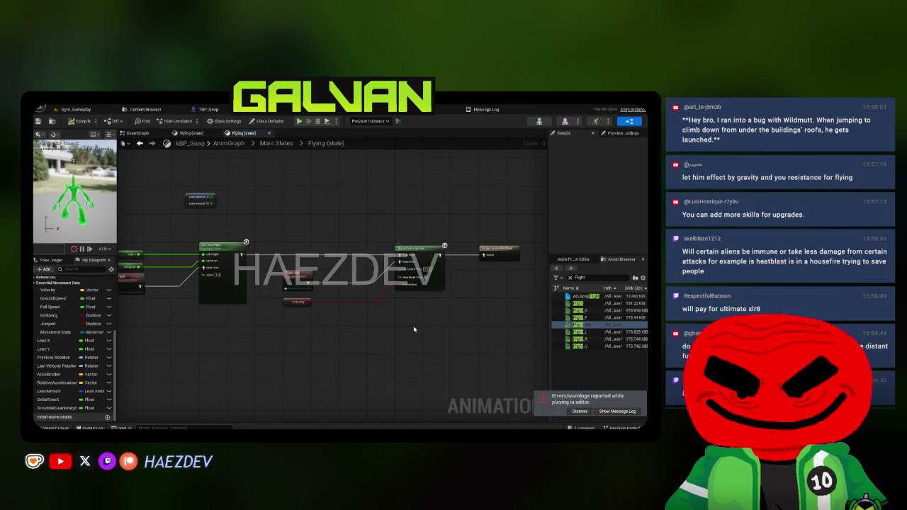
Step: Undo the last graph edit and set the bool blend's Blend Type to Hermite-Cubic InOut
{"action": "left_click", "coordinate": [78, 112]}
{"action": "left_click", "coordinate": [372, 111]}
{"action": "key", "text": "ctrl+z"}
{"action": "key", "text": "ctrl+z"}
{"action": "key", "text": "ctrl+z"}
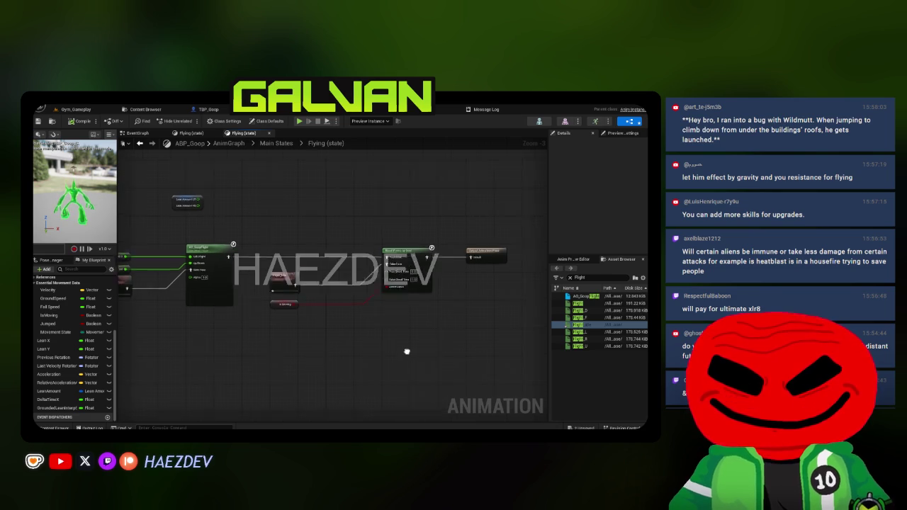
{"action": "left_click", "coordinate": [617, 158]}
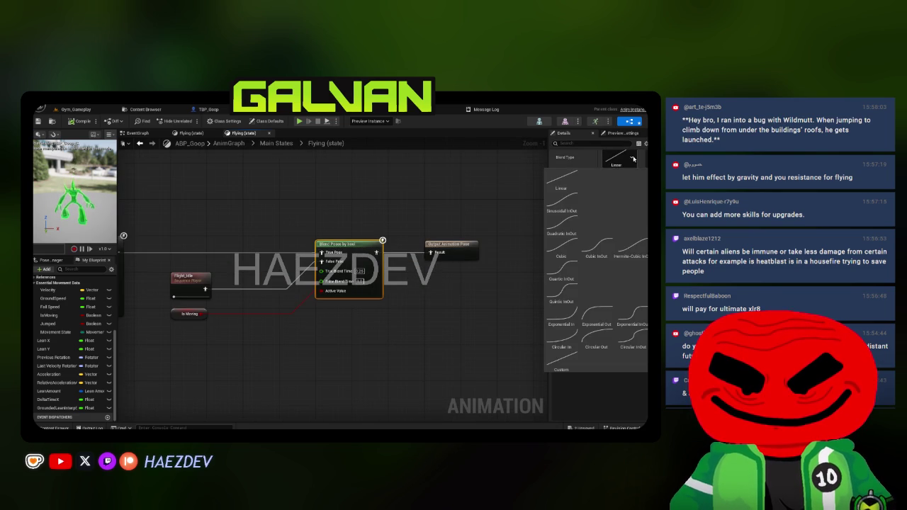
{"action": "left_click", "coordinate": [76, 119]}
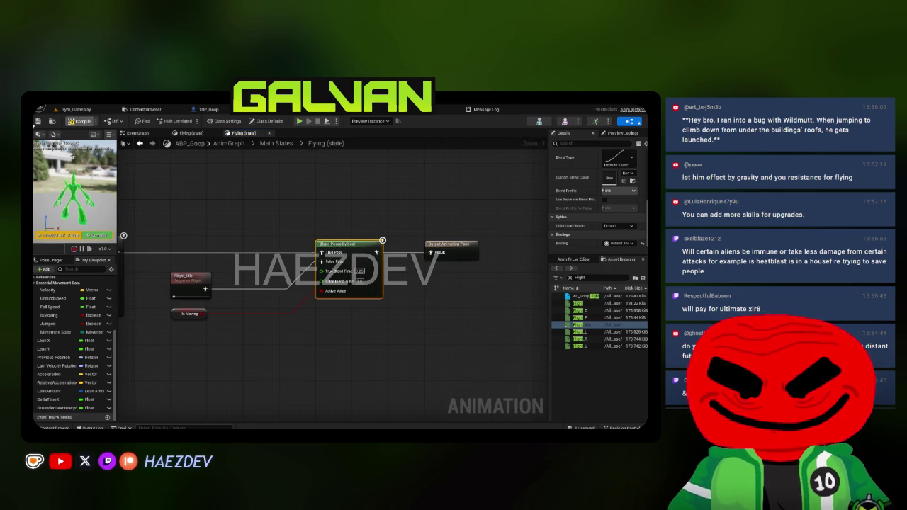
Step: Start a full-screen Play-in-Editor session in the Gym_Gameplay level
{"action": "left_click", "coordinate": [89, 110]}
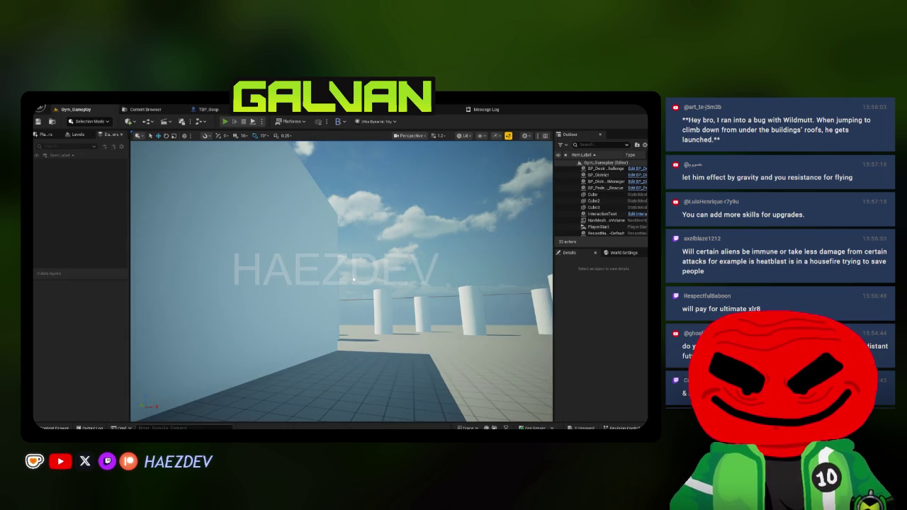
{"action": "key", "text": "alt+p"}
{"action": "key", "text": "F11"}
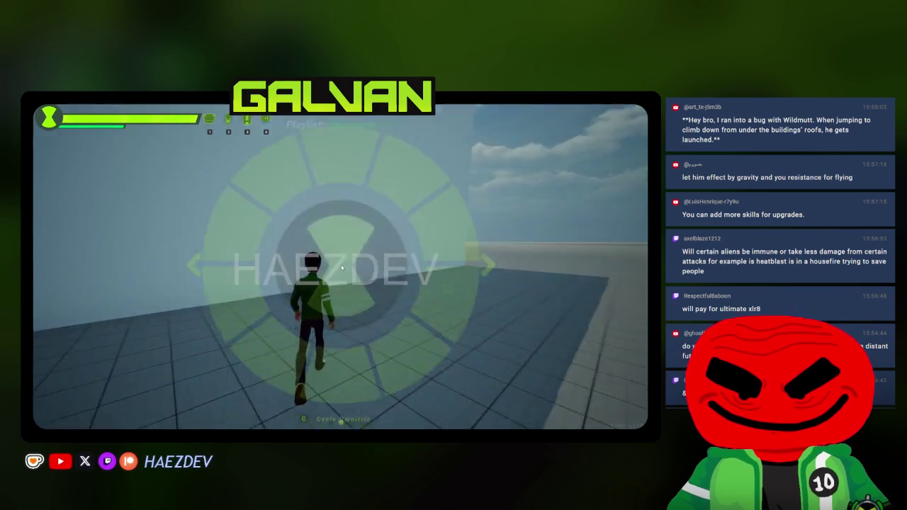
Step: Transform into Goop and slide the puddle around the walled floor area
{"action": "left_click", "coordinate": [342, 267]}
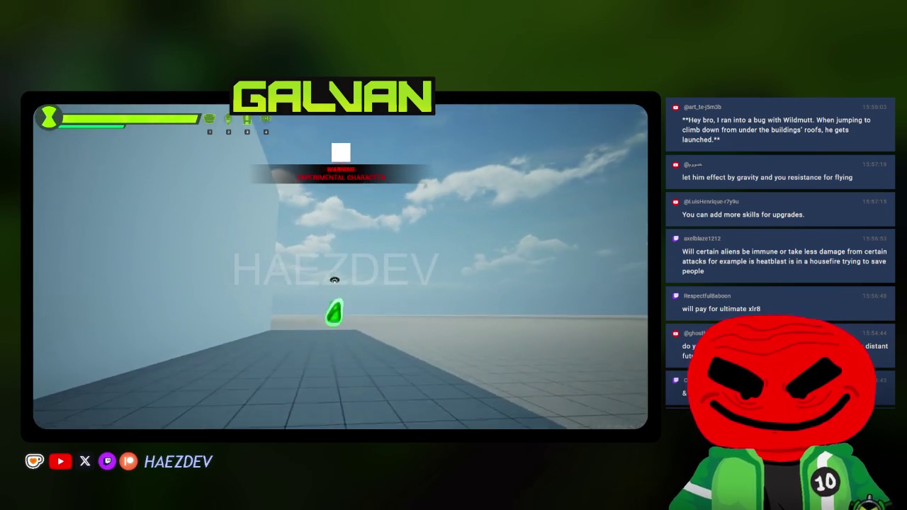
{"action": "key", "text": "w"}
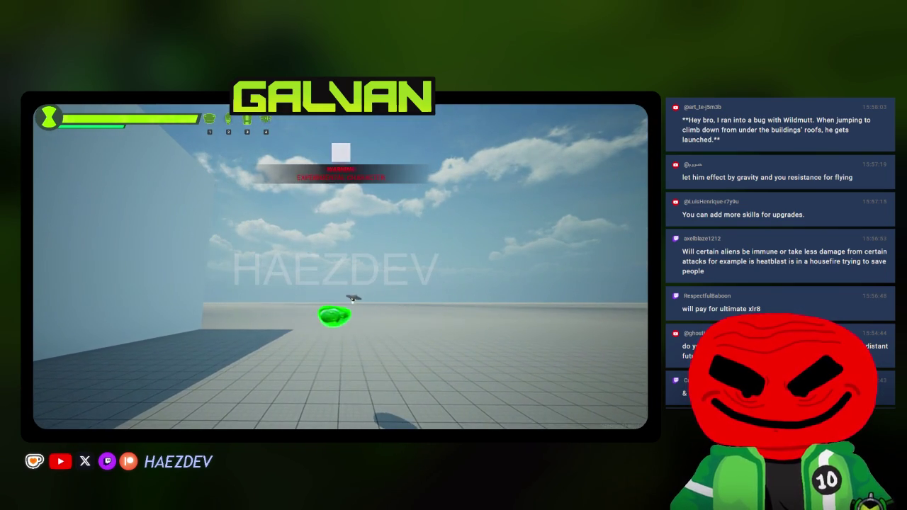
{"action": "key", "text": "w"}
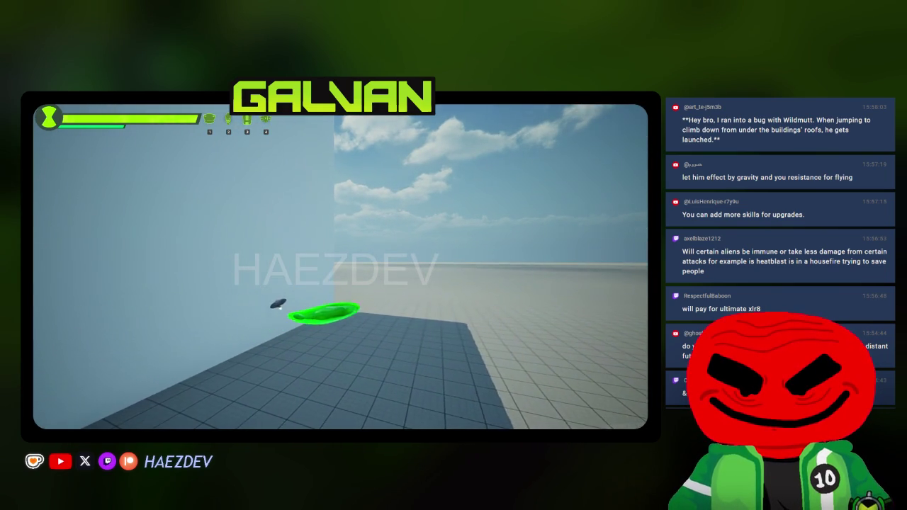
{"action": "key", "text": "w"}
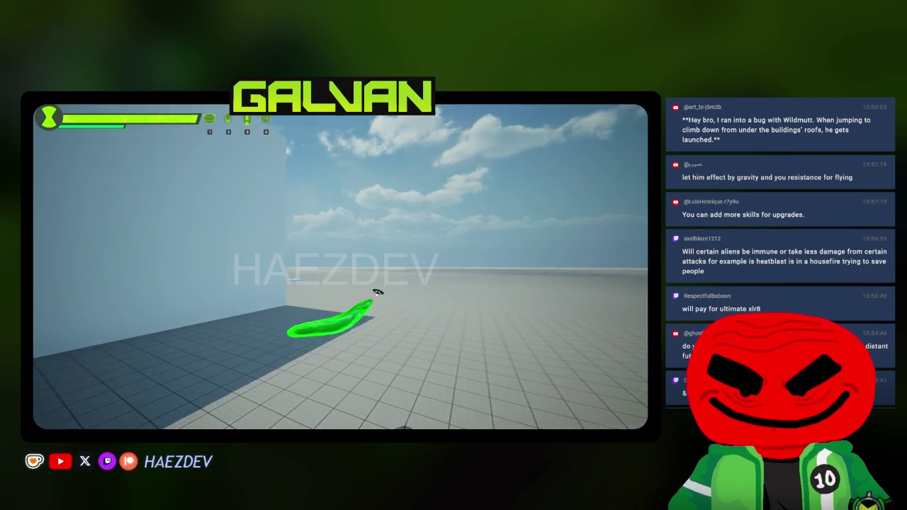
{"action": "key", "text": "w"}
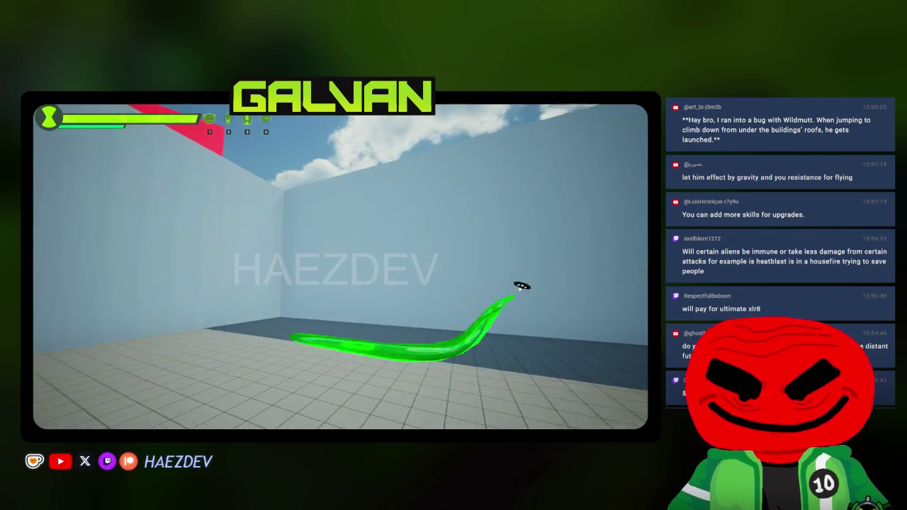
{"action": "key", "text": "w"}
{"action": "key", "text": "w"}
{"action": "key", "text": "w"}
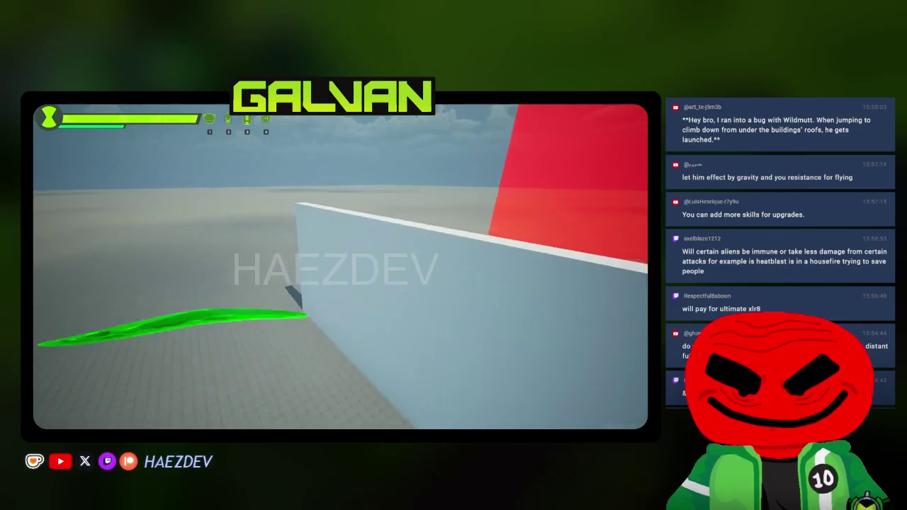
{"action": "key", "text": "w"}
{"action": "key", "text": "w"}
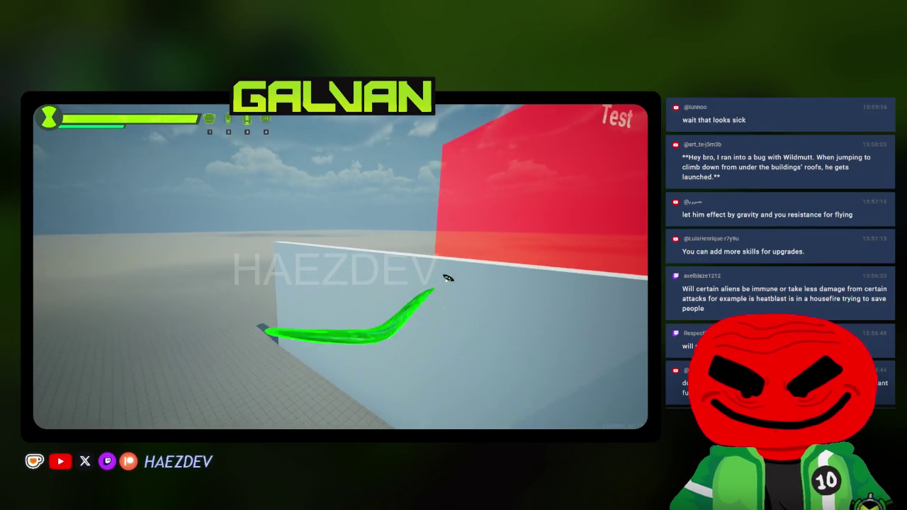
{"action": "key", "text": "space"}
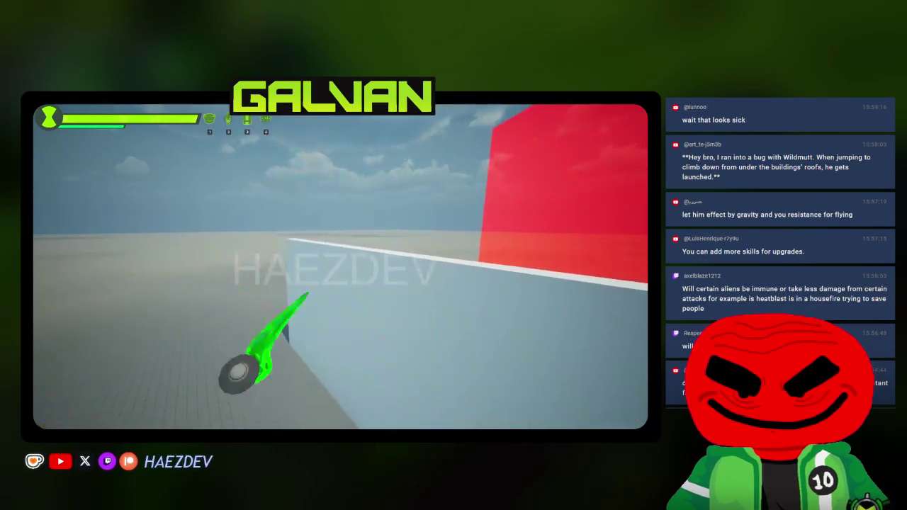
Step: Climb the white wall, launch into flight, glide along it toward the red cube, then stop
{"action": "key", "text": "w"}
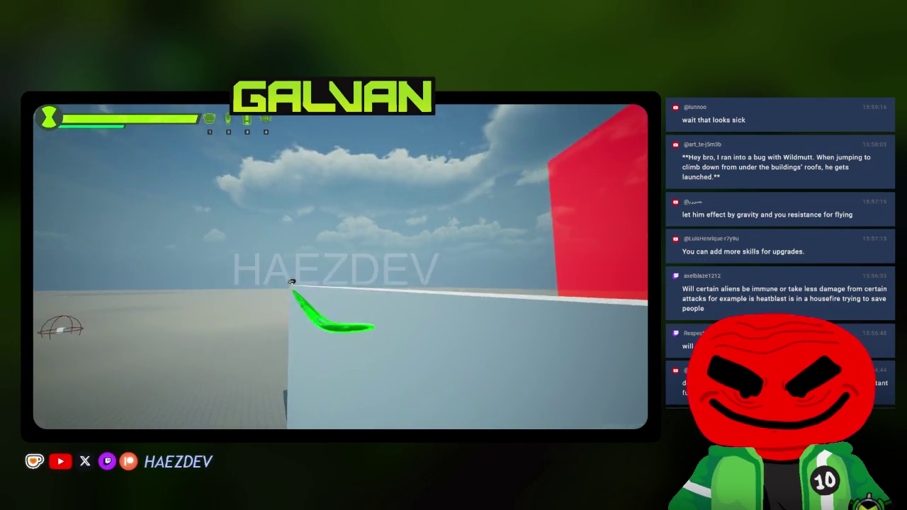
{"action": "key", "text": "space"}
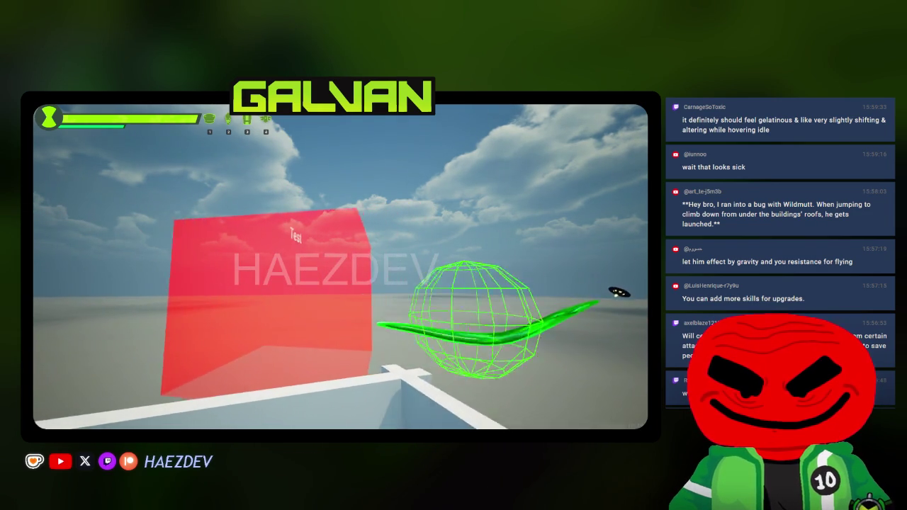
{"action": "left_click", "coordinate": [324, 236]}
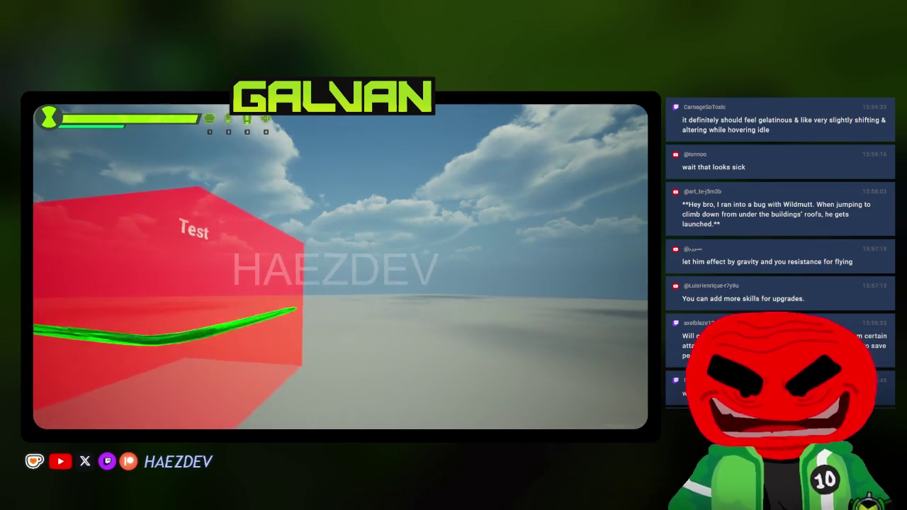
{"action": "key", "text": "w"}
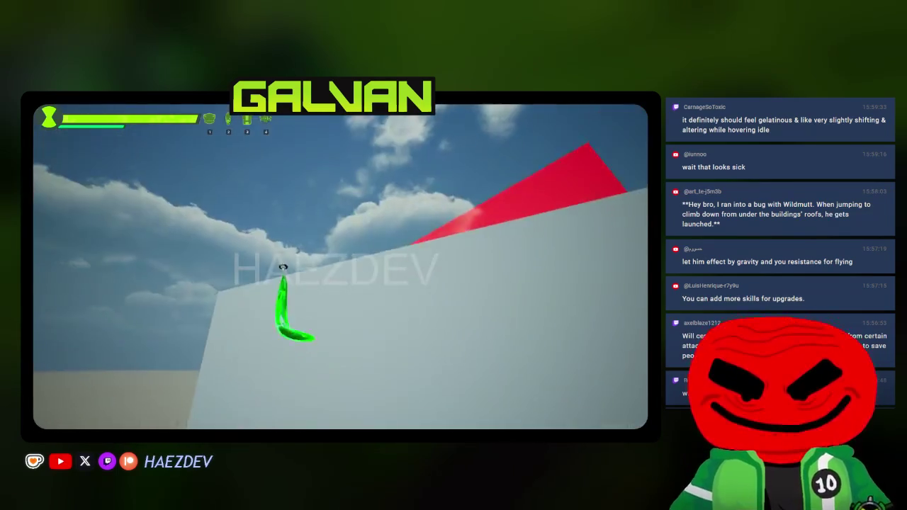
{"action": "key", "text": "w"}
{"action": "key", "text": "w"}
{"action": "key", "text": "w"}
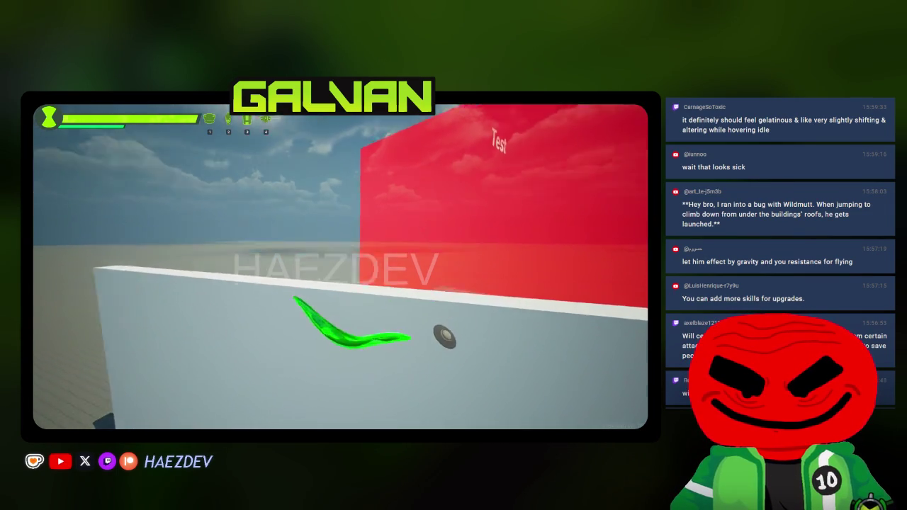
{"action": "key", "text": "w"}
{"action": "key", "text": "w"}
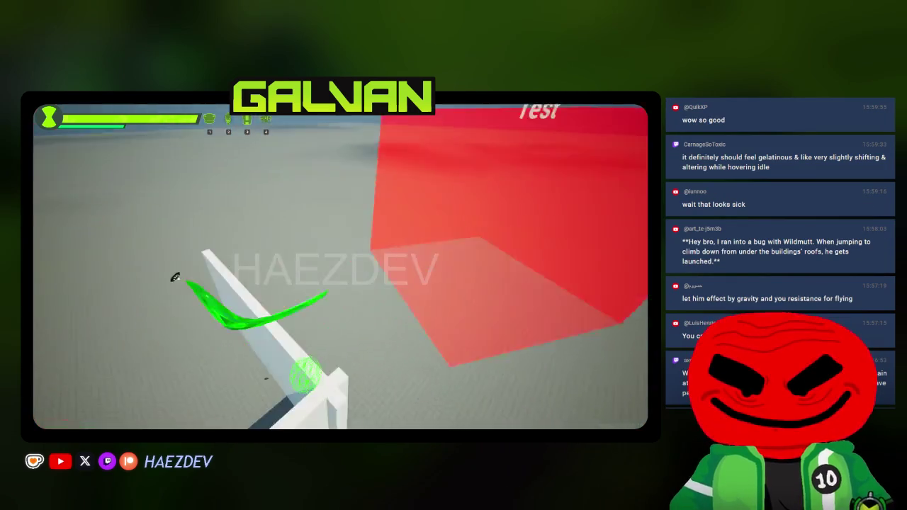
{"action": "key", "text": "w"}
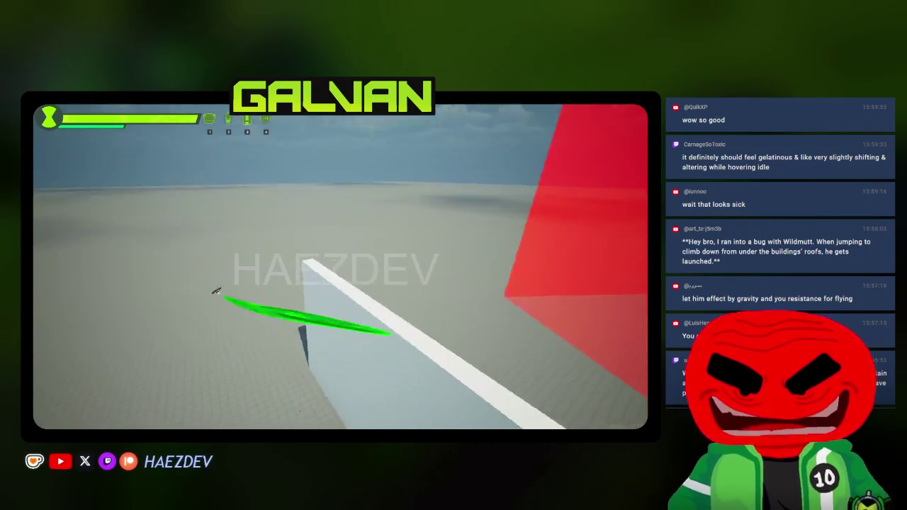
{"action": "key", "text": "w"}
{"action": "key", "text": "w"}
{"action": "key", "text": "w"}
{"action": "key", "text": "Escape"}
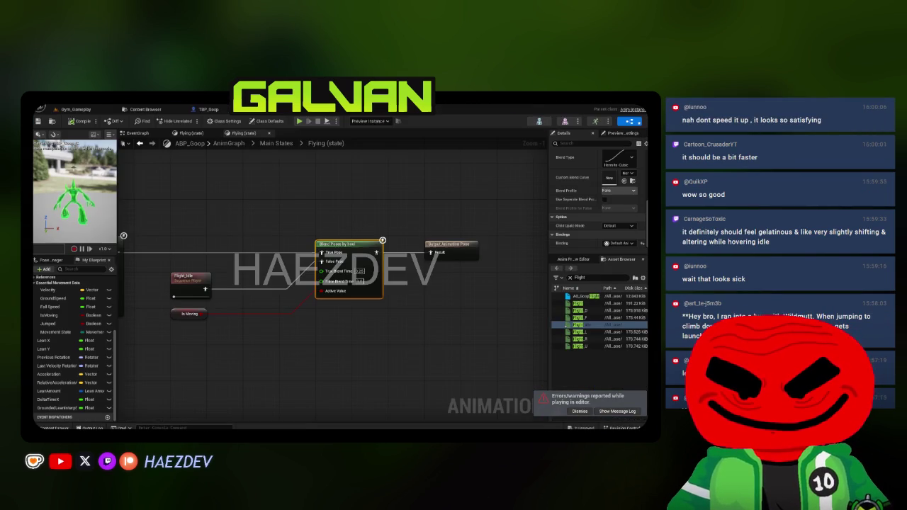
Step: Dismiss the errors notice and set the bool blend's Blend Type to Exponential InOut
{"action": "left_click", "coordinate": [579, 410]}
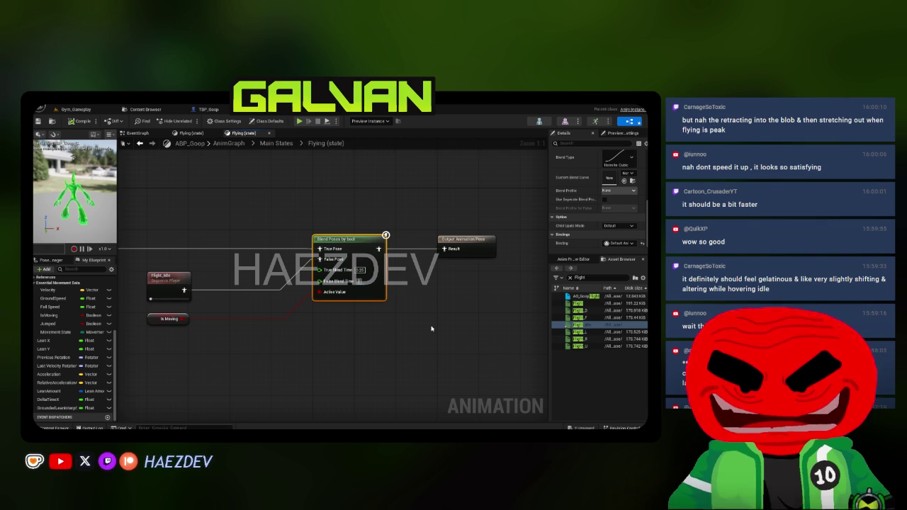
{"action": "left_click_drag", "start_coordinate": [547, 187], "coordinate": [466, 188]}
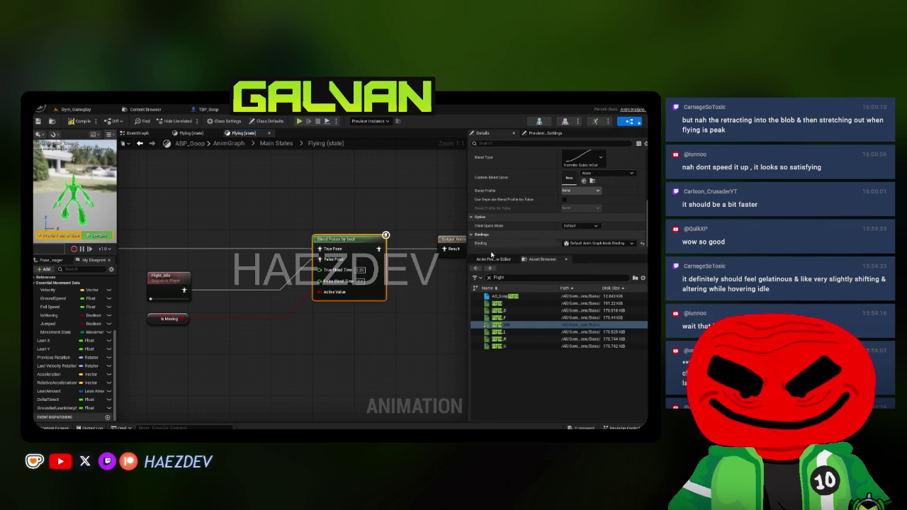
{"action": "left_click_drag", "start_coordinate": [534, 255], "coordinate": [534, 328]}
{"action": "left_click", "coordinate": [594, 246]}
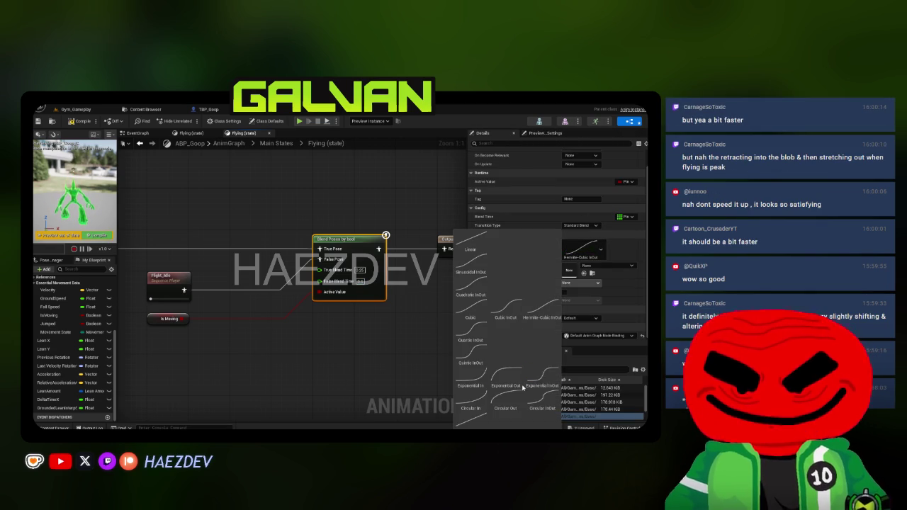
{"action": "left_click", "coordinate": [71, 122]}
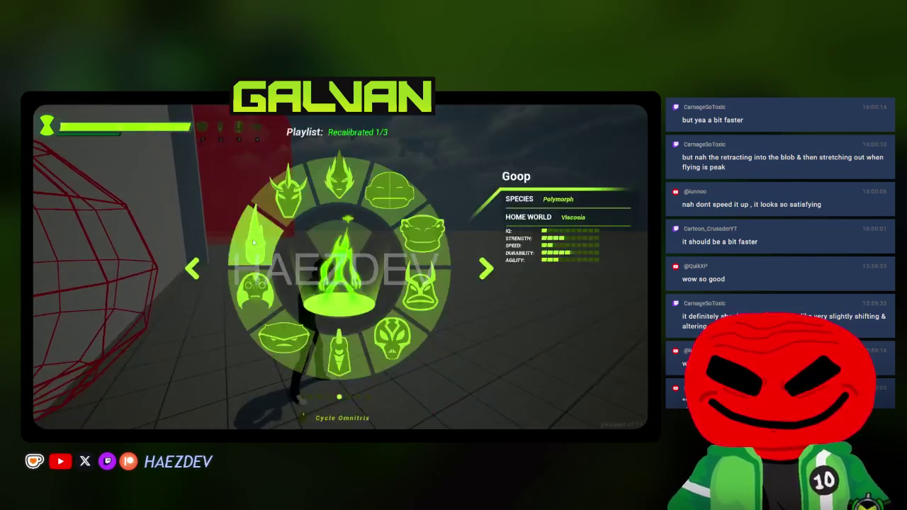
Step: Pick Goop from the Omnitrix wheel to fly with the Exponential InOut blend
{"action": "left_click", "coordinate": [340, 271]}
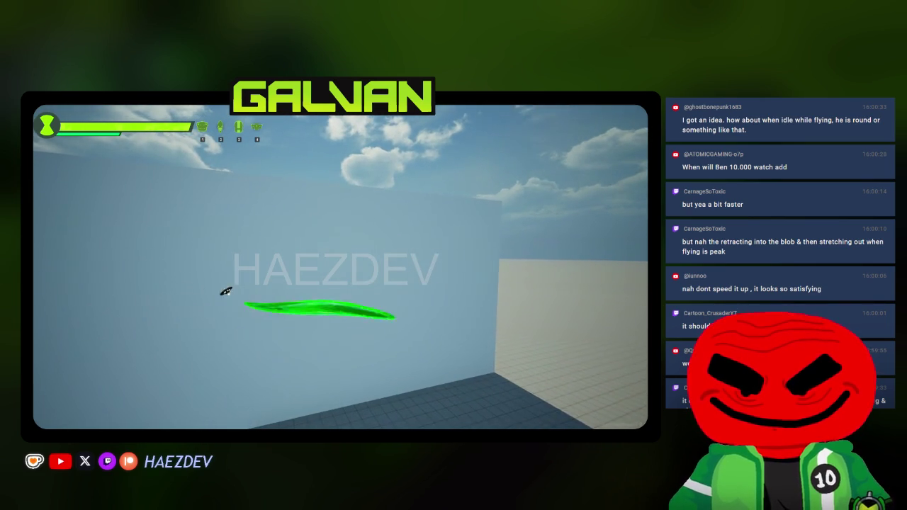
Step: Stop play, edit the Blend Poses by bool True Blend Time, recompile and play again
{"action": "key", "text": "Escape"}
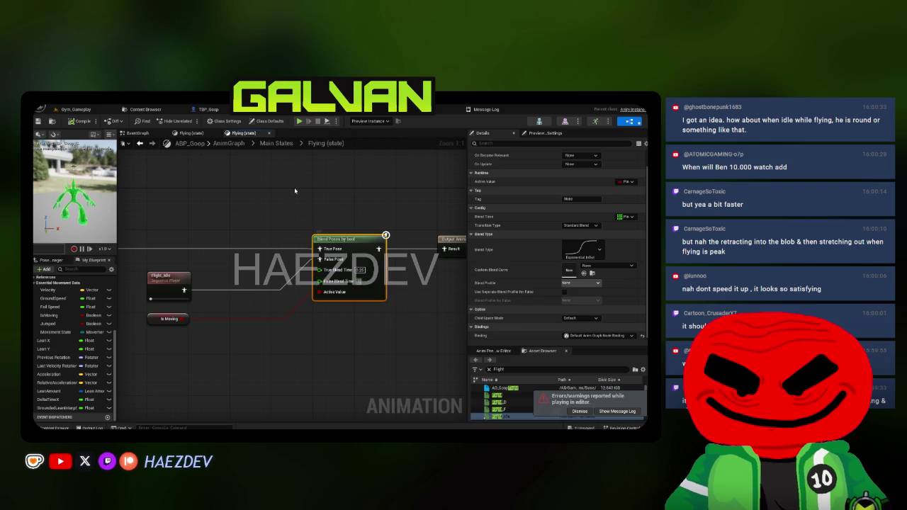
{"action": "left_click", "coordinate": [295, 190]}
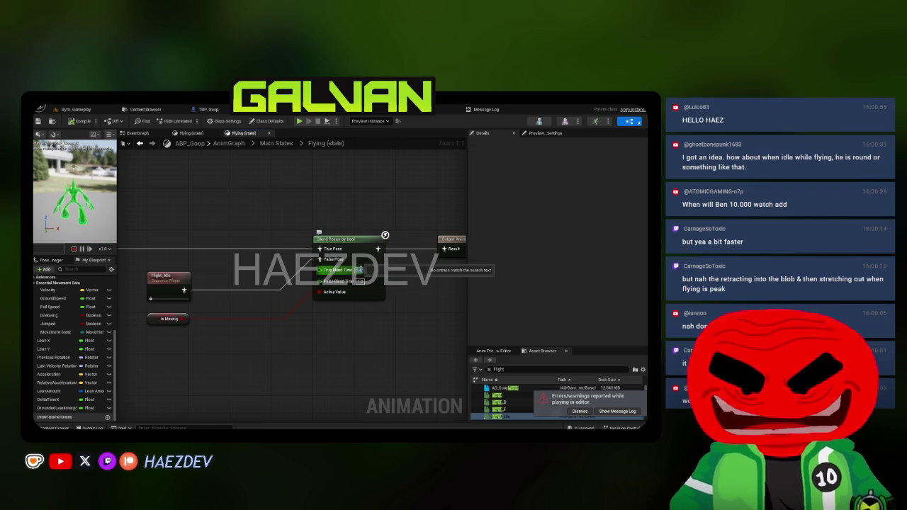
{"action": "left_click", "coordinate": [81, 121]}
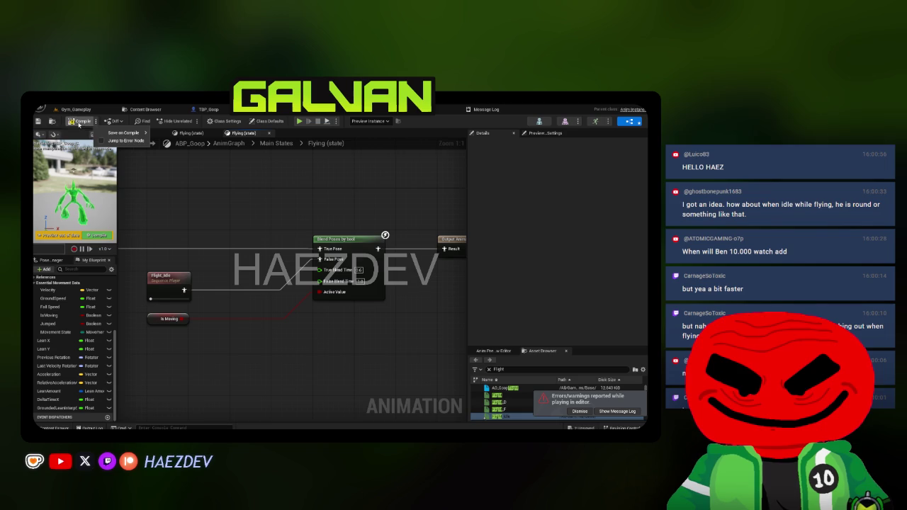
{"action": "left_click", "coordinate": [299, 122]}
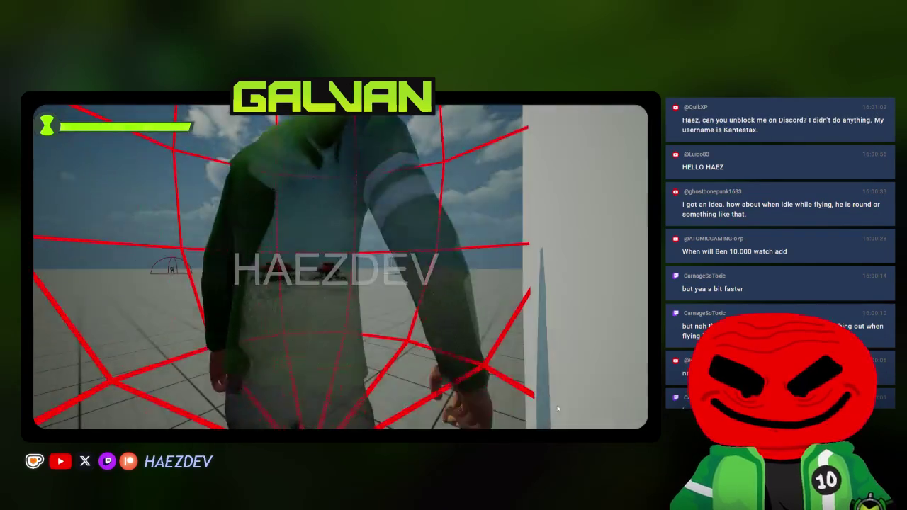
Step: Move, open the alien wheel and fly Goop briefly, then stop to show the PIE error log
{"action": "key", "text": "s"}
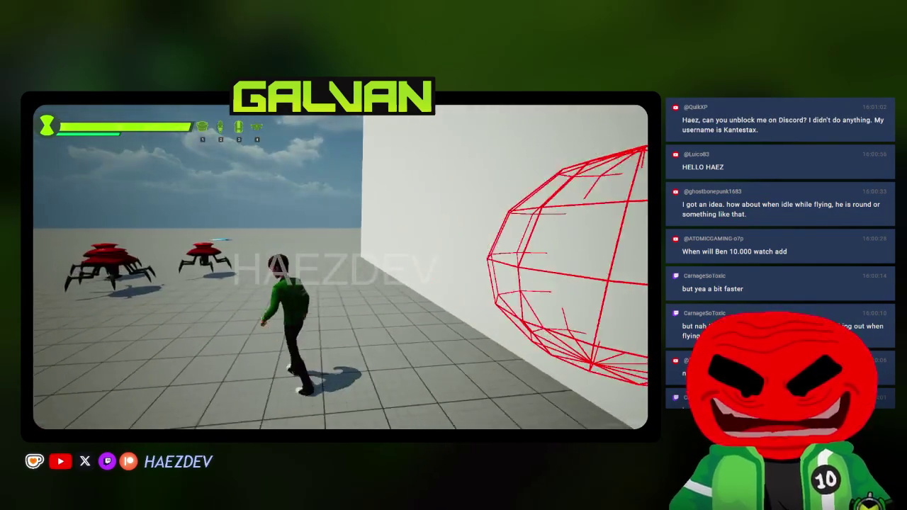
{"action": "key", "text": "q"}
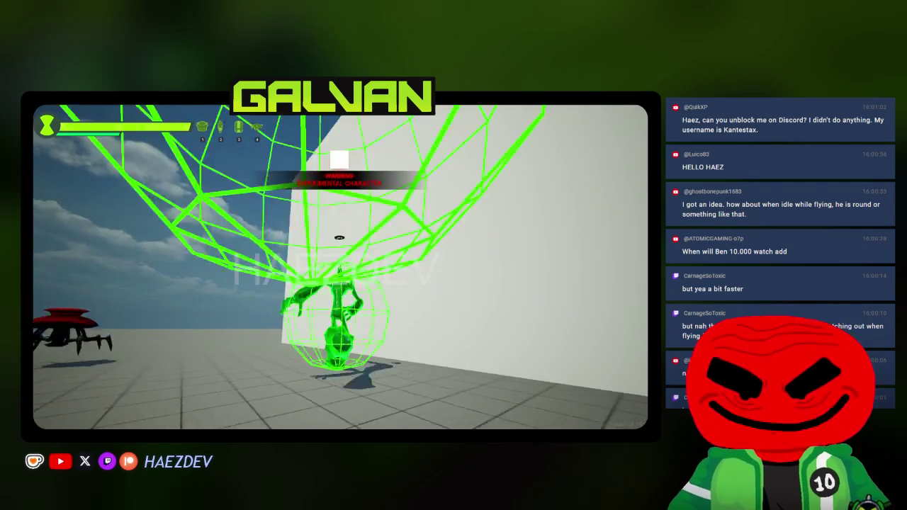
{"action": "key", "text": "w"}
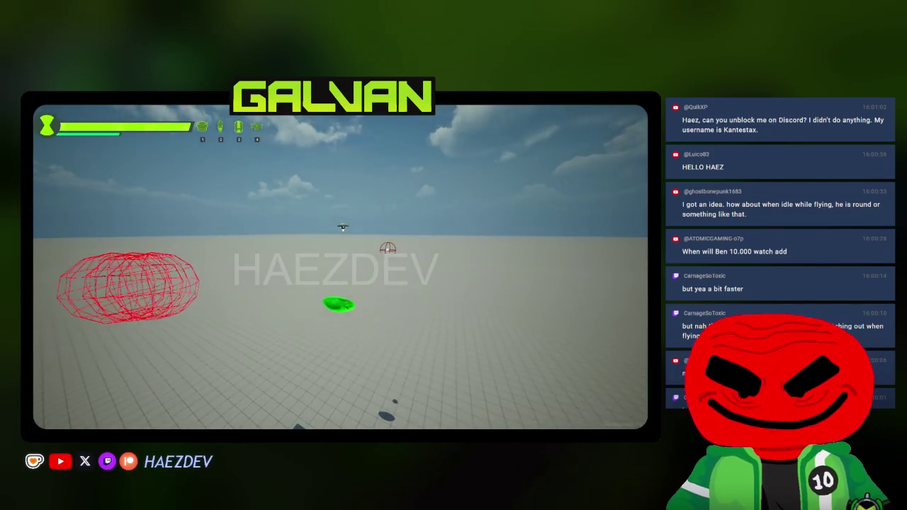
{"action": "key", "text": "Escape"}
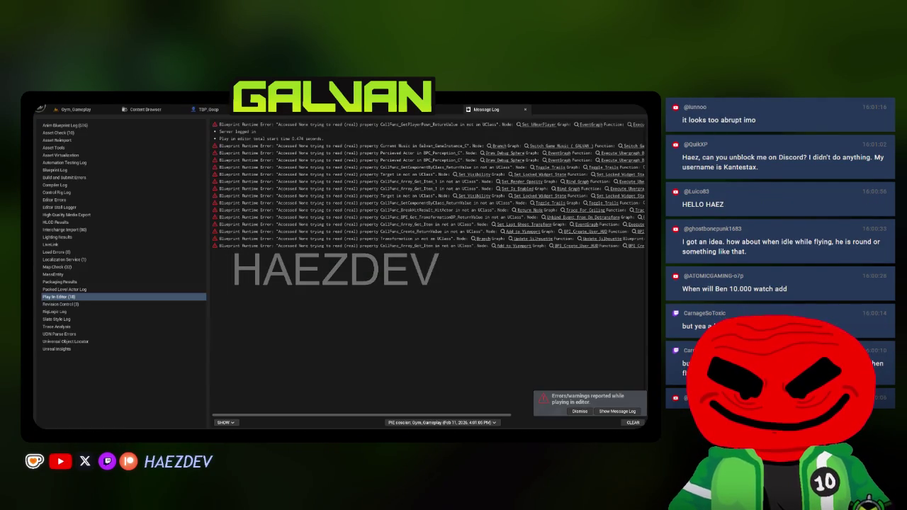
Step: Widen ABP_Goop's Asset Browser, recompile the Flying state blend and return to Gym_Gameplay
{"action": "left_click", "coordinate": [362, 115]}
{"action": "mouse_move", "coordinate": [493, 347]}
{"action": "left_mouse_down"}
{"action": "mouse_move", "coordinate": [469, 223]}
{"action": "mouse_move", "coordinate": [541, 212]}
{"action": "mouse_move", "coordinate": [435, 328]}
{"action": "left_mouse_up"}
{"action": "left_click_drag", "start_coordinate": [371, 256], "coordinate": [433, 262]}
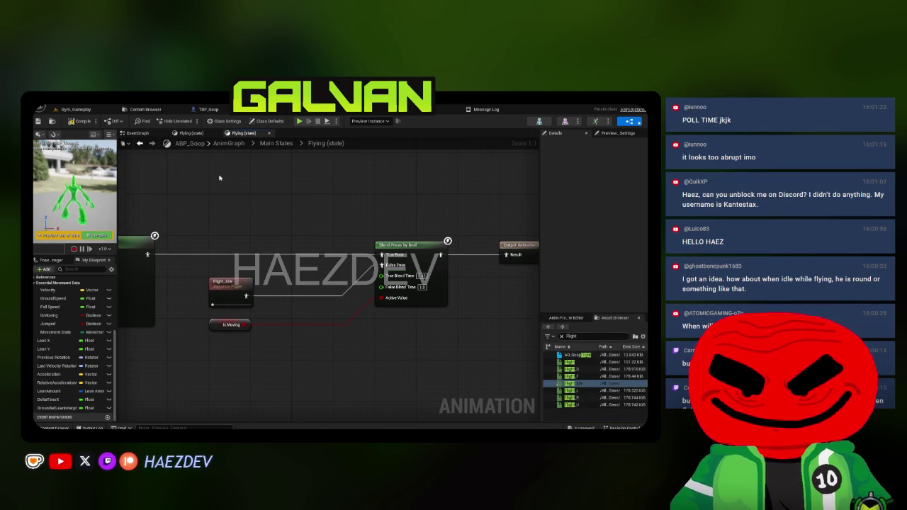
{"action": "left_click", "coordinate": [70, 121]}
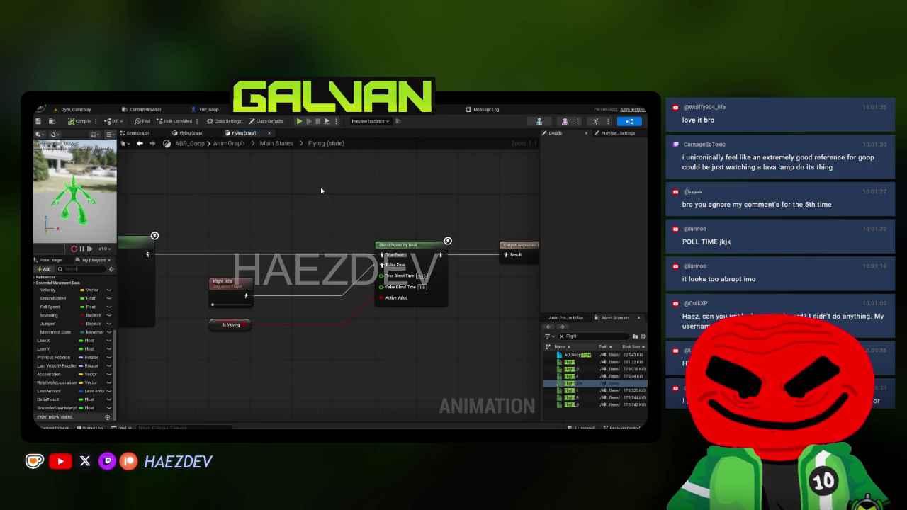
{"action": "left_click_drag", "start_coordinate": [374, 254], "coordinate": [280, 256]}
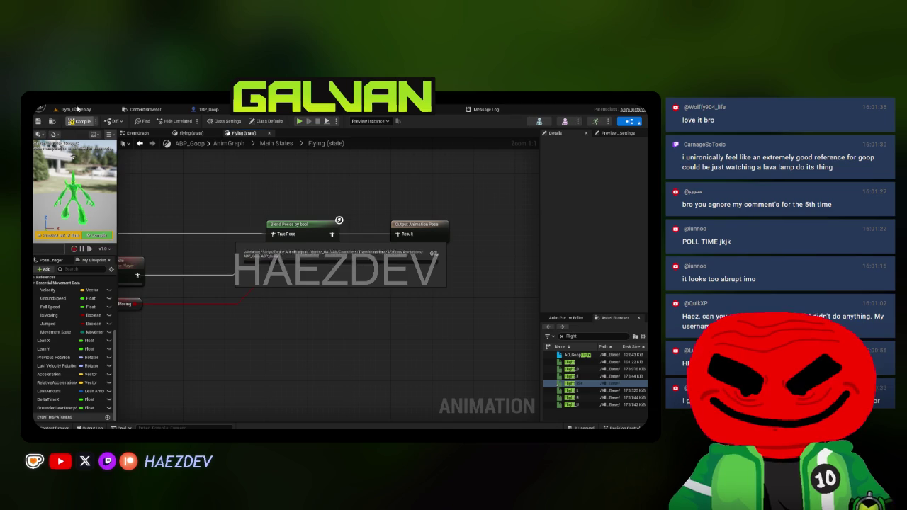
{"action": "left_click", "coordinate": [78, 110]}
{"action": "mouse_move", "coordinate": [340, 283]}
{"action": "left_mouse_down"}
{"action": "mouse_move", "coordinate": [319, 269]}
{"action": "mouse_move", "coordinate": [229, 128]}
{"action": "left_mouse_up"}
Step: Start play, transform into Goop and dash the puddle across the floor with a first jump
{"action": "key", "text": "alt+p"}
{"action": "key", "text": "F11"}
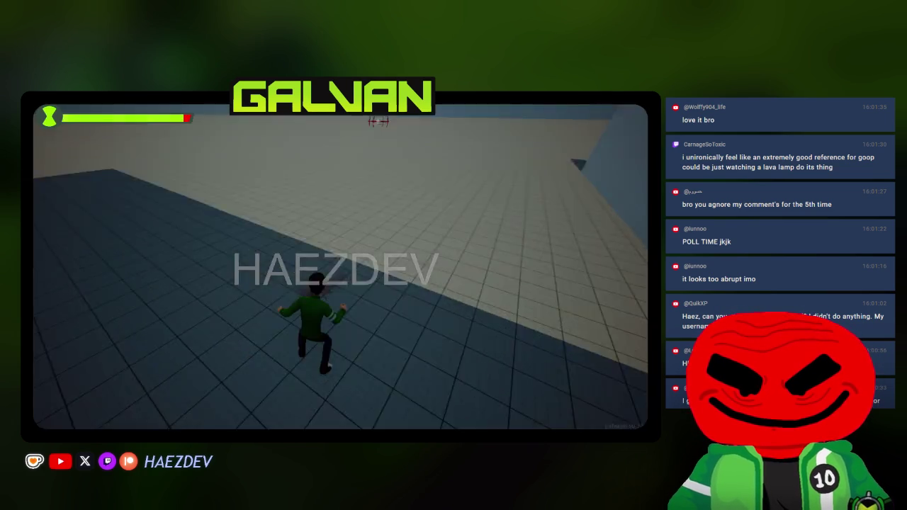
{"action": "key", "text": "Tab"}
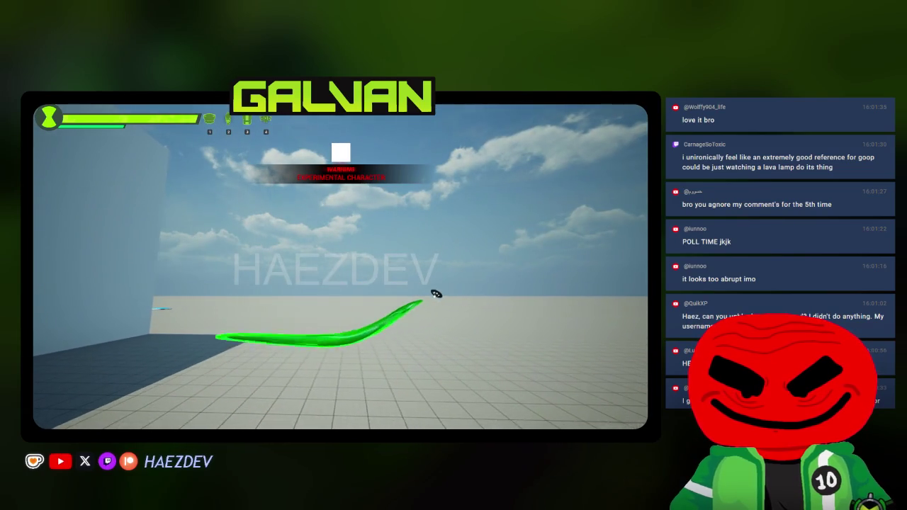
{"action": "key", "text": "a"}
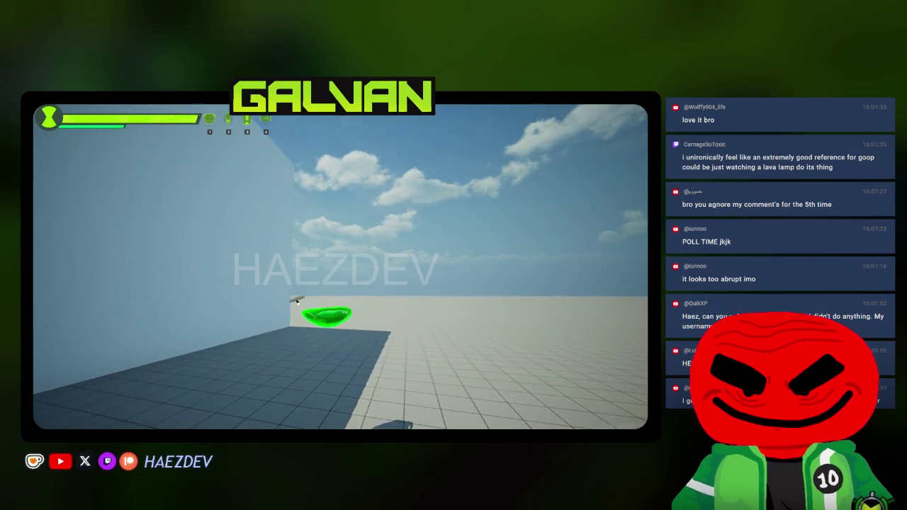
{"action": "key", "text": "w"}
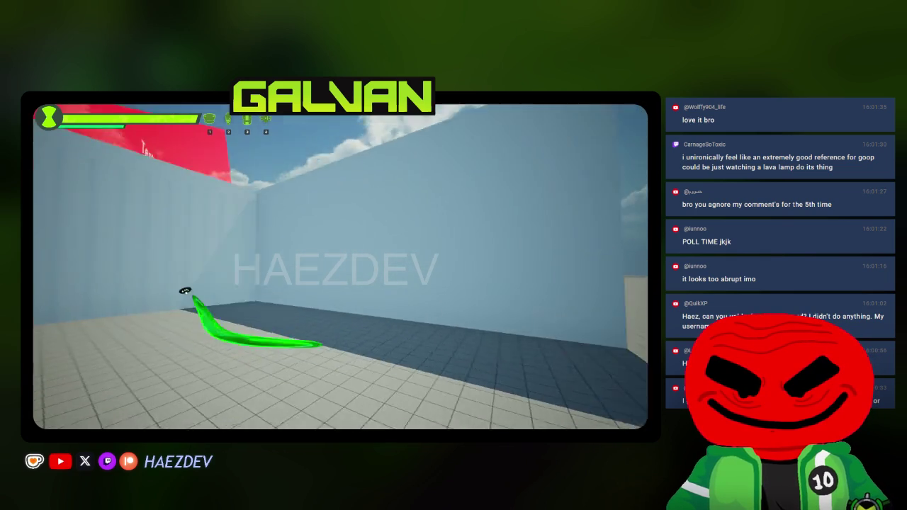
{"action": "key", "text": "space"}
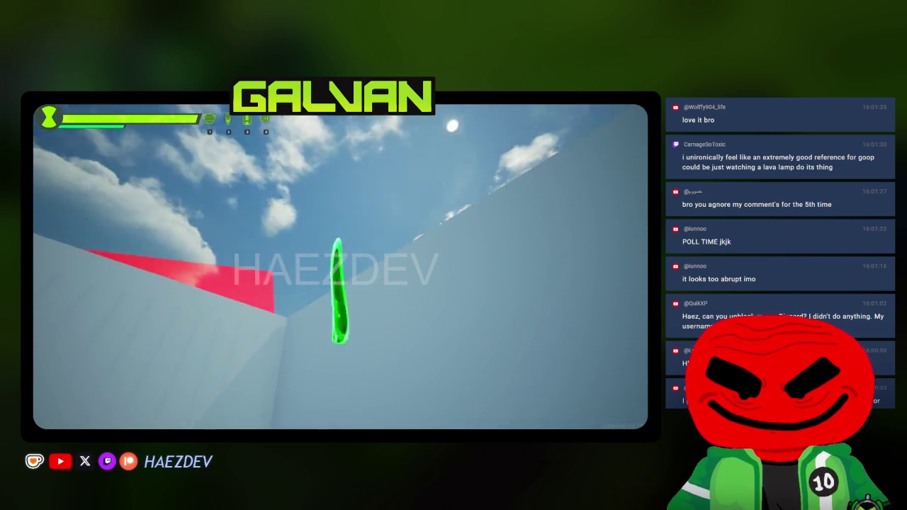
{"action": "key", "text": "w"}
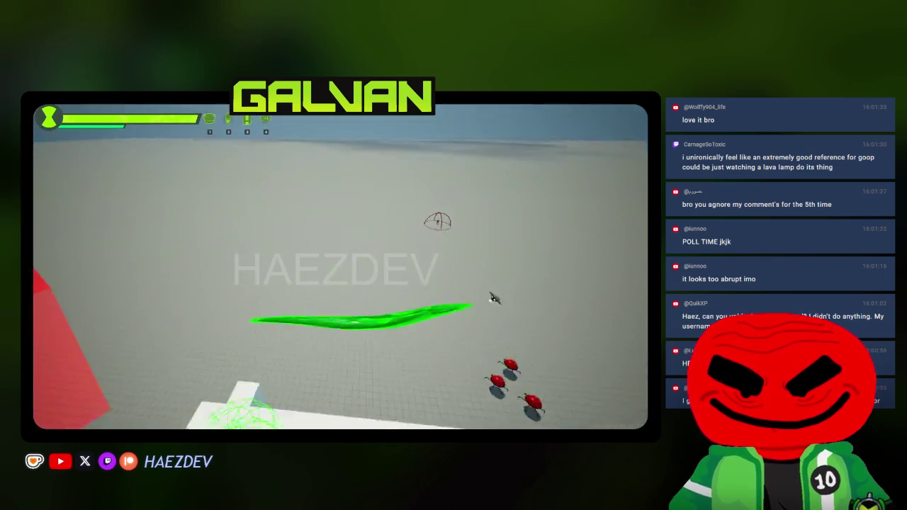
{"action": "key", "text": "w"}
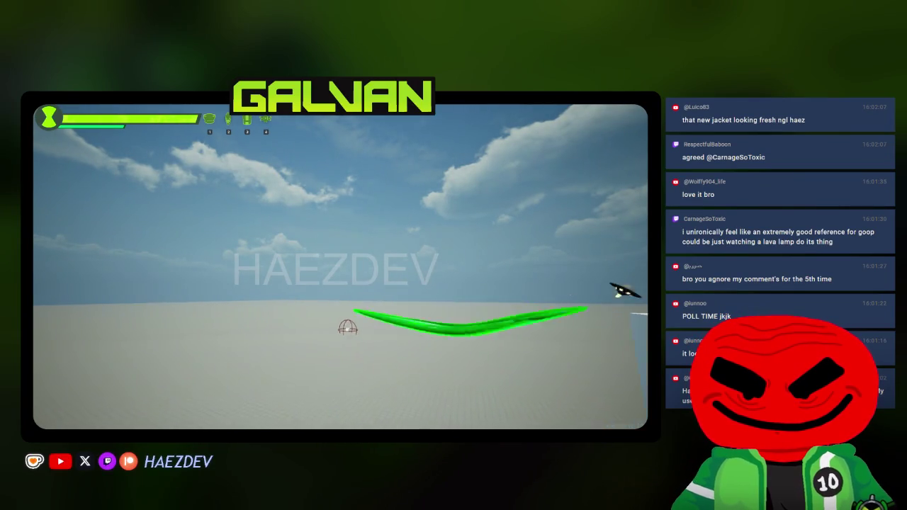
{"action": "key", "text": "w"}
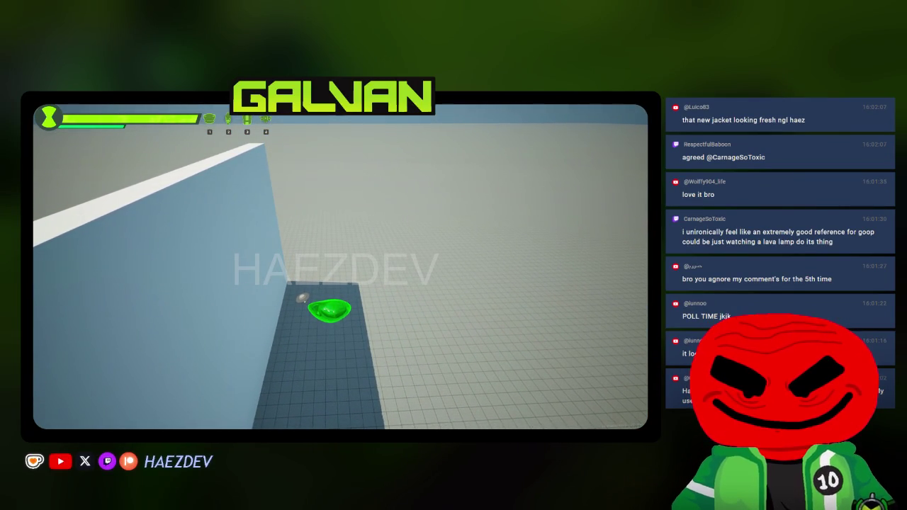
Step: Launch Goop repeatedly into the air, flying over the wall past the red cube
{"action": "key", "text": "w"}
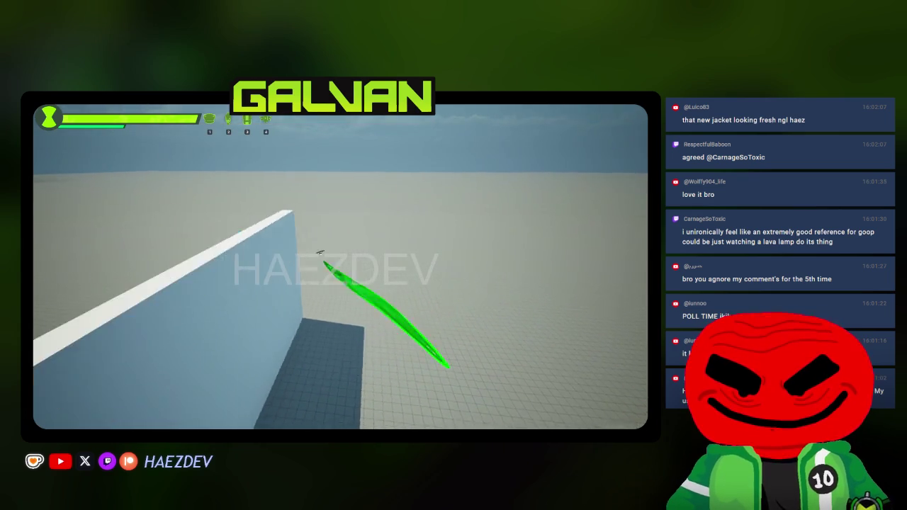
{"action": "key", "text": "w"}
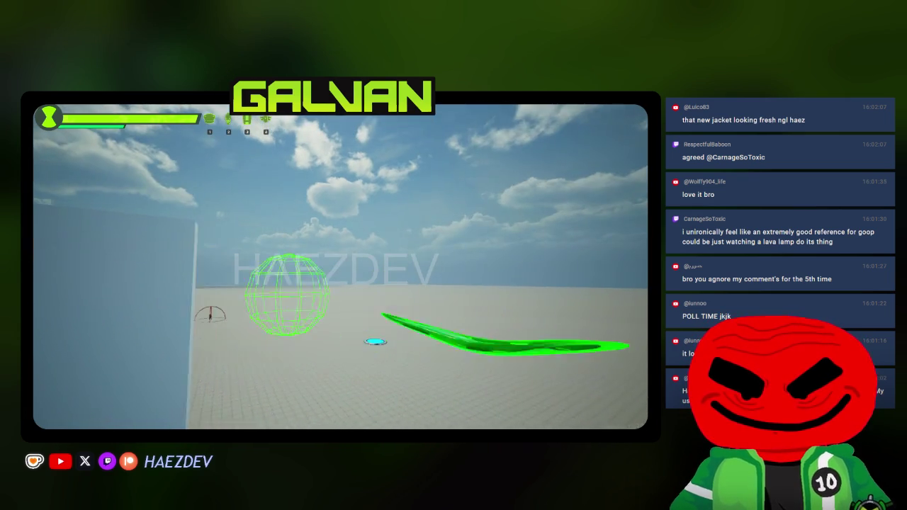
{"action": "key", "text": "space"}
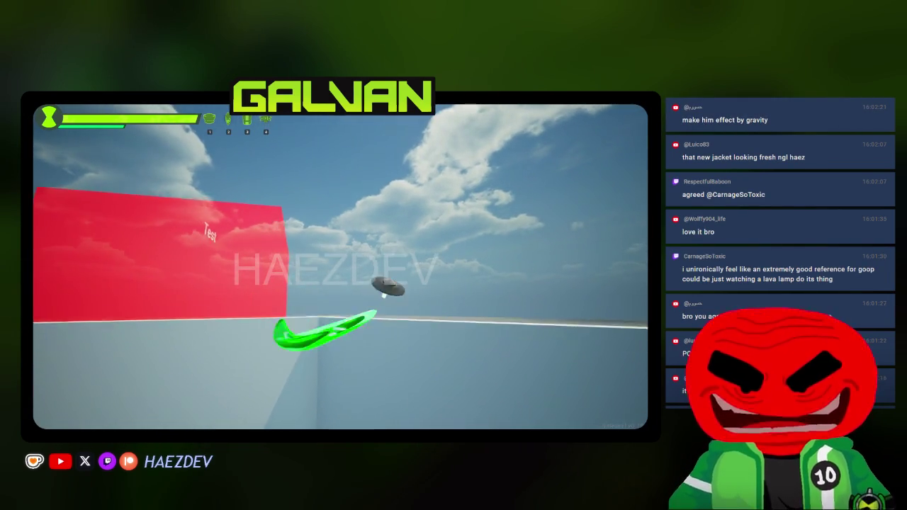
{"action": "key", "text": "w"}
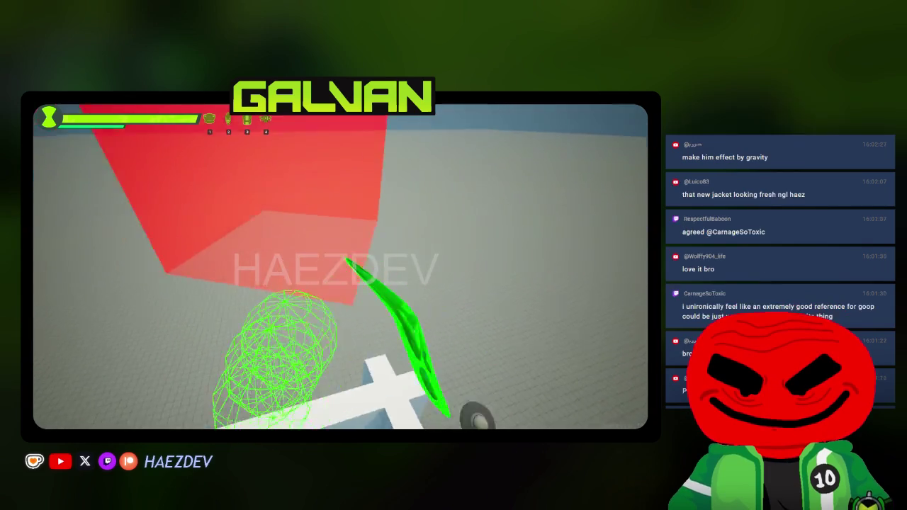
{"action": "key", "text": "space"}
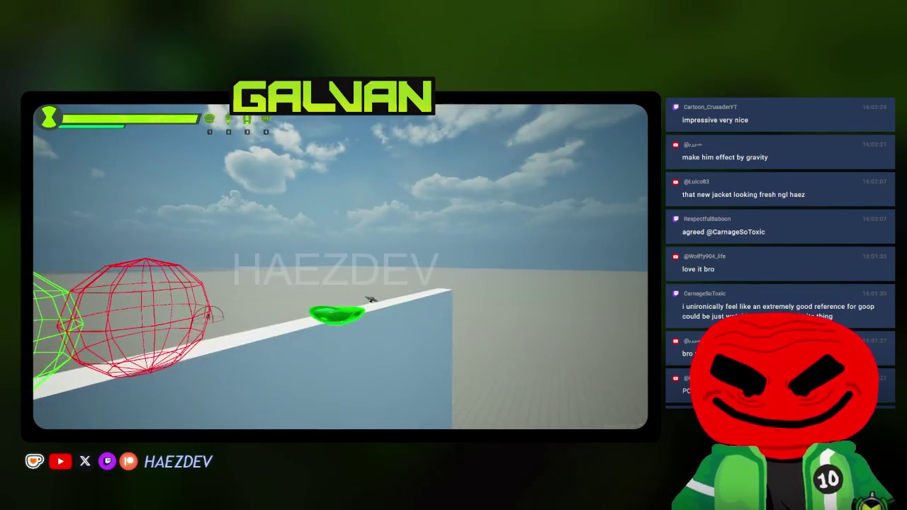
{"action": "key", "text": "w"}
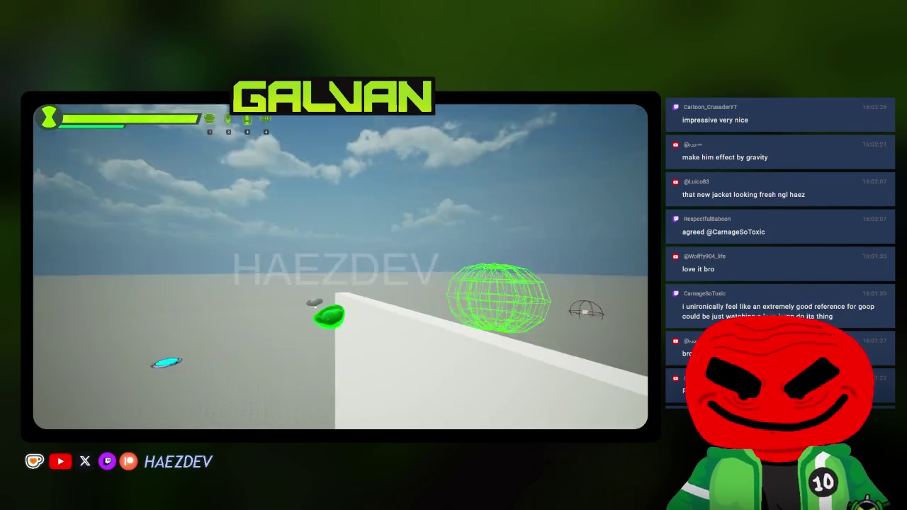
{"action": "key", "text": "space"}
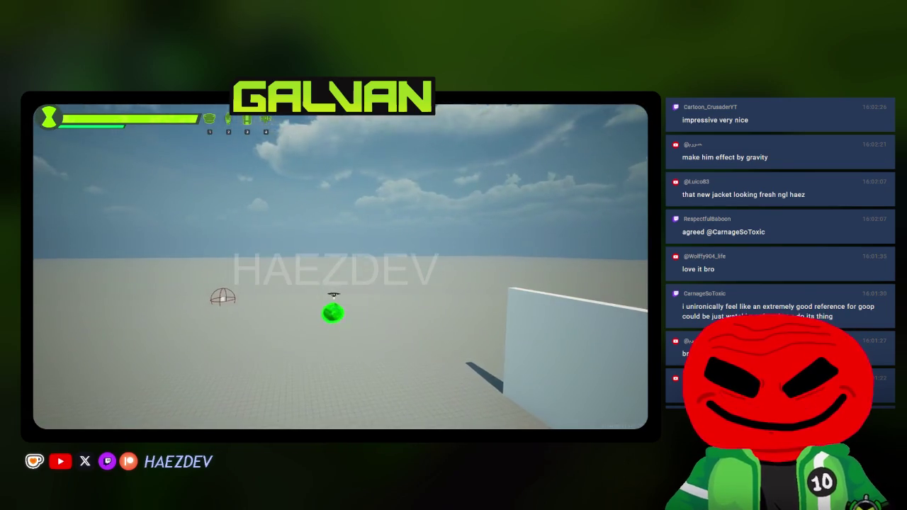
{"action": "key", "text": "space"}
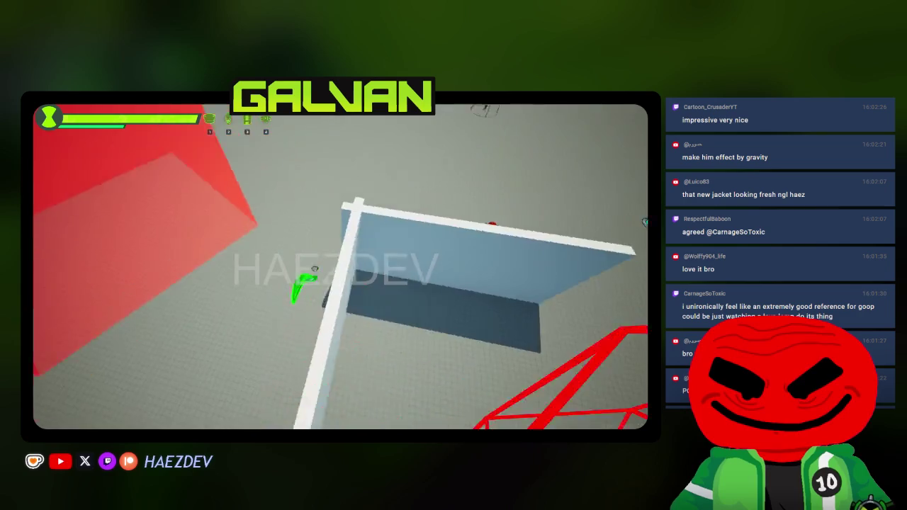
{"action": "key", "text": "space"}
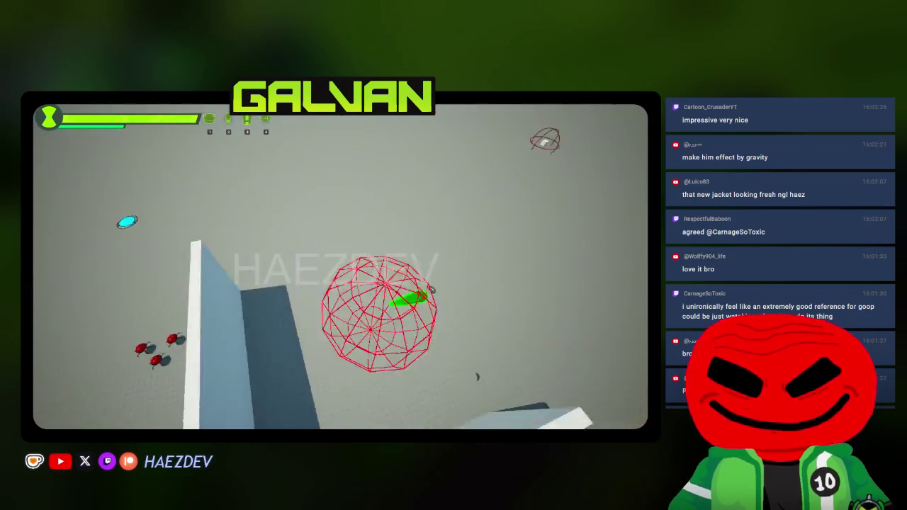
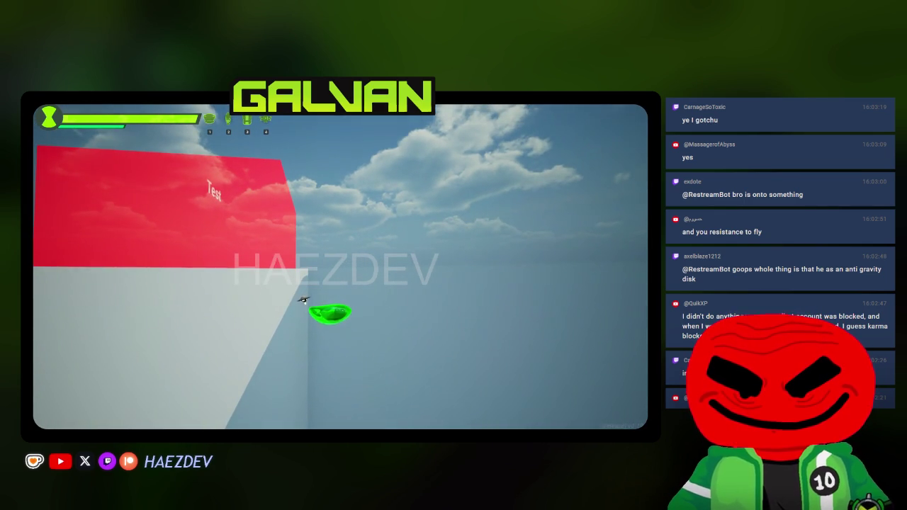
Step: Stop the Unreal flight play test and return to the Goop rig in Blender
{"action": "key", "text": "Escape"}
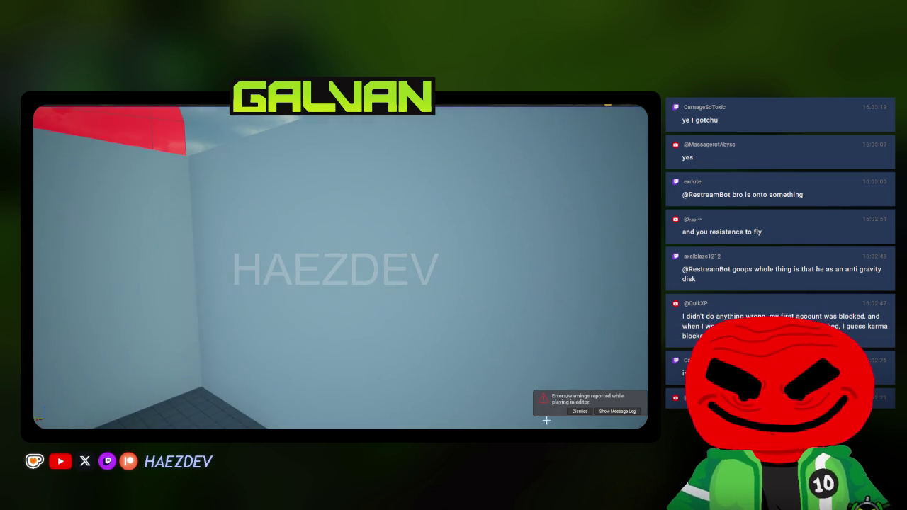
{"action": "key", "text": "alt+Tab"}
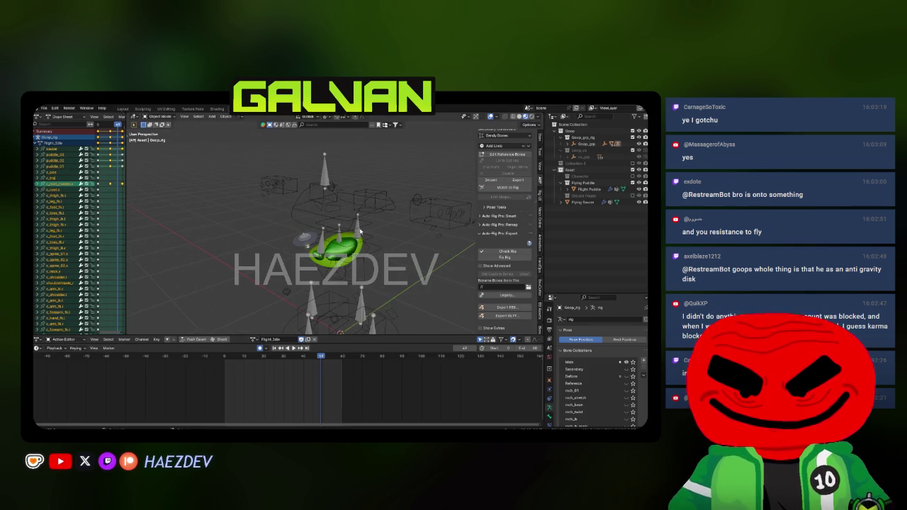
Step: Enter Pose Mode in the right-side view and hide the Main bone collection
{"action": "key", "text": "KP_3"}
{"action": "key", "text": "ctrl+Tab"}
{"action": "left_click", "coordinate": [502, 313]}
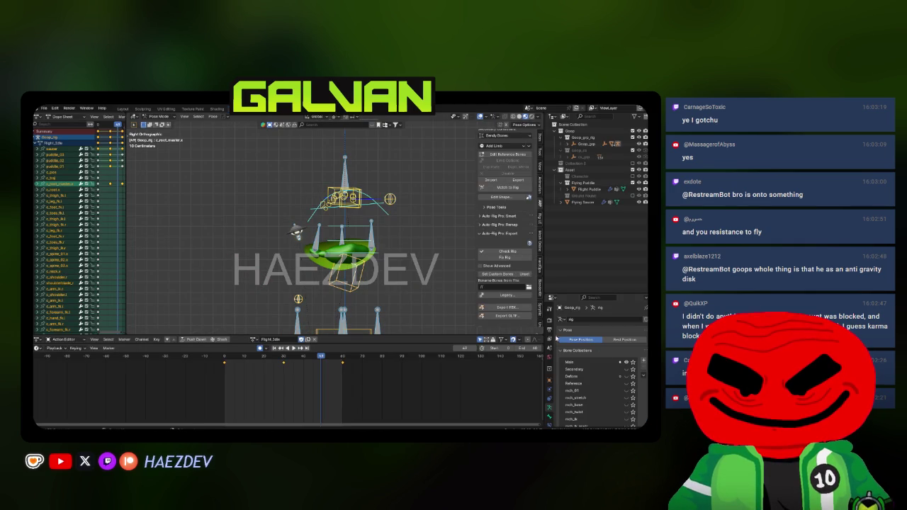
{"action": "left_click", "coordinate": [624, 362]}
{"action": "left_click_drag", "start_coordinate": [574, 293], "coordinate": [574, 185]}
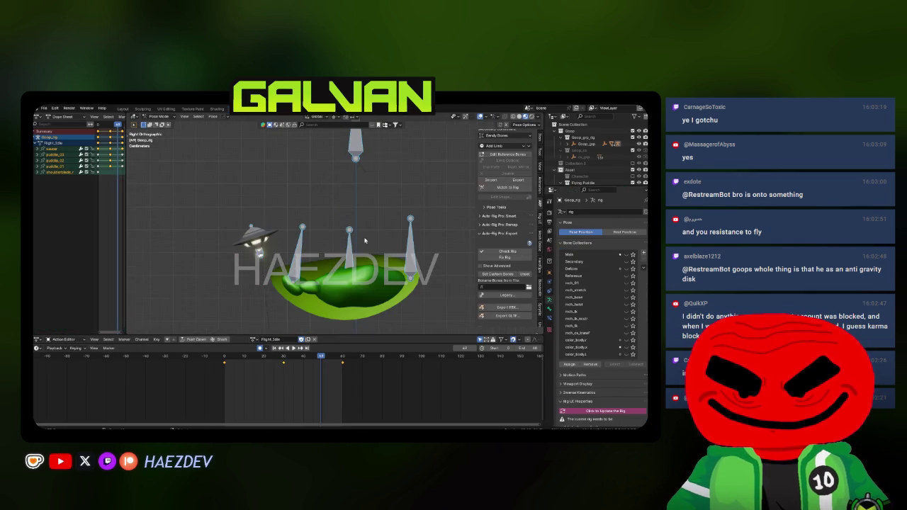
Step: Select the puddle_01 bone and preview the flight animation from the start
{"action": "left_click", "coordinate": [240, 357]}
{"action": "left_click_drag", "start_coordinate": [241, 361], "coordinate": [248, 357]}
{"action": "key", "text": "s"}
{"action": "key", "text": "Escape"}
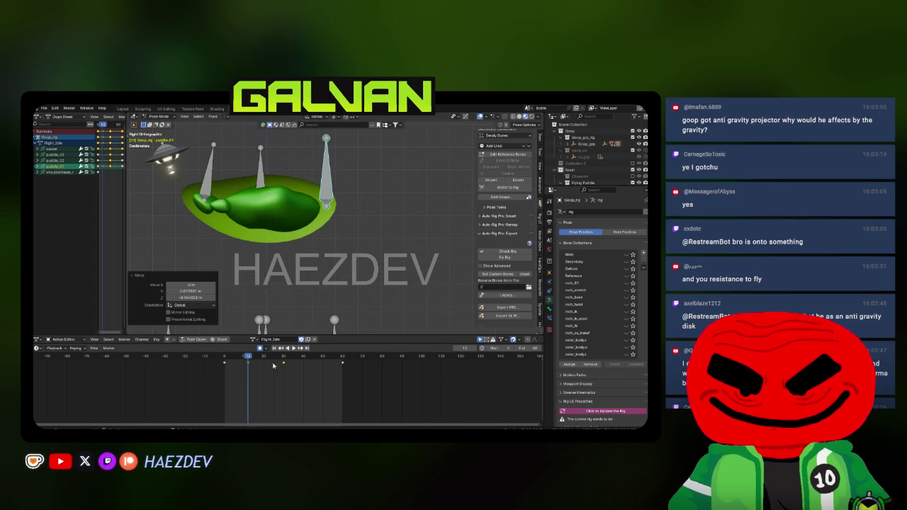
{"action": "left_click", "coordinate": [224, 357]}
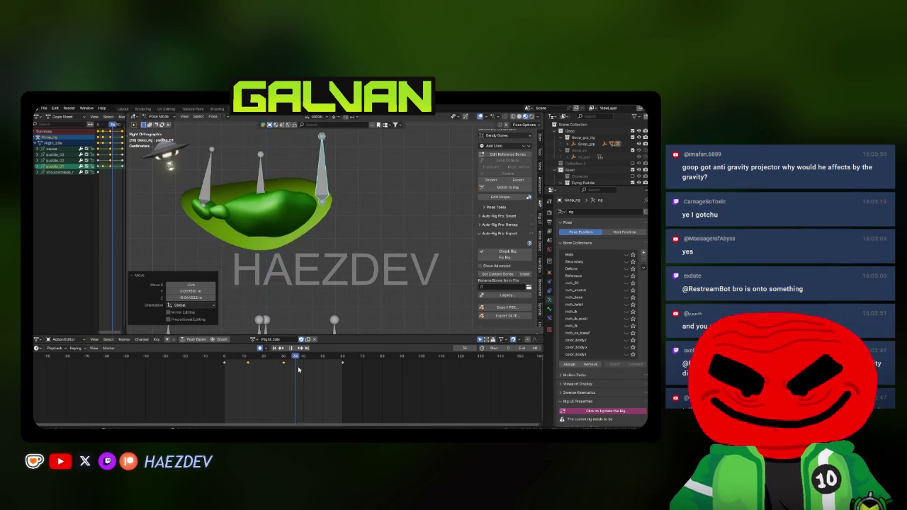
{"action": "key", "text": "space"}
Step: Scale puddle_02 to 1.170 and the middle bone to 0.719, keying the pose at frame 17
{"action": "key", "text": "s"}
{"action": "left_click", "coordinate": [315, 276]}
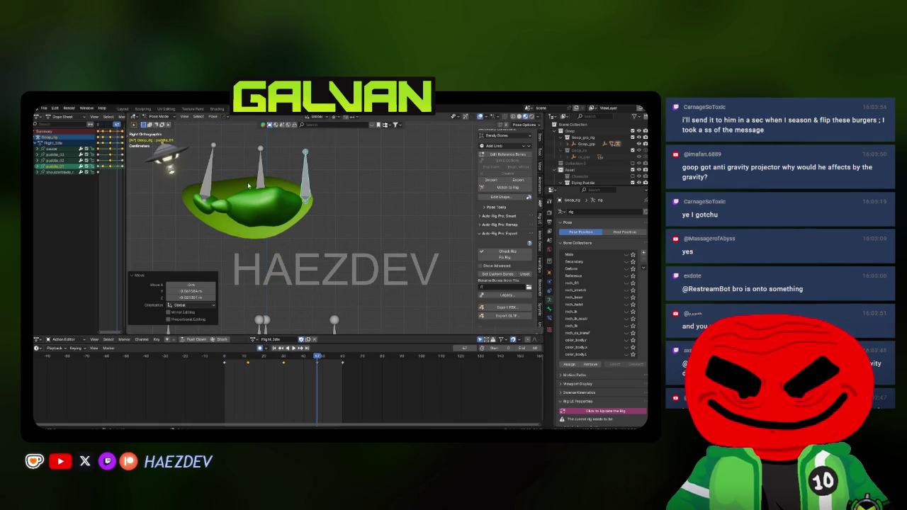
{"action": "key", "text": "ctrl+z"}
{"action": "key", "text": "s"}
{"action": "left_click", "coordinate": [338, 278]}
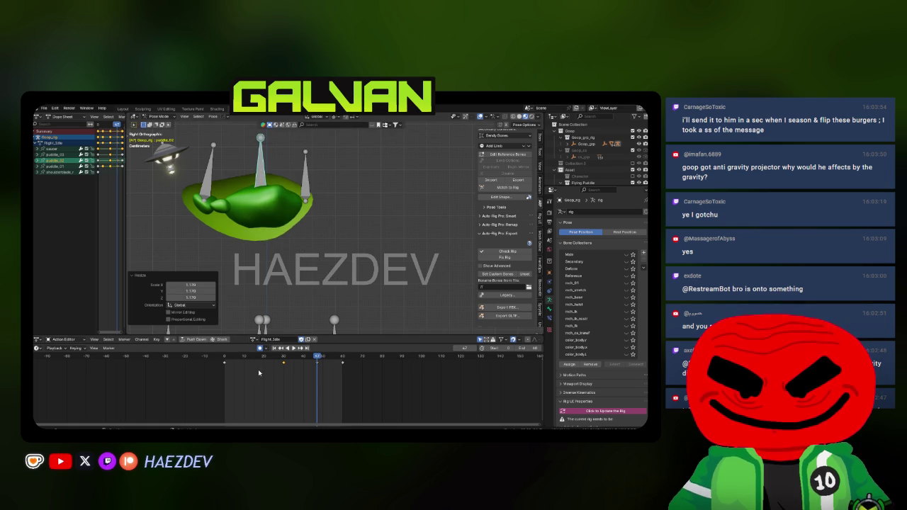
{"action": "key", "text": "s"}
{"action": "left_click", "coordinate": [209, 366]}
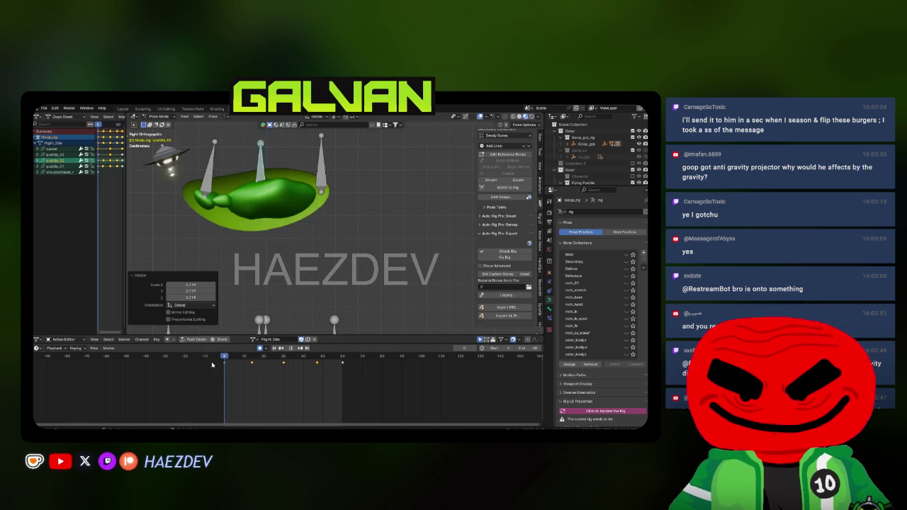
{"action": "left_click_drag", "start_coordinate": [256, 356], "coordinate": [258, 358]}
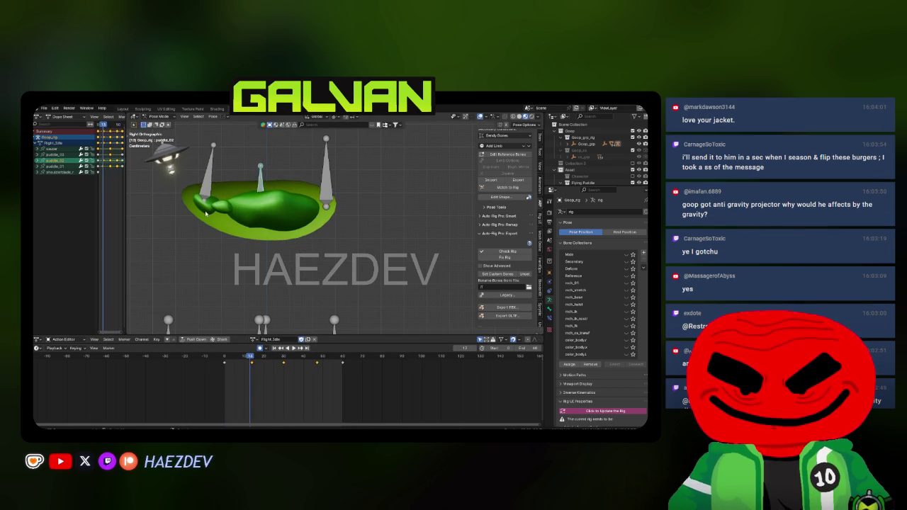
{"action": "key", "text": "i"}
Step: Move a puddle bone around frame 45 to reshape the goop and preview the motion
{"action": "left_click_drag", "start_coordinate": [275, 356], "coordinate": [314, 361]}
{"action": "key", "text": "space"}
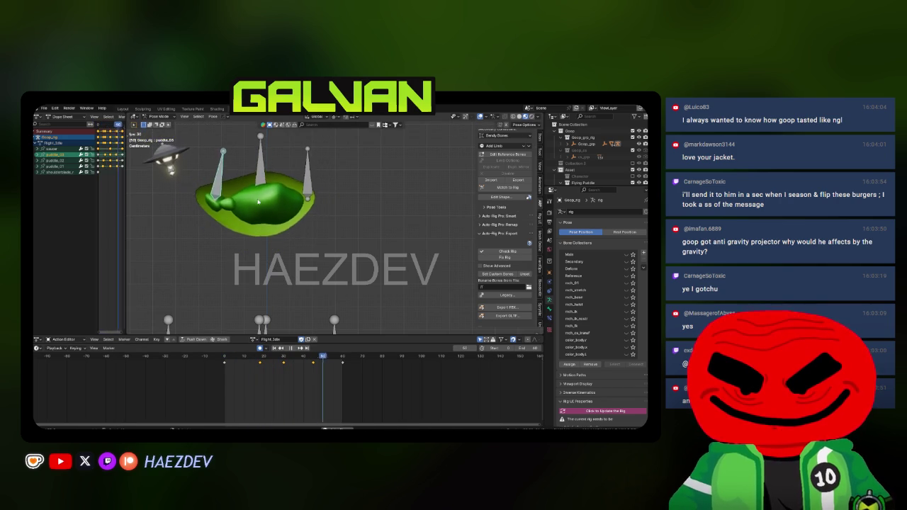
{"action": "key", "text": "space"}
{"action": "key", "text": "ctrl+z"}
{"action": "left_click_drag", "start_coordinate": [317, 194], "coordinate": [320, 192]}
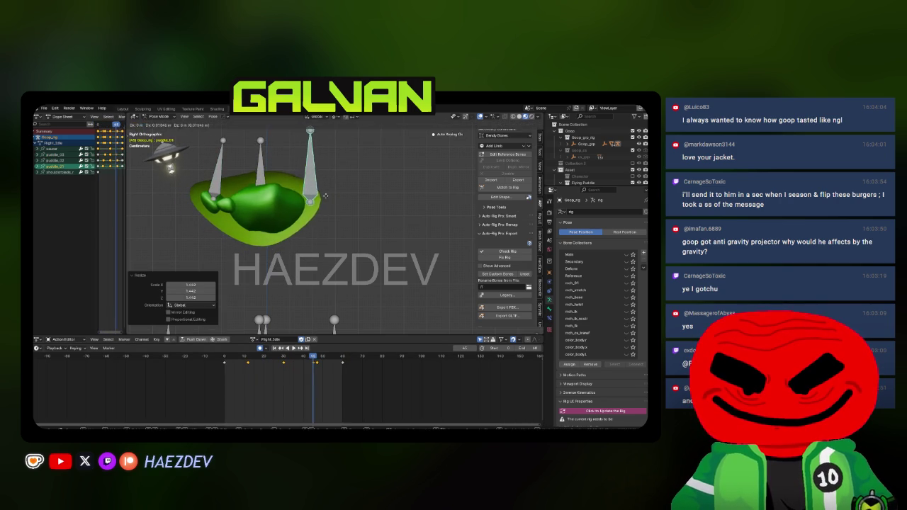
{"action": "key", "text": "space"}
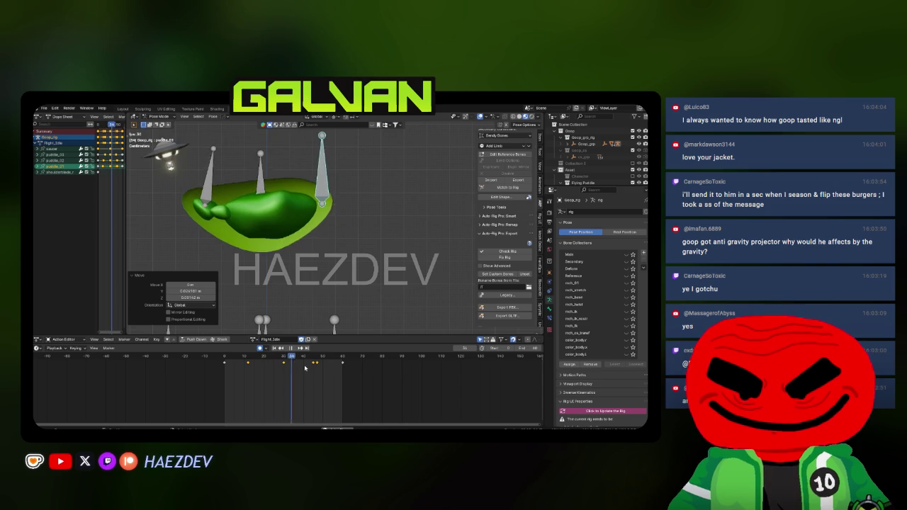
{"action": "key", "text": "Escape"}
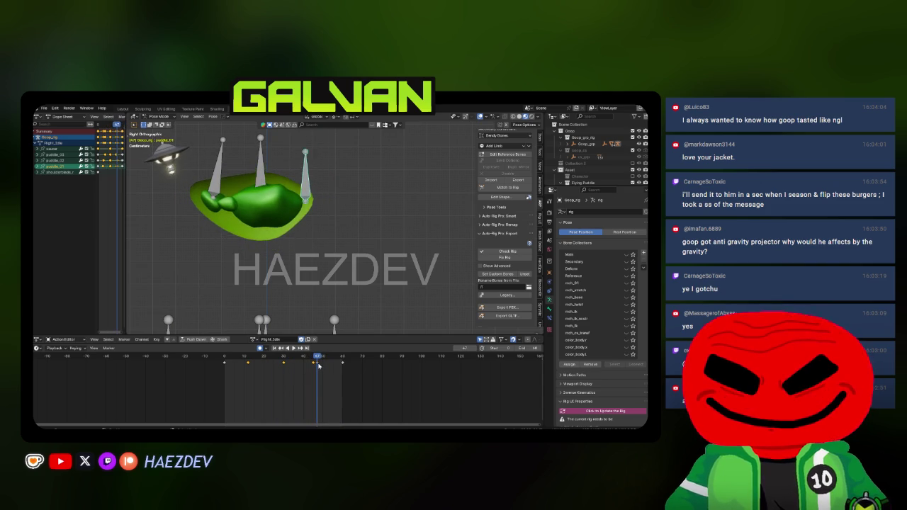
Step: Slide the selected key to about frame 54 and replay the flight from the start
{"action": "left_click_drag", "start_coordinate": [315, 369], "coordinate": [333, 369]}
{"action": "key", "text": "space"}
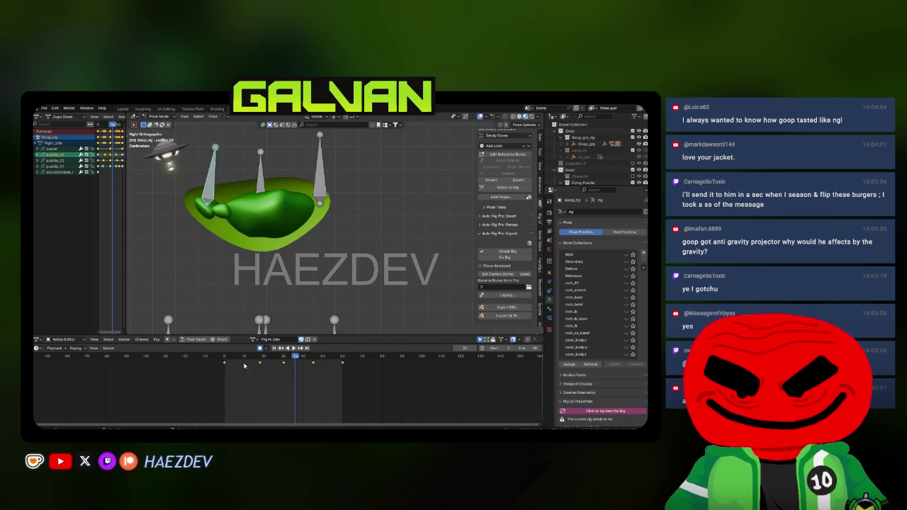
{"action": "key", "text": "space"}
{"action": "key", "text": "shift+Left"}
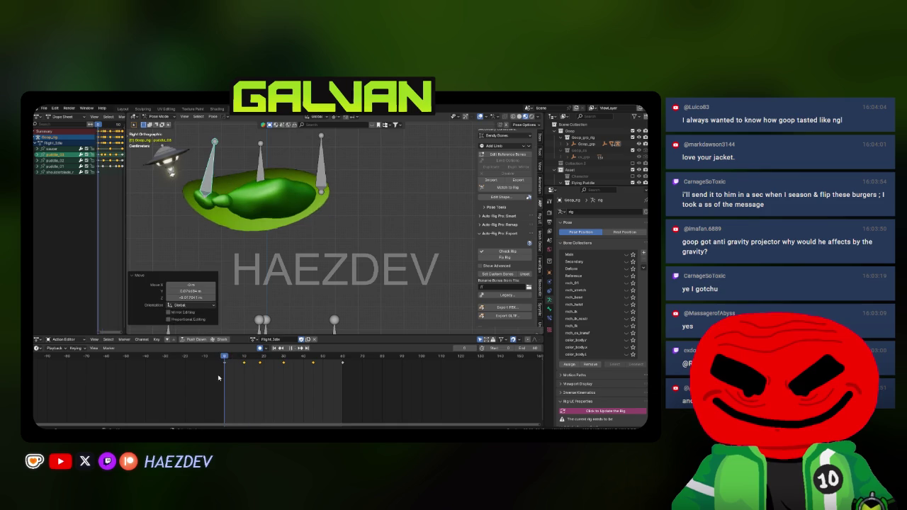
{"action": "key", "text": "space"}
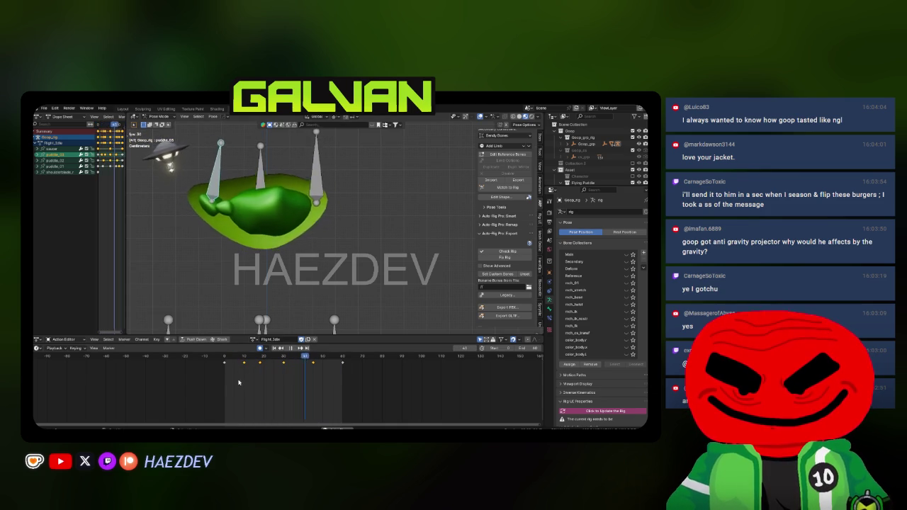
{"action": "key", "text": "space"}
{"action": "key", "text": "space"}
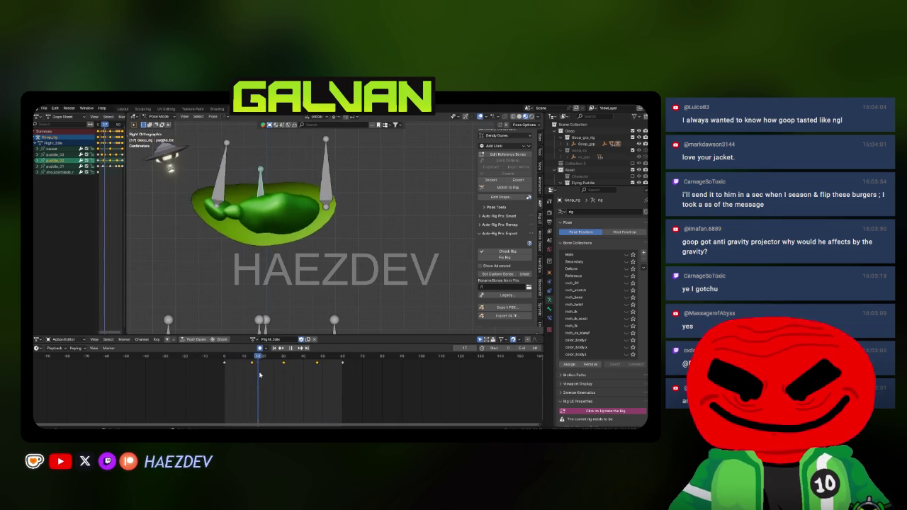
Step: Scale the puddle bone up to 1.128 at frame 54 and review the result
{"action": "key", "text": "s"}
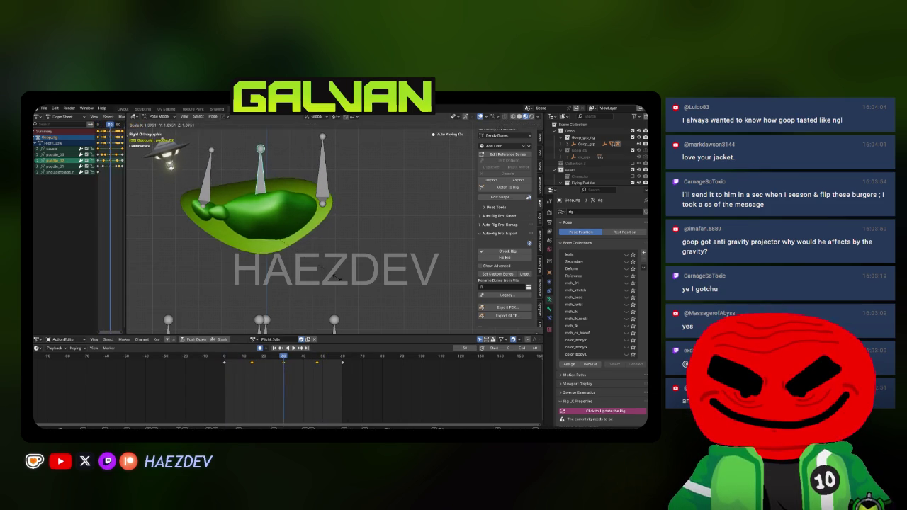
{"action": "key", "text": "Return"}
{"action": "key", "text": "space"}
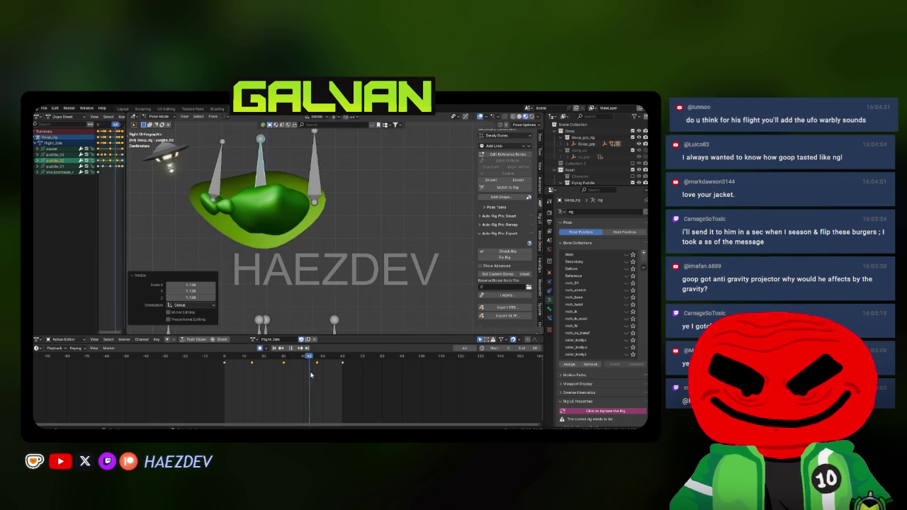
{"action": "key", "text": "space"}
{"action": "key", "text": "space"}
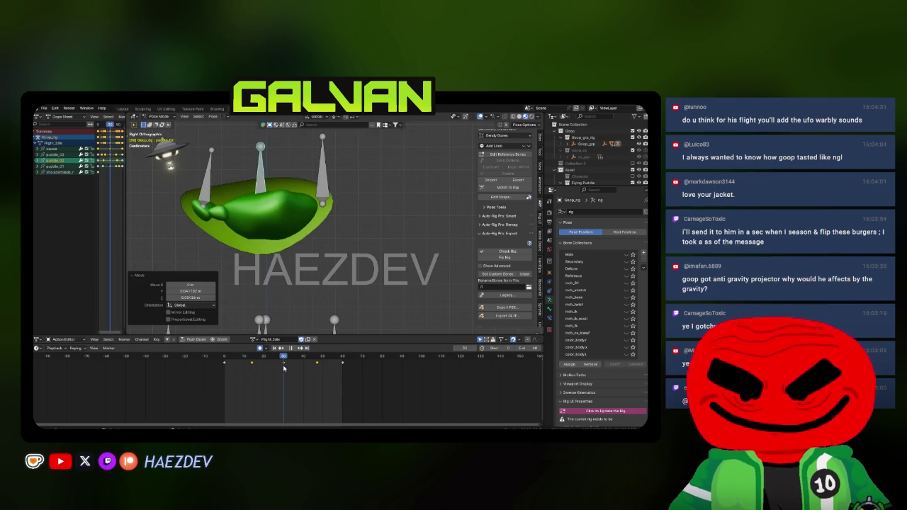
{"action": "left_click", "coordinate": [252, 372]}
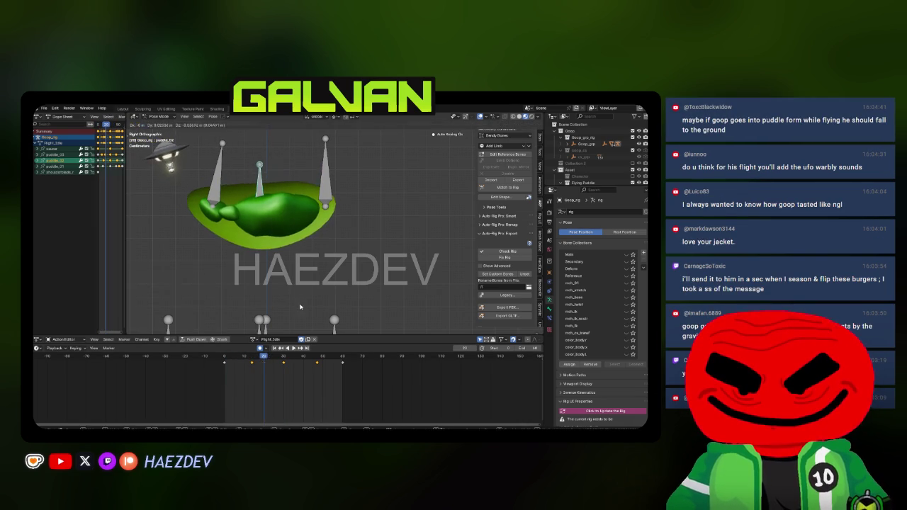
{"action": "left_click", "coordinate": [230, 373]}
Step: Reposition the puddle bone twice while playing back the flight
{"action": "key", "text": "space"}
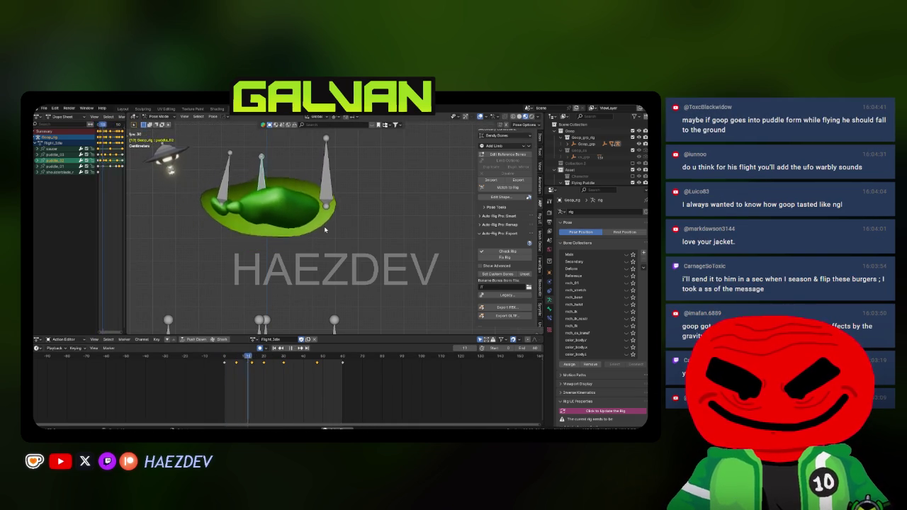
{"action": "key", "text": "space"}
{"action": "key", "text": "space"}
{"action": "key", "text": "space"}
{"action": "key", "text": "g"}
{"action": "left_click", "coordinate": [325, 282]}
{"action": "key", "text": "space"}
{"action": "key", "text": "space"}
{"action": "key", "text": "g"}
{"action": "left_click", "coordinate": [326, 291]}
{"action": "key", "text": "space"}
Step: Orbit around the goop during playback, then return to the side orthographic view
{"action": "scroll", "coordinate": [305, 277], "scroll_direction": "down", "scroll_amount": 4}
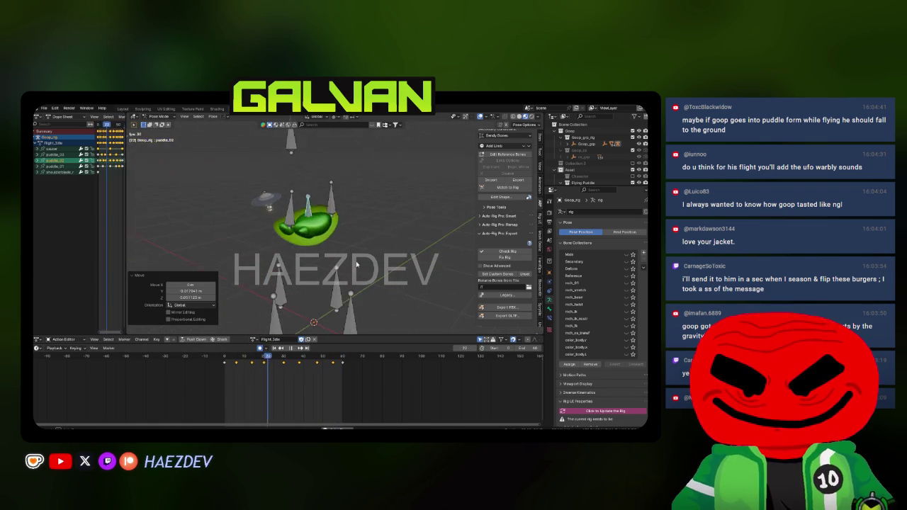
{"action": "mouse_move", "coordinate": [287, 255]}
{"action": "left_mouse_down"}
{"action": "mouse_move", "coordinate": [406, 262]}
{"action": "mouse_move", "coordinate": [347, 273]}
{"action": "left_mouse_up"}
{"action": "key", "text": "Escape"}
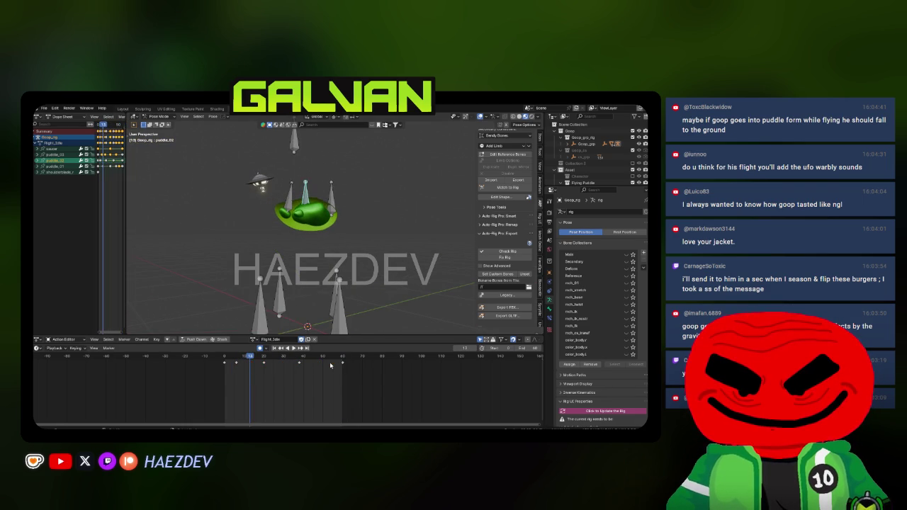
{"action": "key", "text": "space"}
{"action": "left_click_drag", "start_coordinate": [327, 234], "coordinate": [334, 221]}
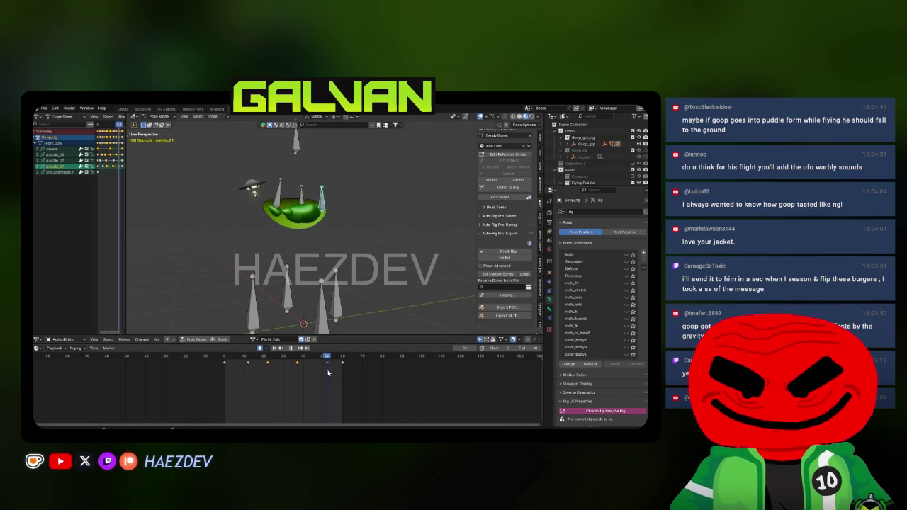
{"action": "key", "text": "KP_3"}
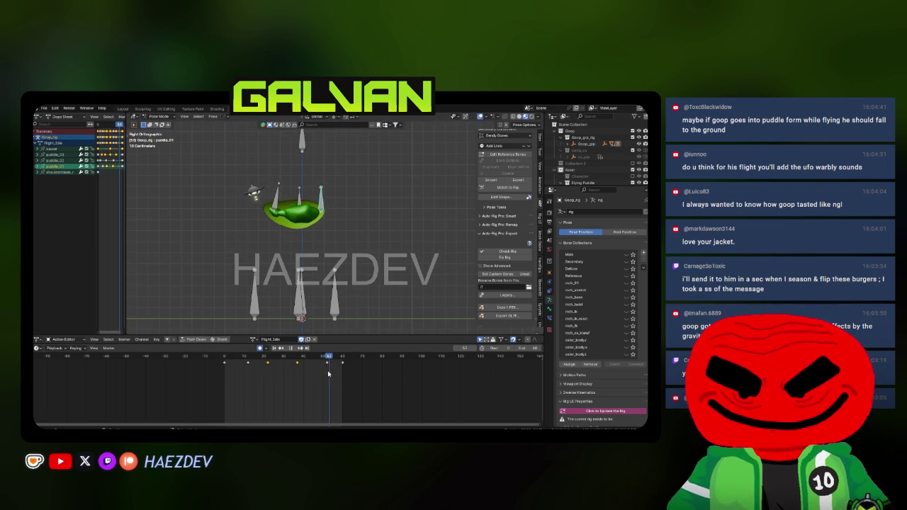
{"action": "key", "text": "space"}
Step: Move another puddle bone and paste the saved saucer pose onto the groundpuddle bones
{"action": "key", "text": "g"}
{"action": "left_click", "coordinate": [368, 315]}
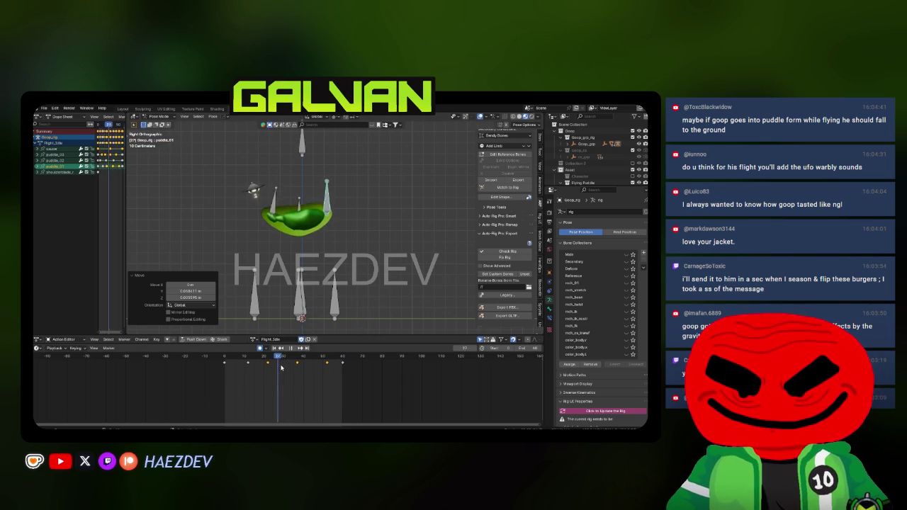
{"action": "key", "text": "space"}
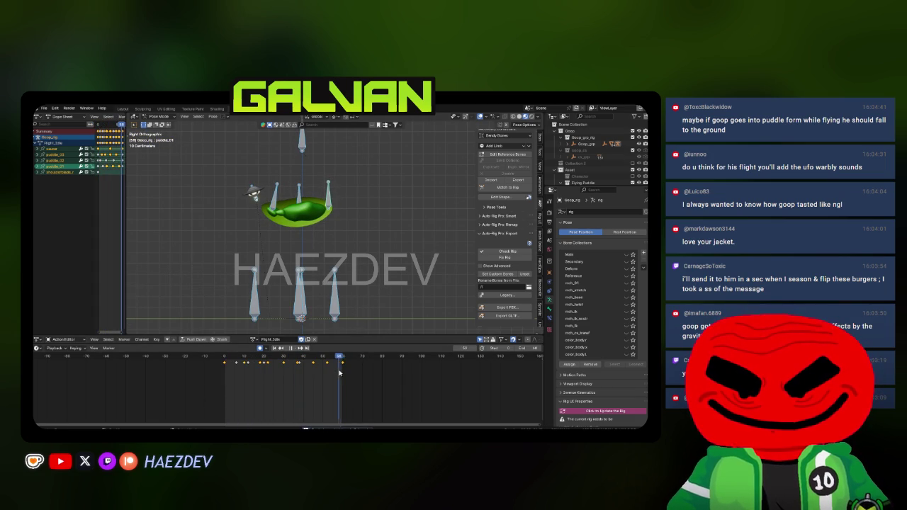
{"action": "key", "text": "ctrl+v"}
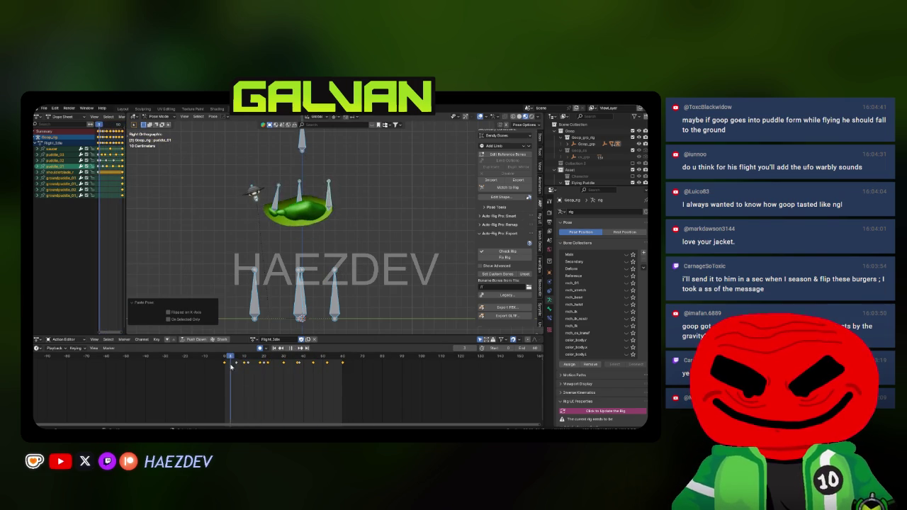
Step: Shift the selected flight idle keyframes 3 frames later and replay the loop
{"action": "key", "text": "space"}
{"action": "key", "text": "g"}
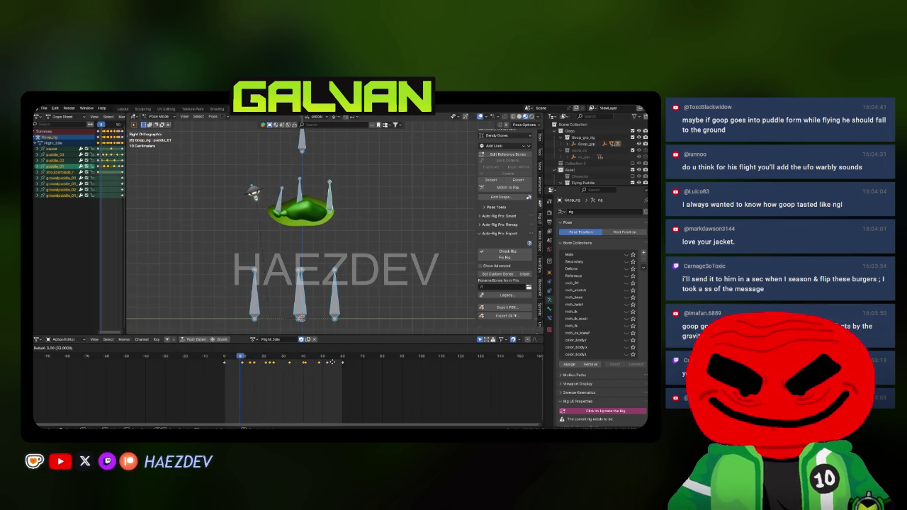
{"action": "key", "text": "Escape"}
{"action": "type", "text": "g3"}
{"action": "key", "text": "Return"}
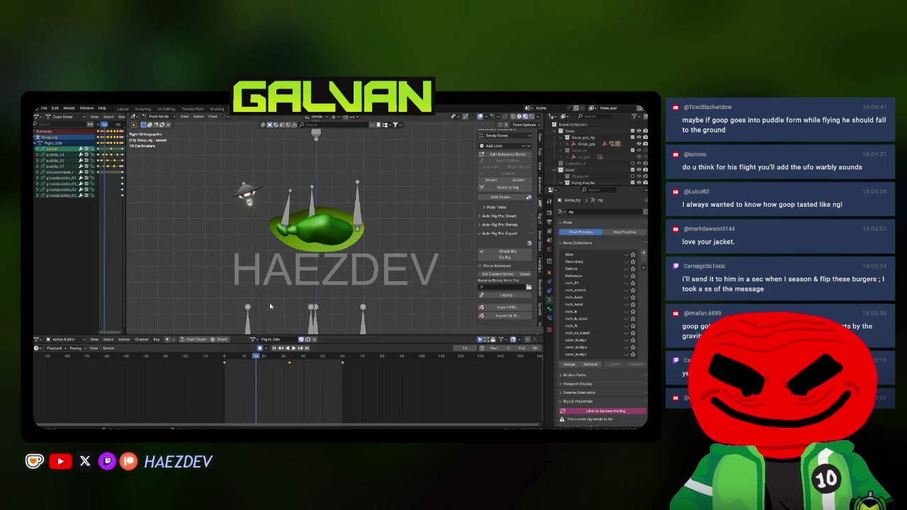
{"action": "key", "text": "Escape"}
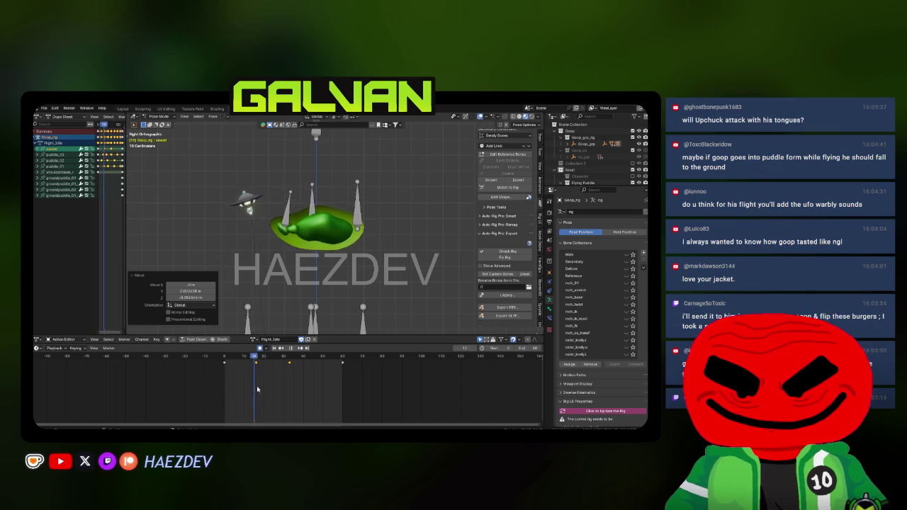
{"action": "key", "text": "space"}
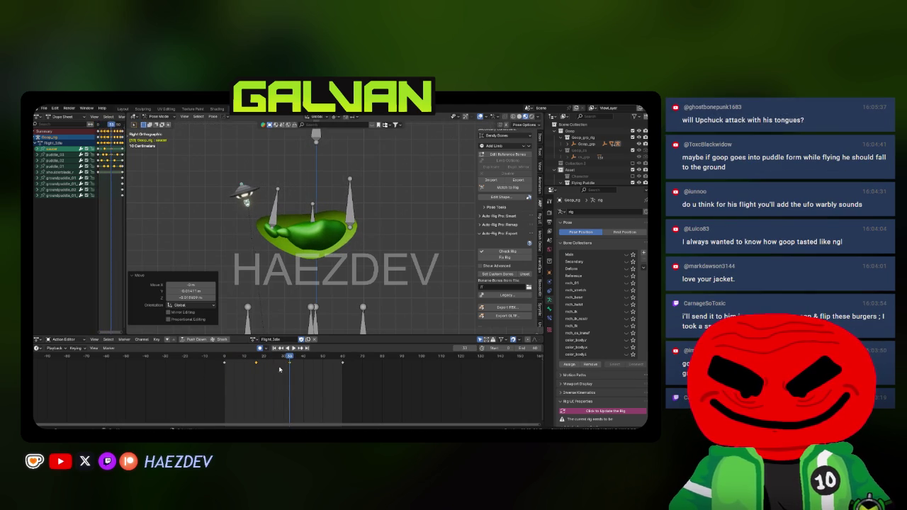
{"action": "key", "text": "space"}
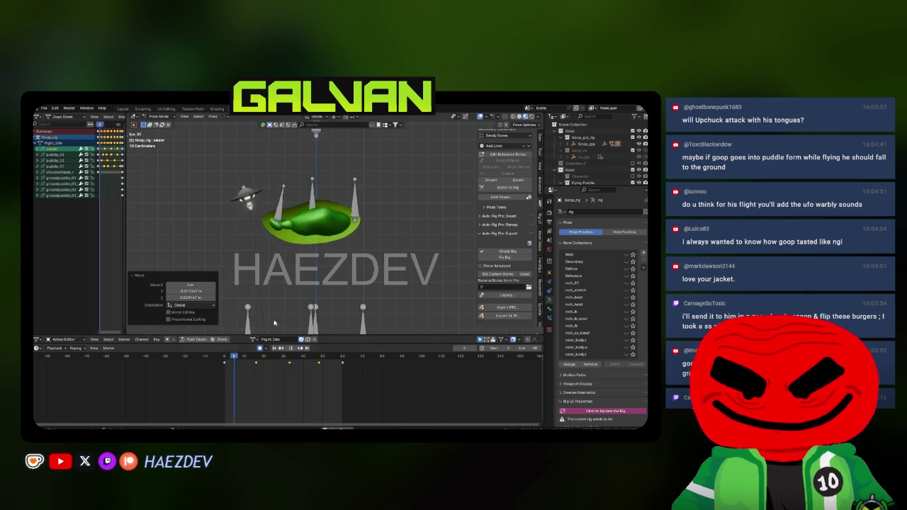
Step: Move the saucer bones in the opening frames and replay the flight idle loop
{"action": "left_click", "coordinate": [223, 357]}
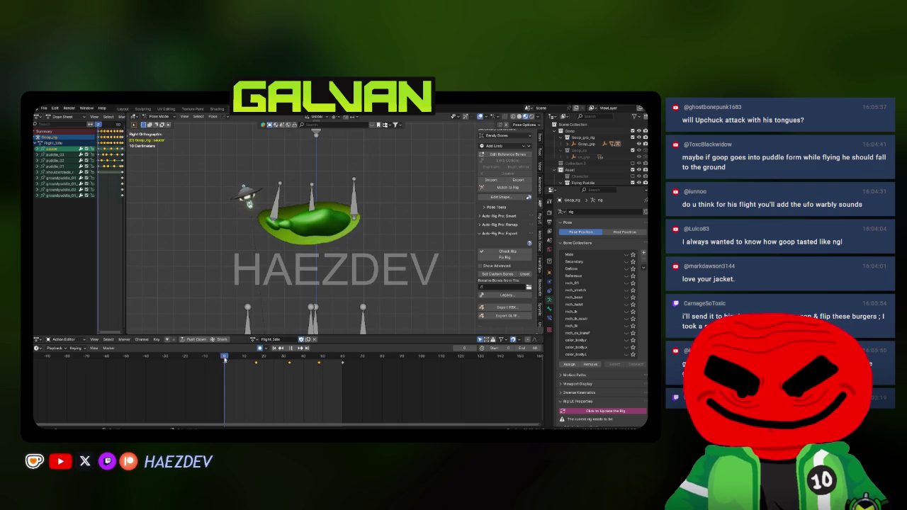
{"action": "left_click_drag", "start_coordinate": [223, 358], "coordinate": [256, 364]}
{"action": "key", "text": "g"}
{"action": "left_click", "coordinate": [275, 301]}
{"action": "key", "text": "shift+Left"}
{"action": "key", "text": "space"}
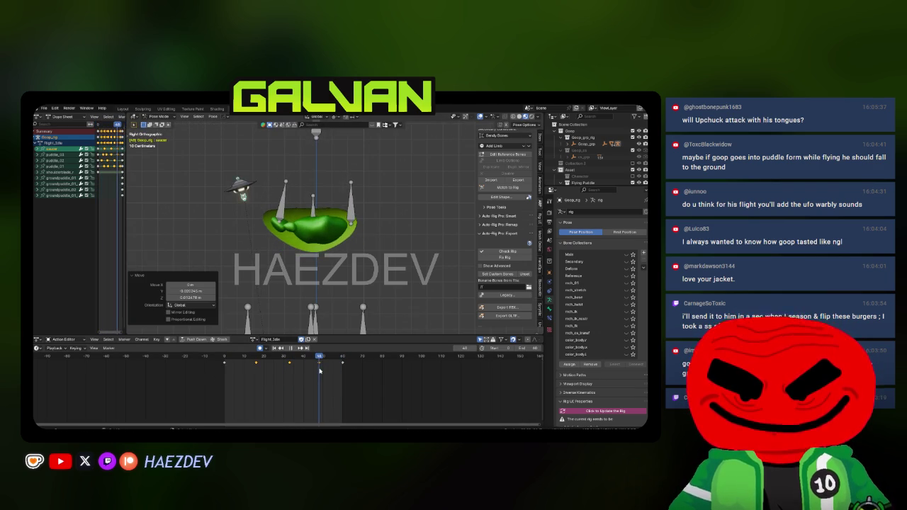
{"action": "key", "text": "Escape"}
{"action": "left_click", "coordinate": [195, 376]}
{"action": "key", "text": "space"}
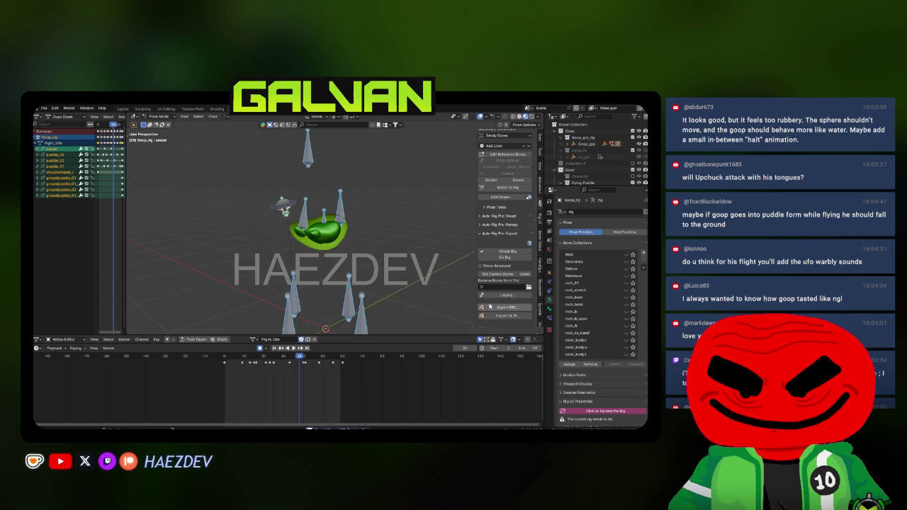
Step: Export the animation through Auto-Rig Pro as Flight_Idle.fbx and dismiss the confirmation
{"action": "left_click", "coordinate": [489, 307]}
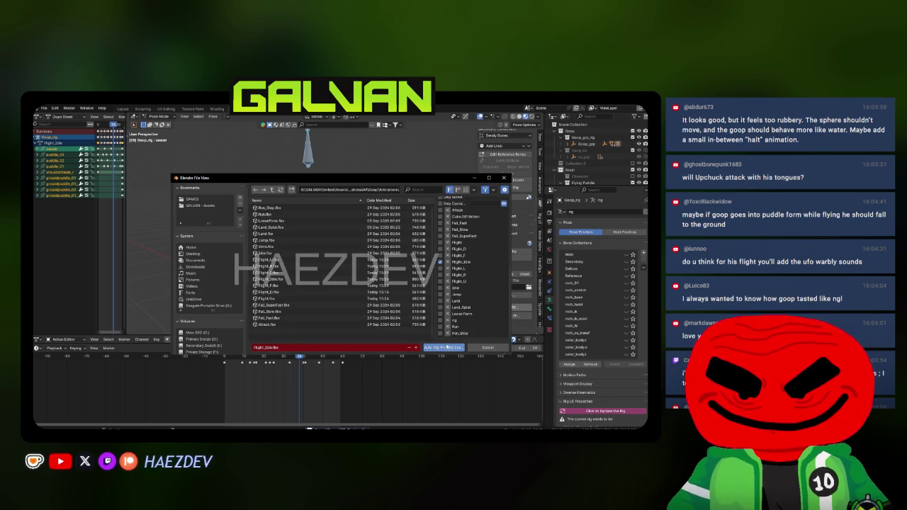
{"action": "left_click", "coordinate": [445, 347]}
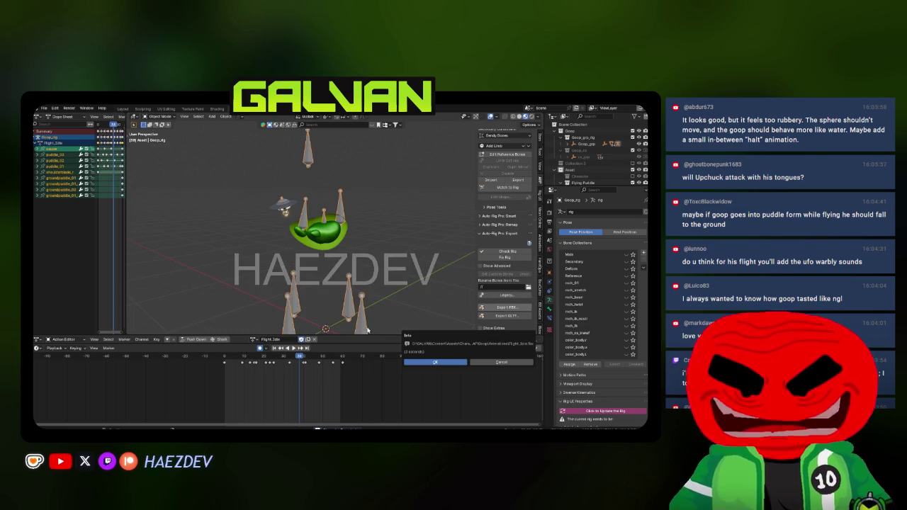
{"action": "left_click", "coordinate": [437, 363]}
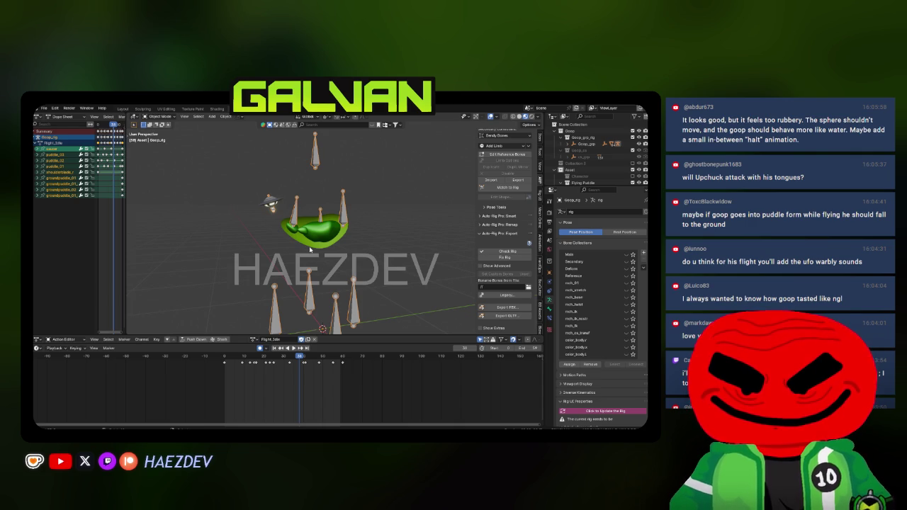
{"action": "left_click_drag", "start_coordinate": [314, 241], "coordinate": [337, 241]}
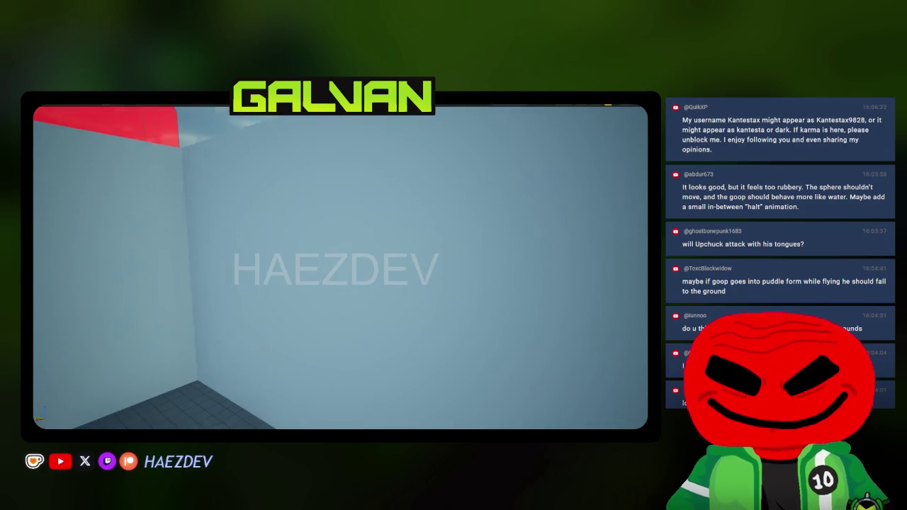
Step: Stop the play session, reimport Flight_Idle from the new FBX, save all, and reopen Gym_Gameplay
{"action": "key", "text": "s"}
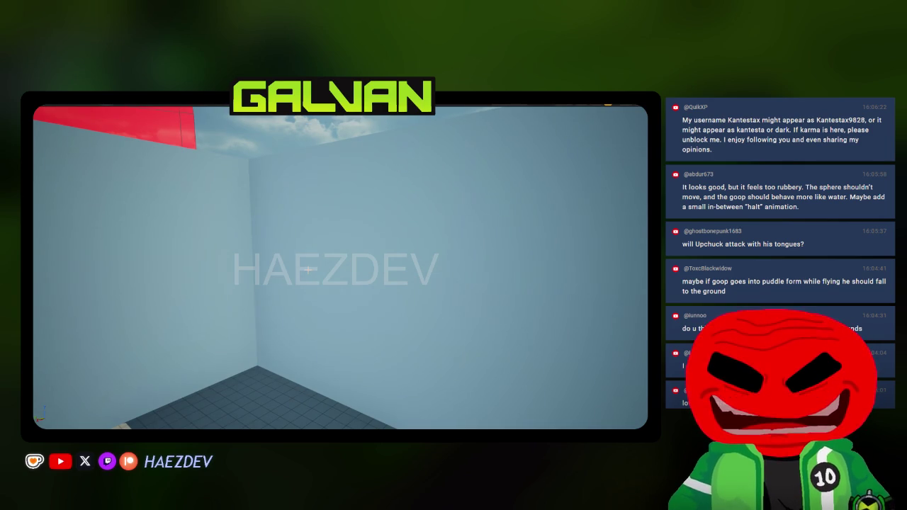
{"action": "key", "text": "Escape"}
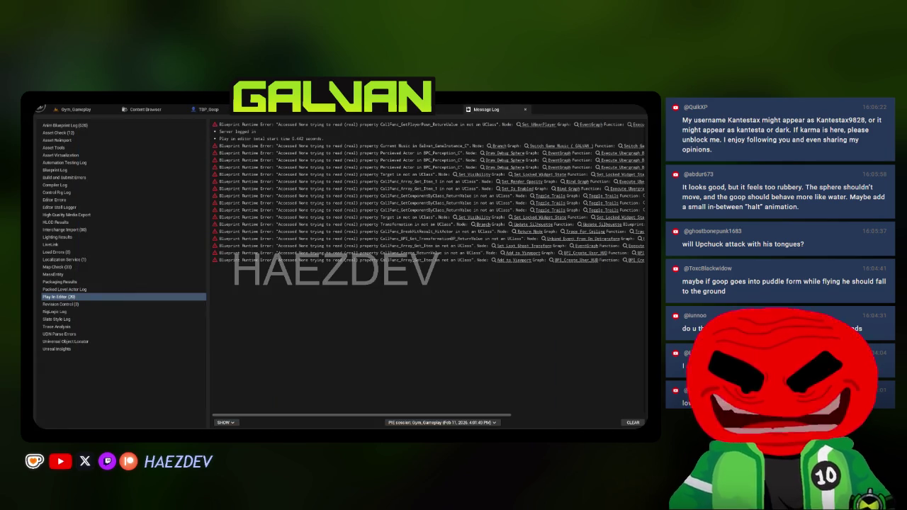
{"action": "left_click", "coordinate": [233, 110]}
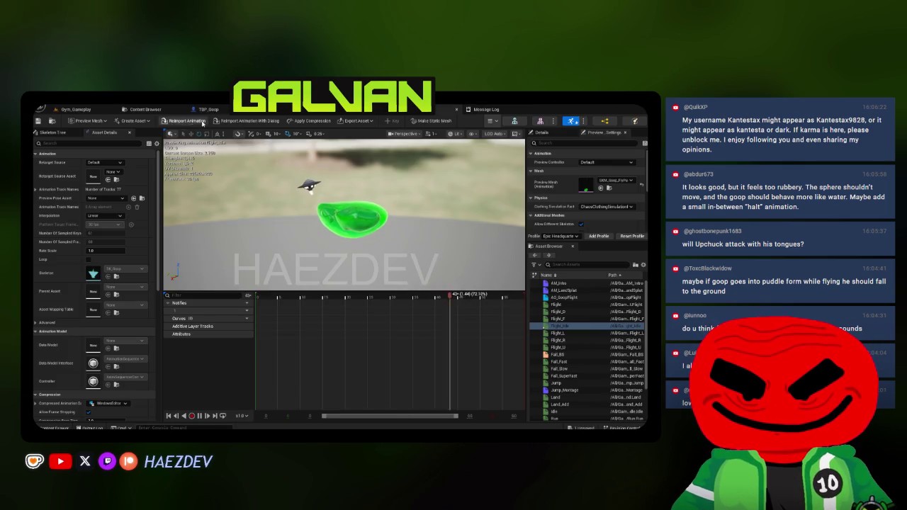
{"action": "left_click", "coordinate": [181, 124]}
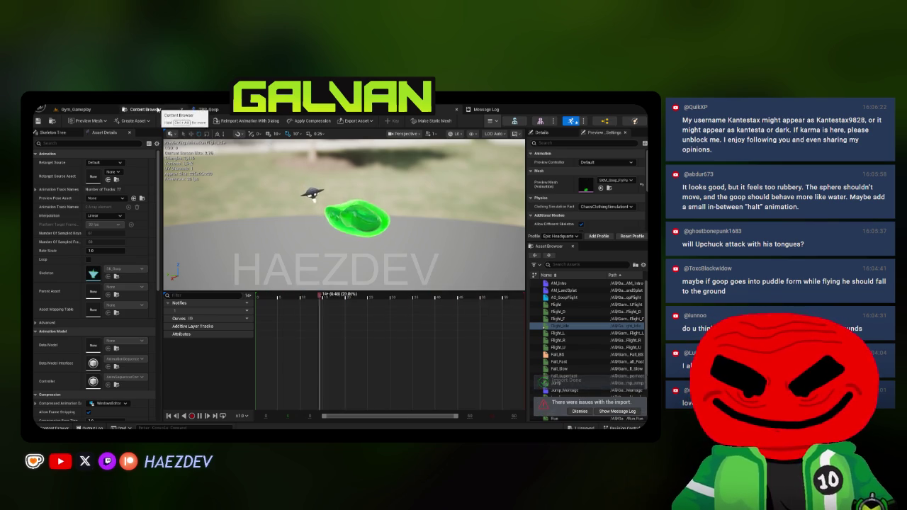
{"action": "left_click", "coordinate": [163, 109]}
{"action": "key", "text": "ctrl+s"}
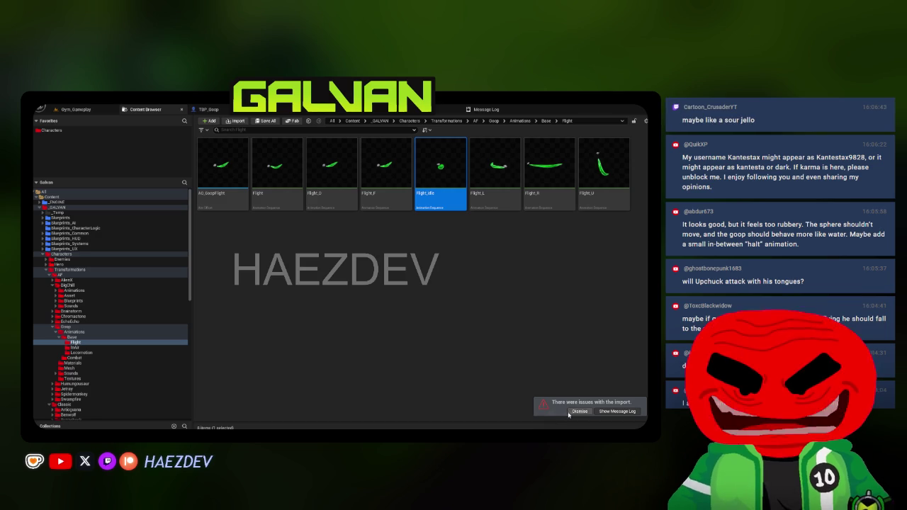
{"action": "left_click", "coordinate": [85, 109]}
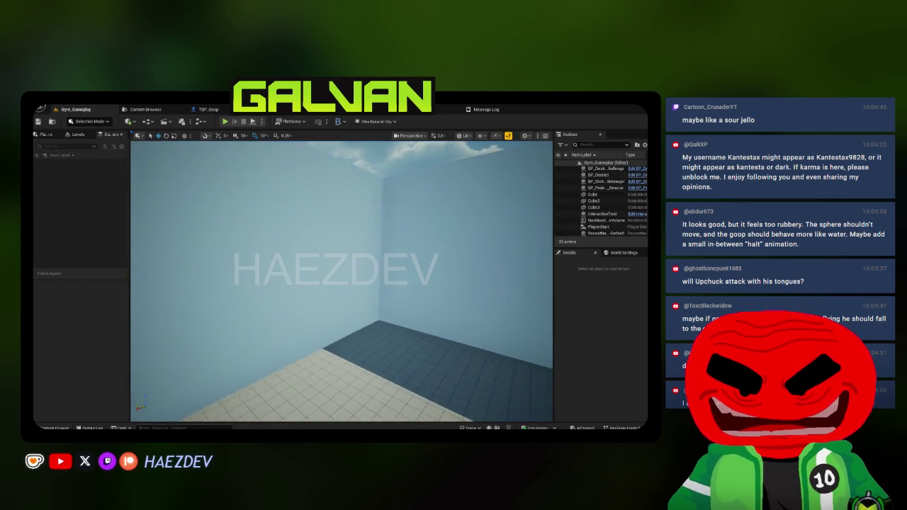
Step: Start playing the Gym_Gameplay level with Alt+P and walk the character around
{"action": "left_click_drag", "start_coordinate": [259, 251], "coordinate": [213, 251]}
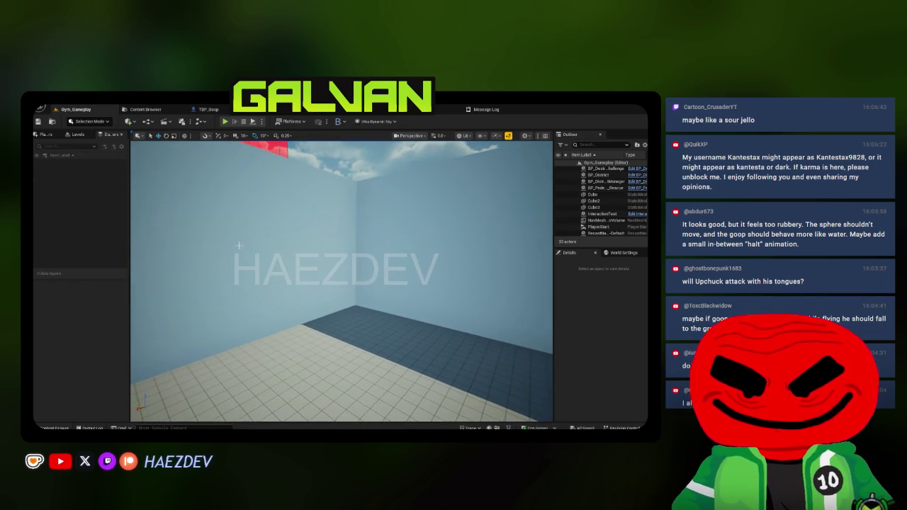
{"action": "key", "text": "alt+p"}
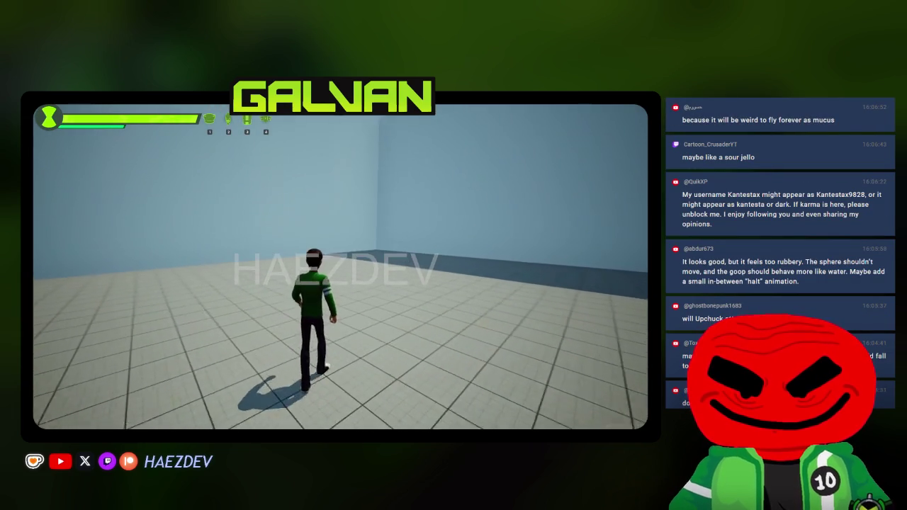
{"action": "key", "text": "w"}
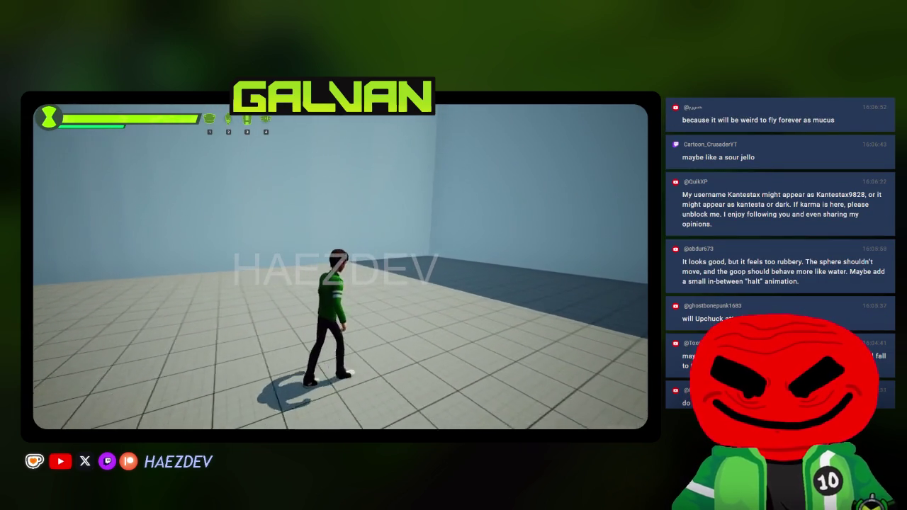
{"action": "key", "text": "a"}
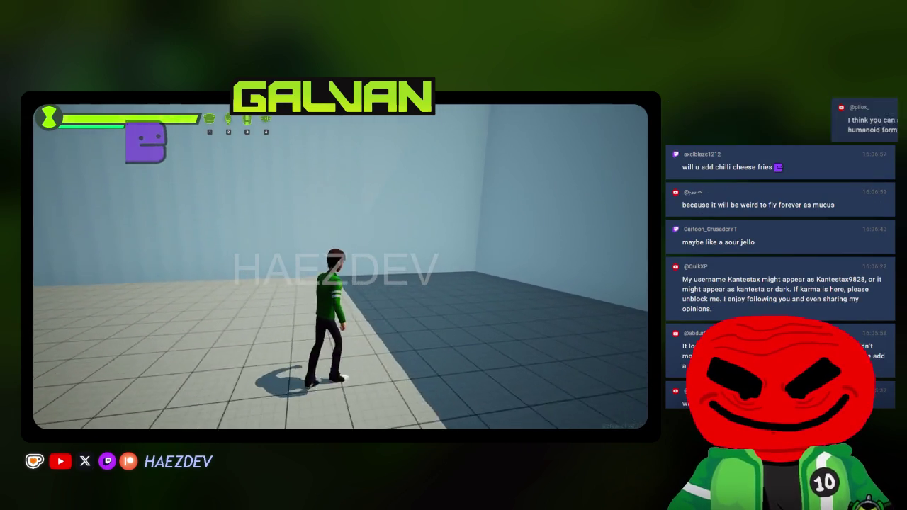
{"action": "key", "text": "a"}
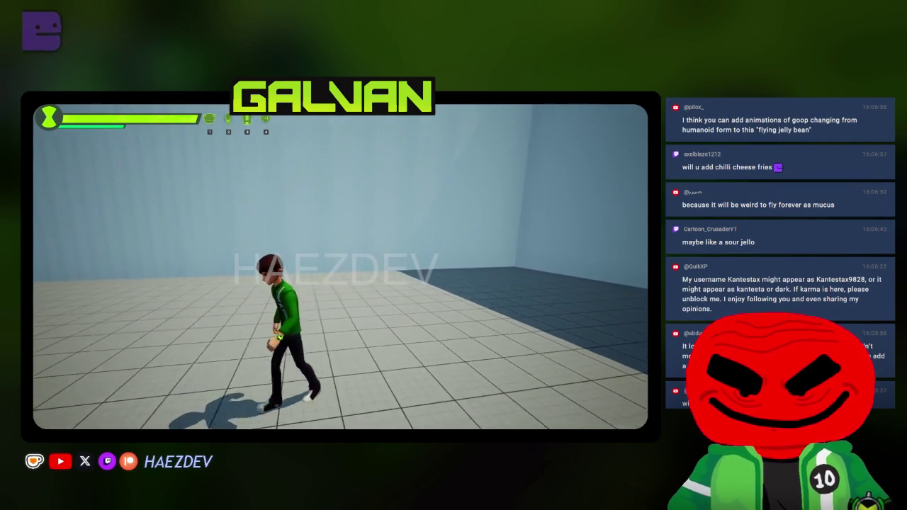
Step: Transform into Goop, fly up into the flat puddle form, then end the play session
{"action": "key", "text": "q"}
{"action": "left_click", "coordinate": [270, 234]}
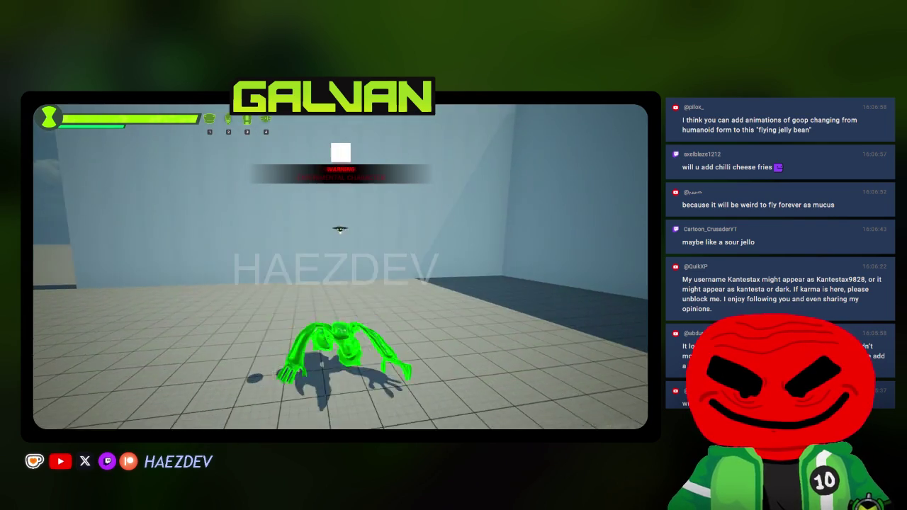
{"action": "key", "text": "w"}
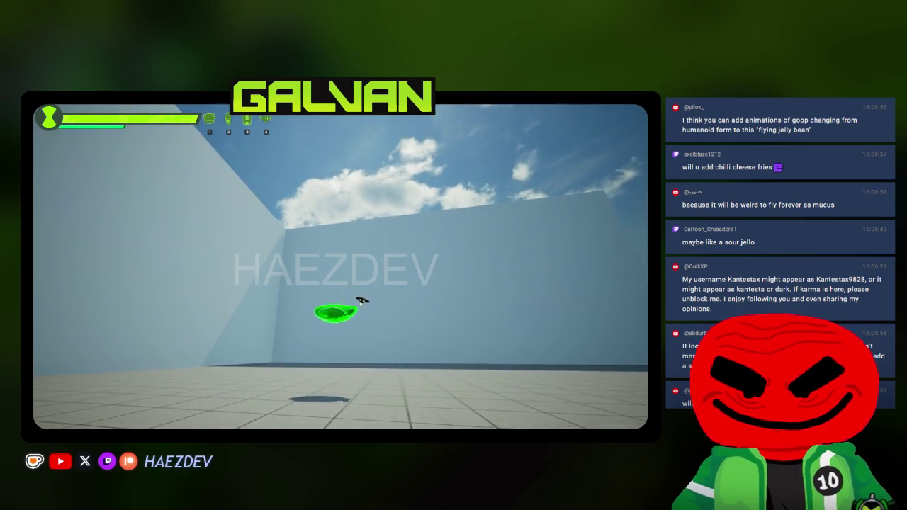
{"action": "key", "text": "space"}
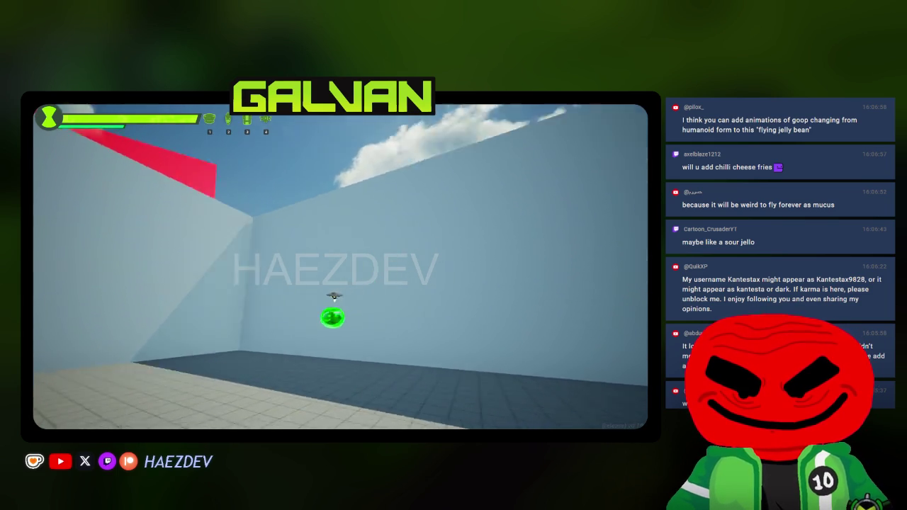
{"action": "key", "text": "w"}
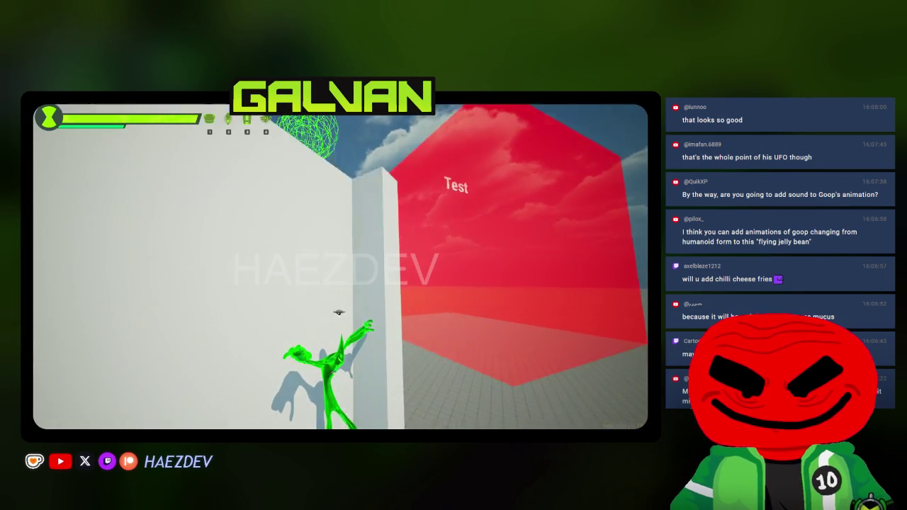
{"action": "key", "text": "Escape"}
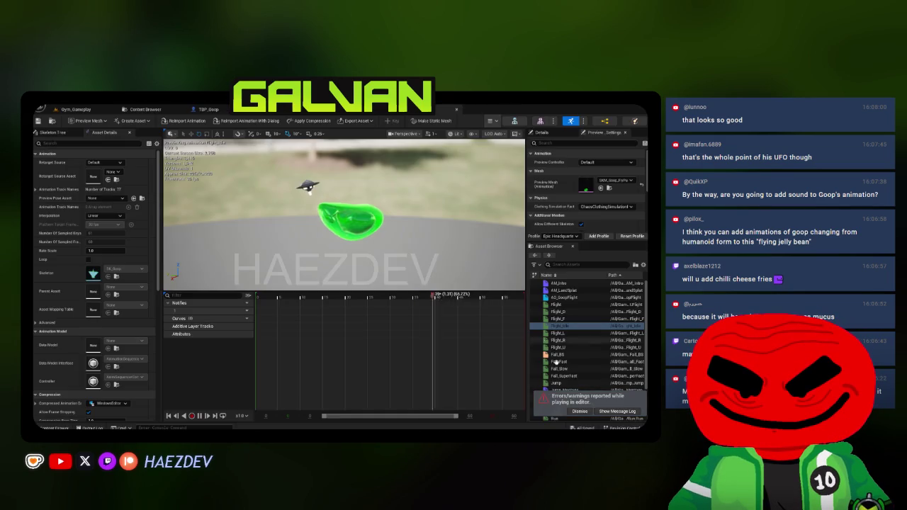
Step: Back in Blender's right-side Pose Mode, show the Main bone collection and the Character collection's Goop mesh
{"action": "left_click", "coordinate": [578, 412]}
{"action": "key", "text": "alt+Tab"}
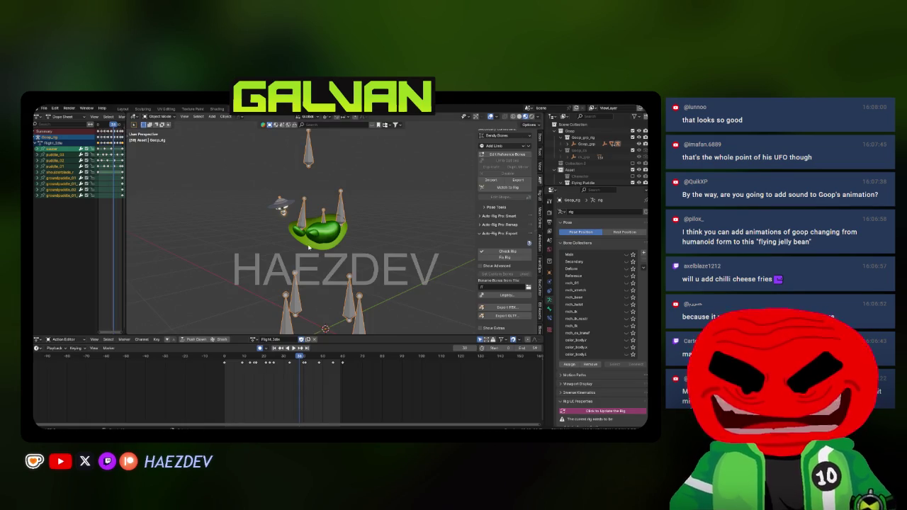
{"action": "key", "text": "KP_3"}
{"action": "left_click", "coordinate": [330, 256]}
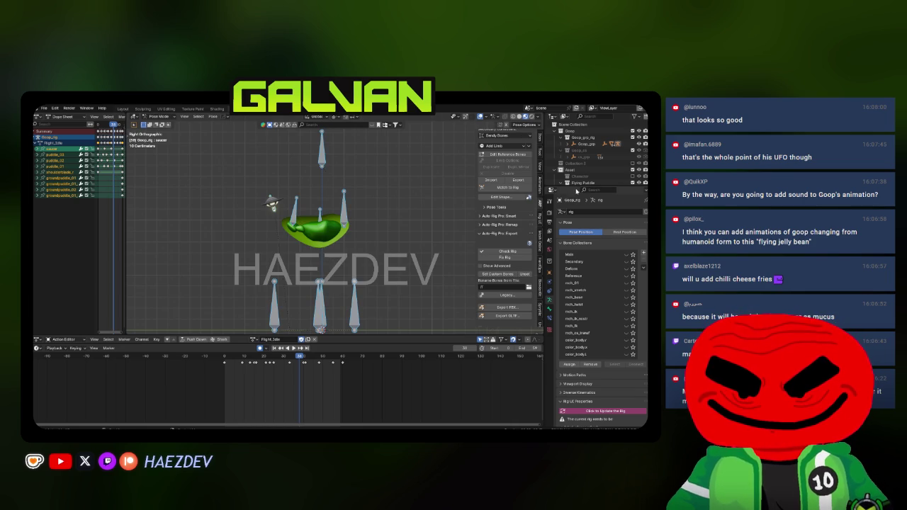
{"action": "left_click_drag", "start_coordinate": [575, 187], "coordinate": [576, 234]}
{"action": "scroll", "coordinate": [451, 258], "scroll_direction": "down", "scroll_amount": 2}
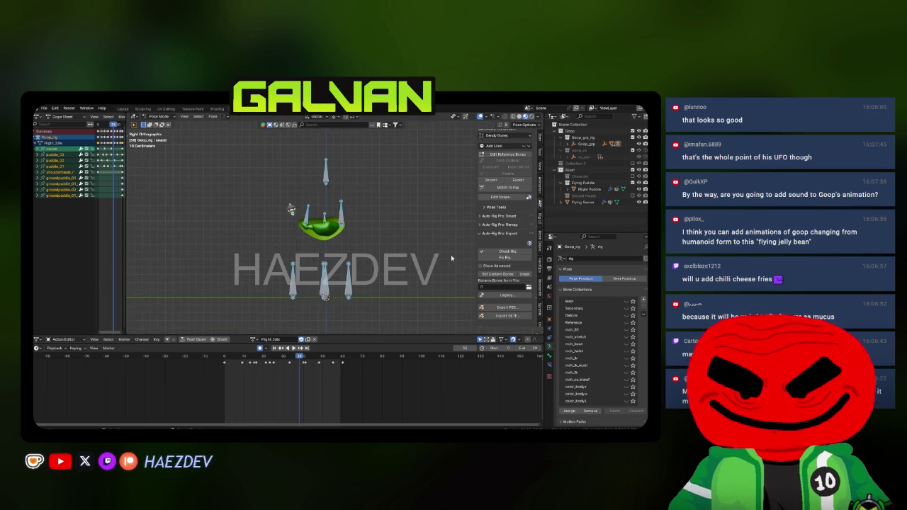
{"action": "left_click", "coordinate": [627, 301]}
{"action": "left_click", "coordinate": [631, 180]}
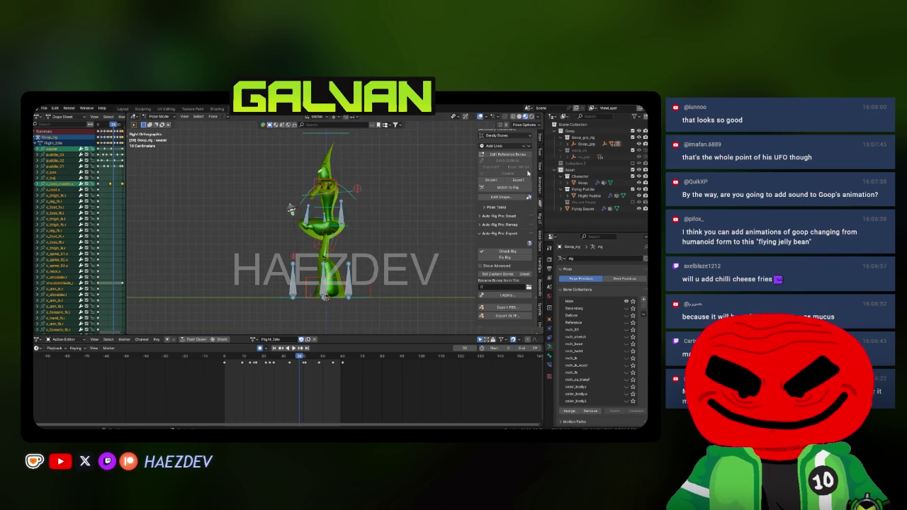
Step: Select all rig bones in front view and return to frame 0
{"action": "scroll", "coordinate": [365, 226], "scroll_direction": "up", "scroll_amount": 4}
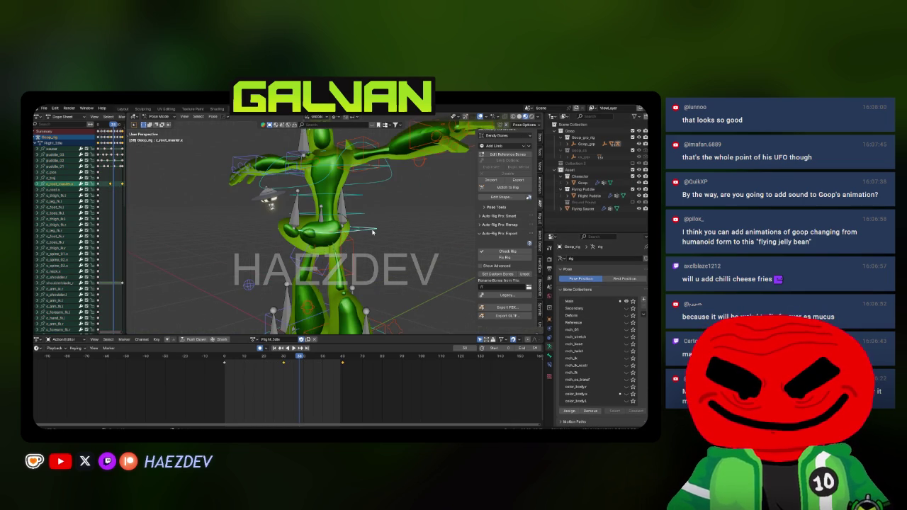
{"action": "key", "text": "KP_1"}
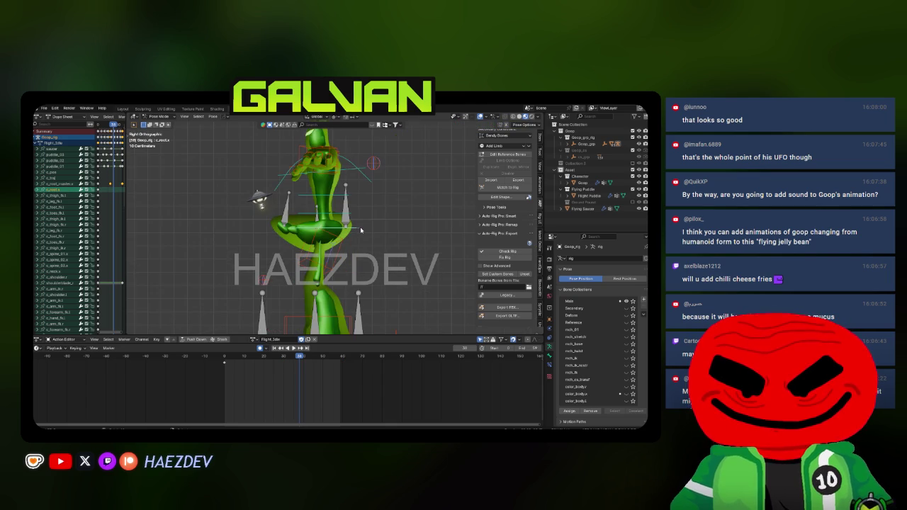
{"action": "scroll", "coordinate": [360, 229], "scroll_direction": "up", "scroll_amount": 2}
{"action": "scroll", "coordinate": [308, 225], "scroll_direction": "down", "scroll_amount": 3}
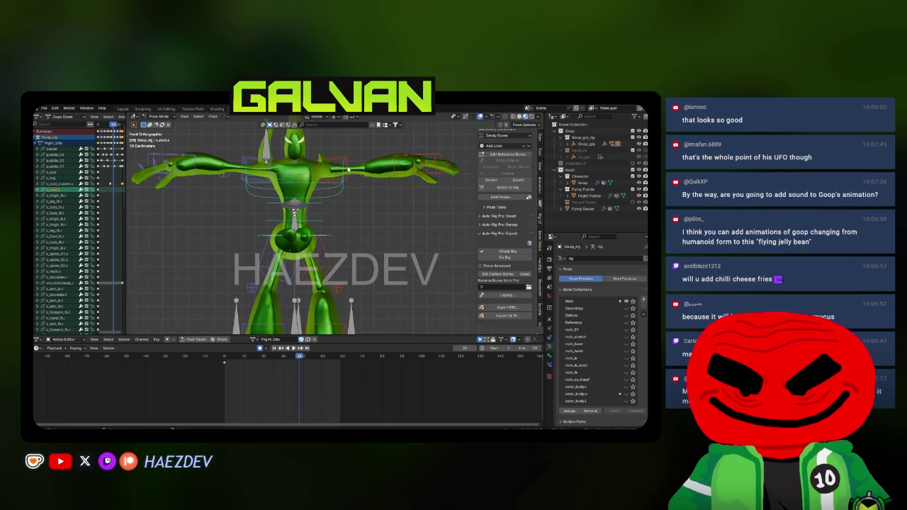
{"action": "key", "text": "a"}
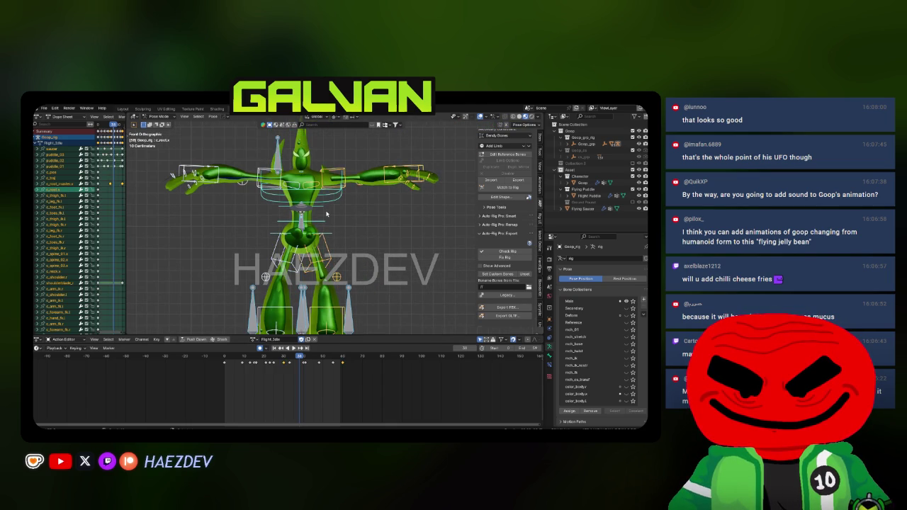
{"action": "key", "text": "shift+Left"}
Step: Rotate both arm IK controls down from the T-pose using X-Axis Mirror
{"action": "left_click", "coordinate": [349, 165]}
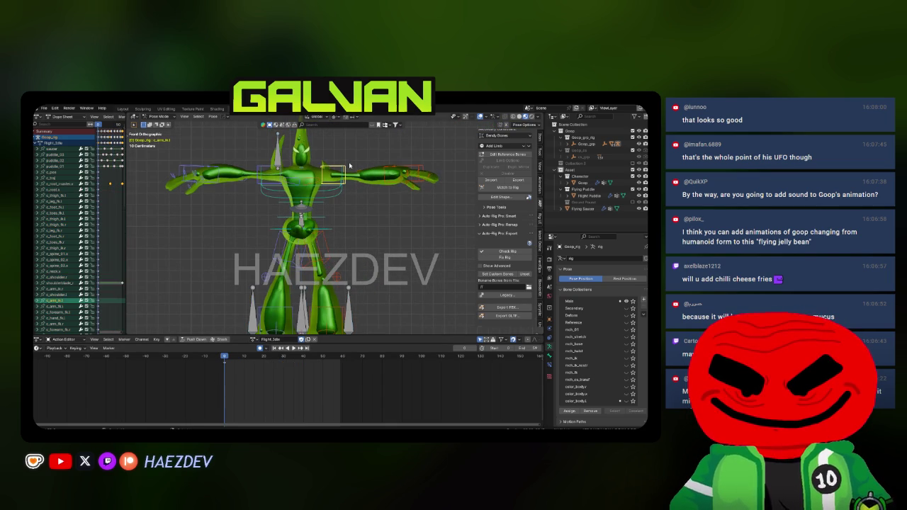
{"action": "key", "text": "KP_3"}
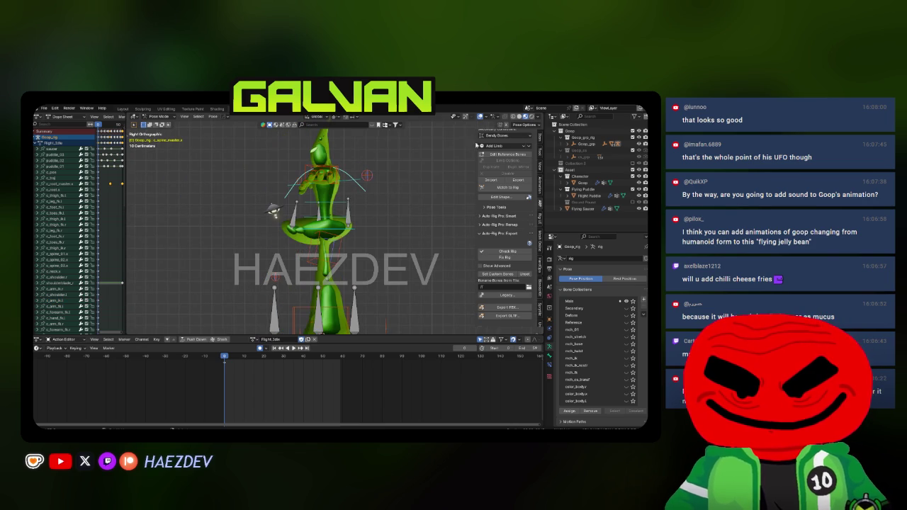
{"action": "left_click", "coordinate": [539, 152]}
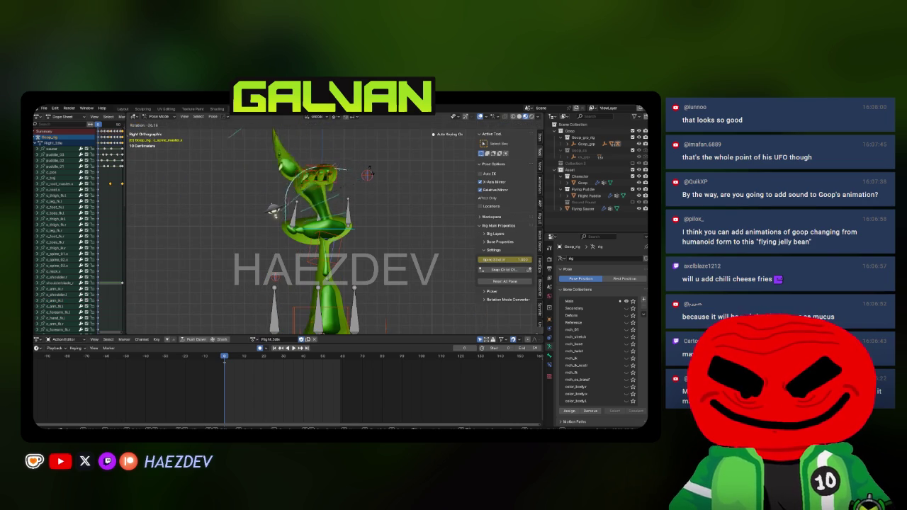
{"action": "key", "text": "Escape"}
{"action": "key", "text": "KP_1"}
{"action": "left_click", "coordinate": [400, 175]}
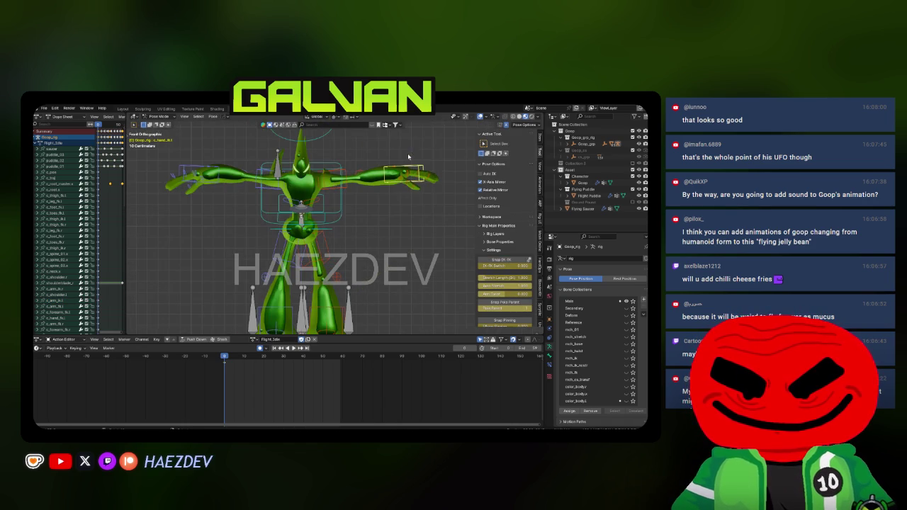
{"action": "key", "text": "r"}
{"action": "left_click", "coordinate": [370, 258]}
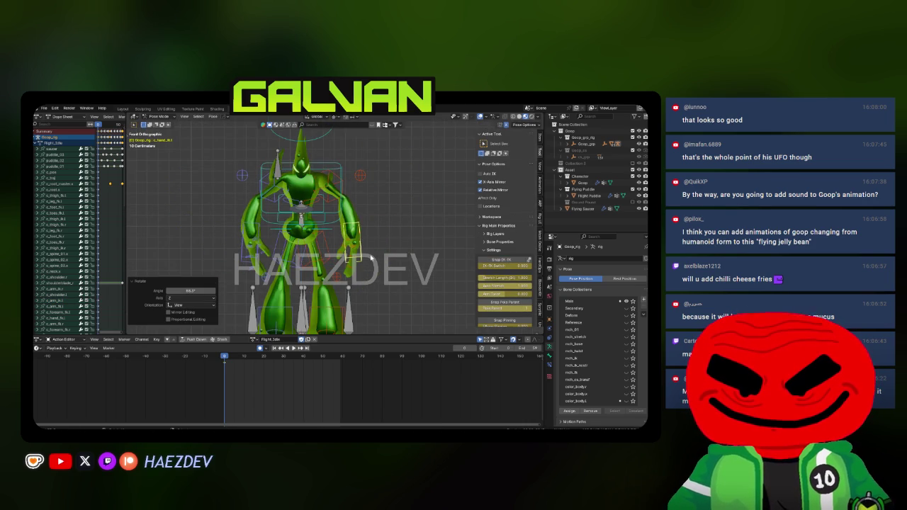
Step: Bend and shift c_spine_master.x forward, then tilt the c_head.x control
{"action": "key", "text": "KP_3"}
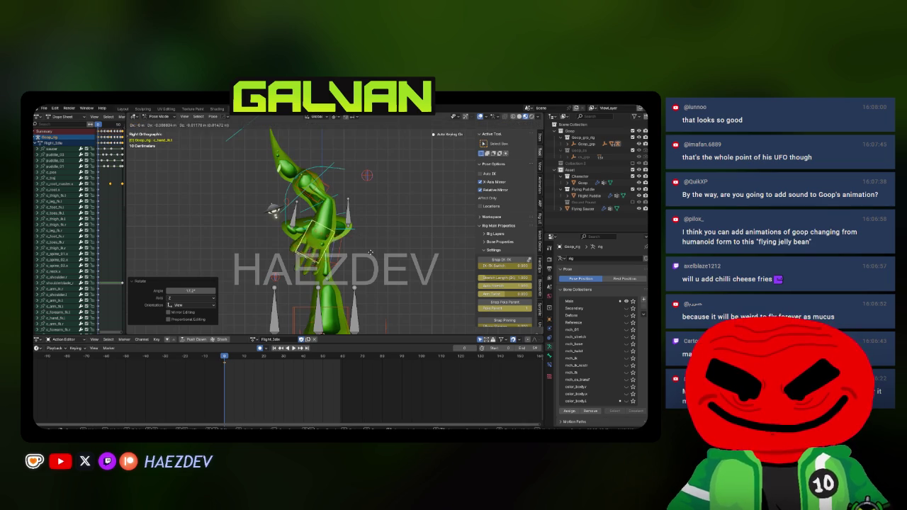
{"action": "left_click", "coordinate": [354, 234]}
{"action": "key", "text": "r"}
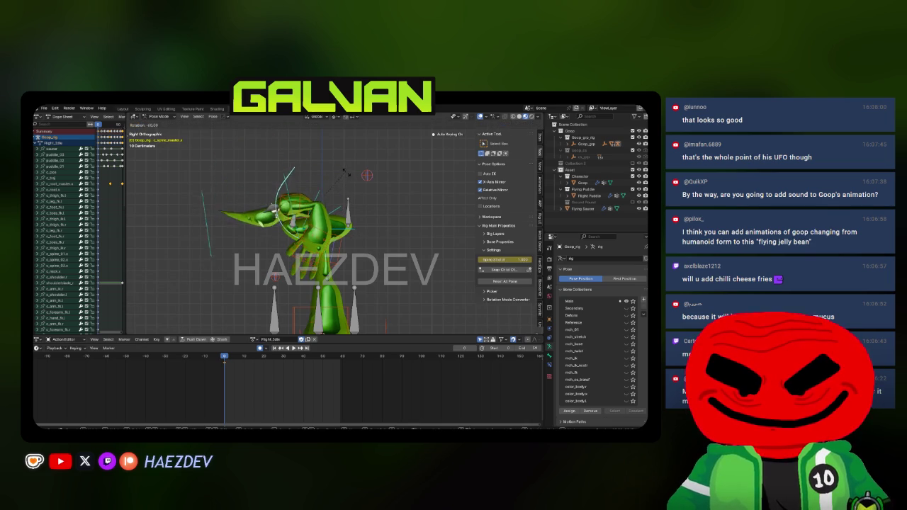
{"action": "left_click", "coordinate": [345, 175]}
{"action": "key", "text": "g"}
{"action": "left_click", "coordinate": [311, 192]}
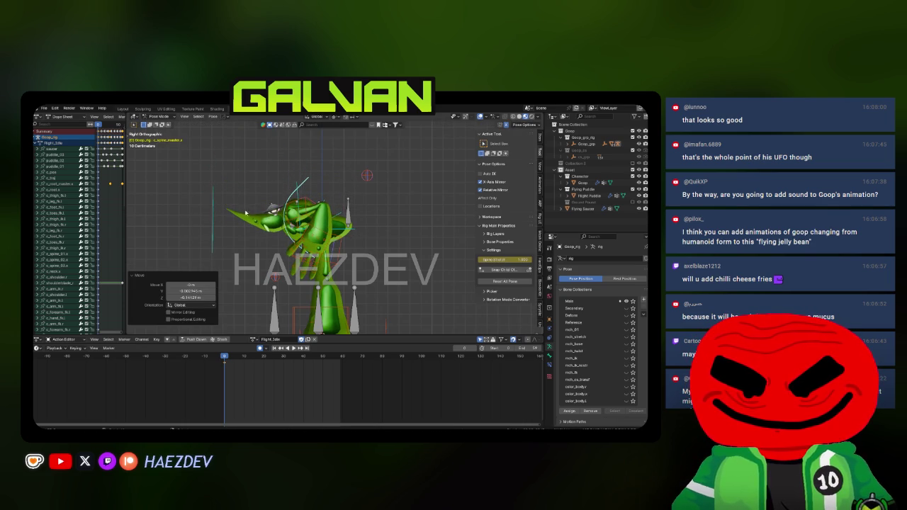
{"action": "left_click", "coordinate": [218, 212]}
{"action": "left_click", "coordinate": [206, 230]}
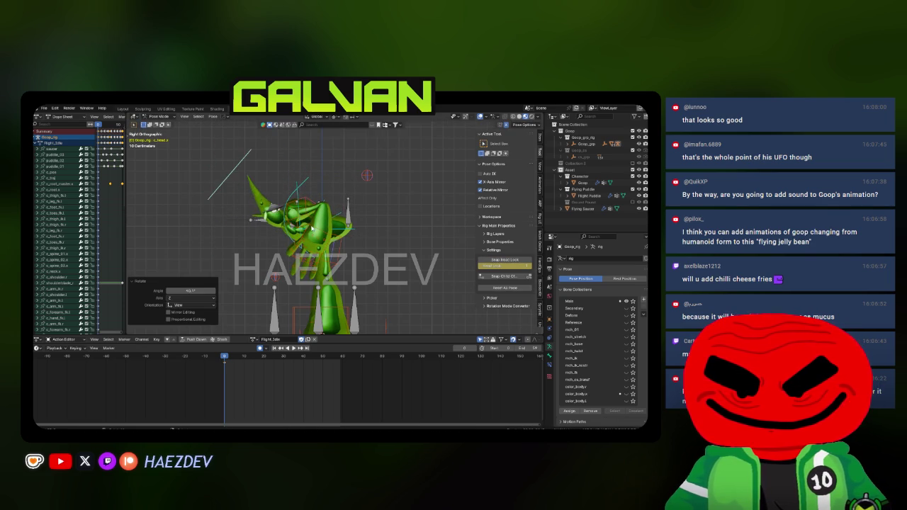
{"action": "key", "text": "KP_1"}
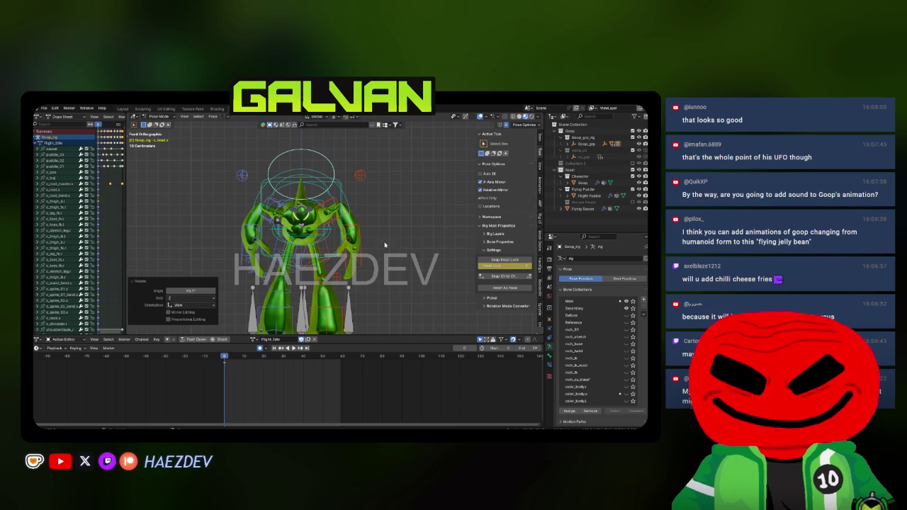
Step: Rotate the hand IK control, then raise it up and back into the flying pose
{"action": "left_click", "coordinate": [354, 244]}
{"action": "key", "text": "r"}
{"action": "left_click", "coordinate": [368, 263]}
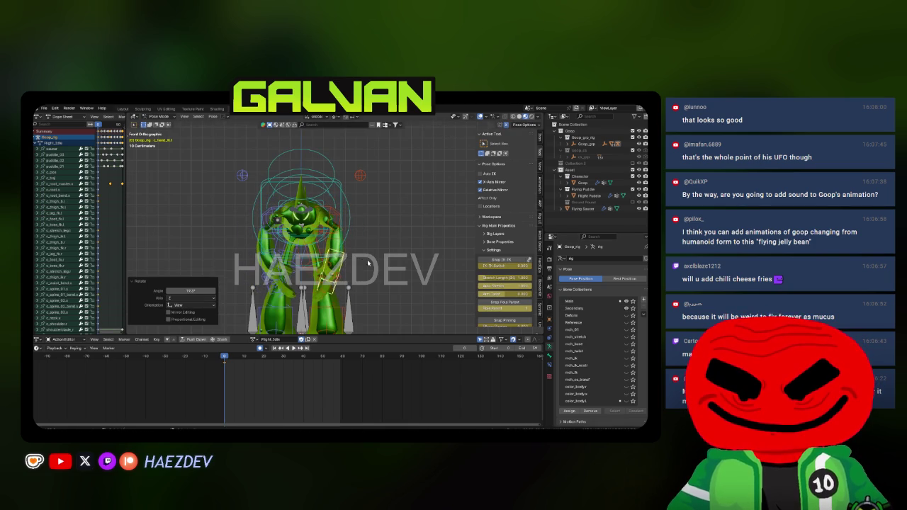
{"action": "key", "text": "KP_3"}
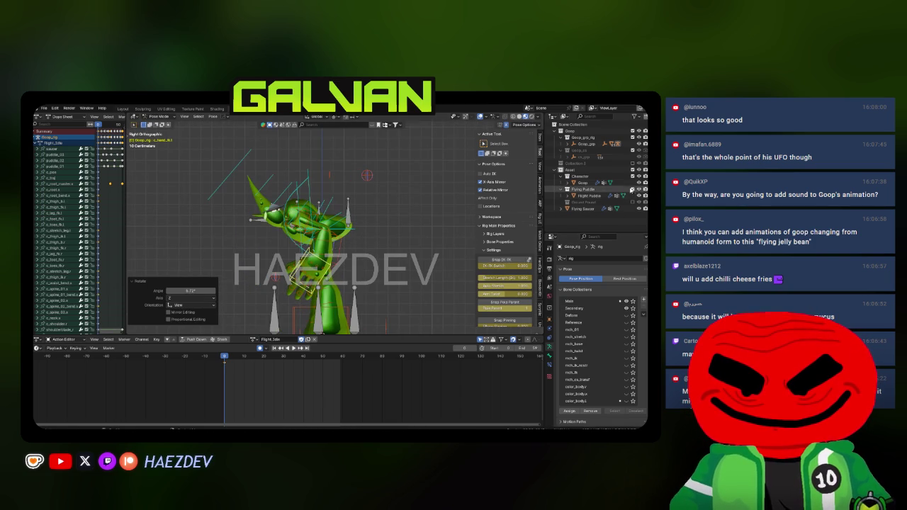
{"action": "key", "text": "g"}
{"action": "left_click", "coordinate": [372, 223]}
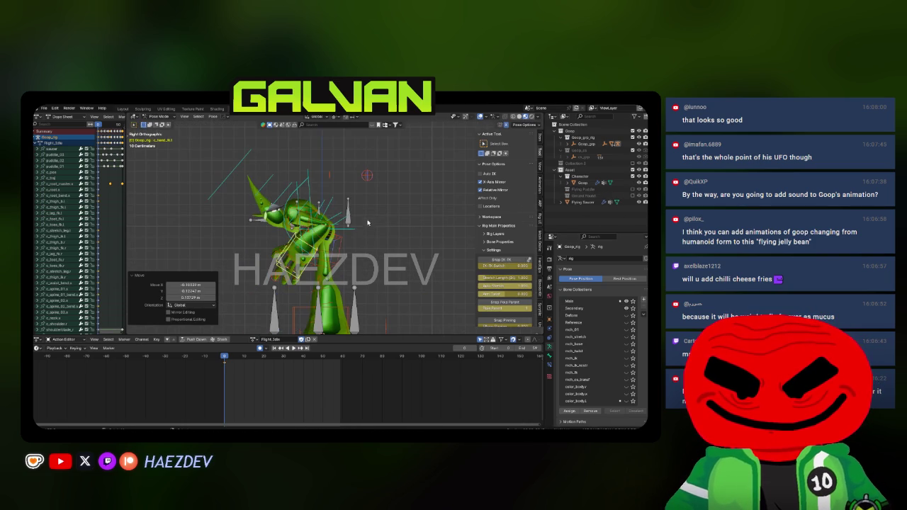
{"action": "key", "text": "KP_4"}
{"action": "key", "text": "KP_4"}
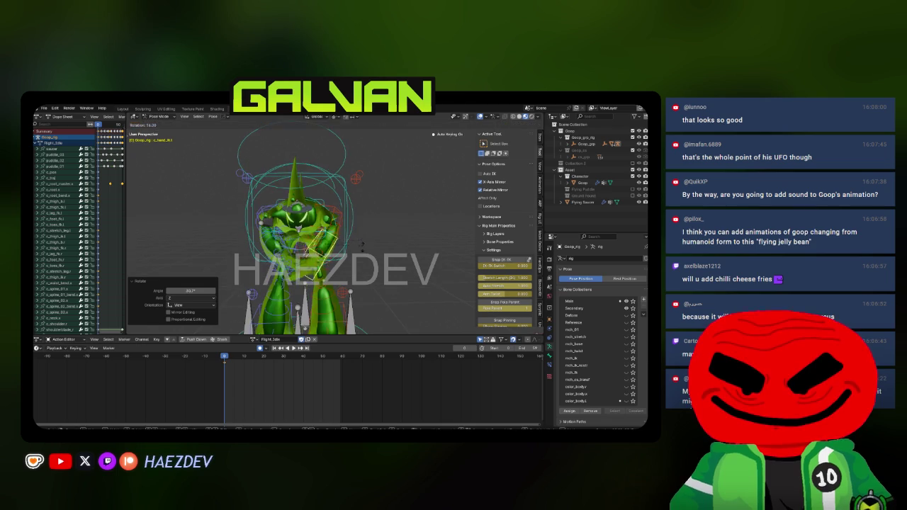
{"action": "key", "text": "g"}
{"action": "left_click", "coordinate": [338, 220]}
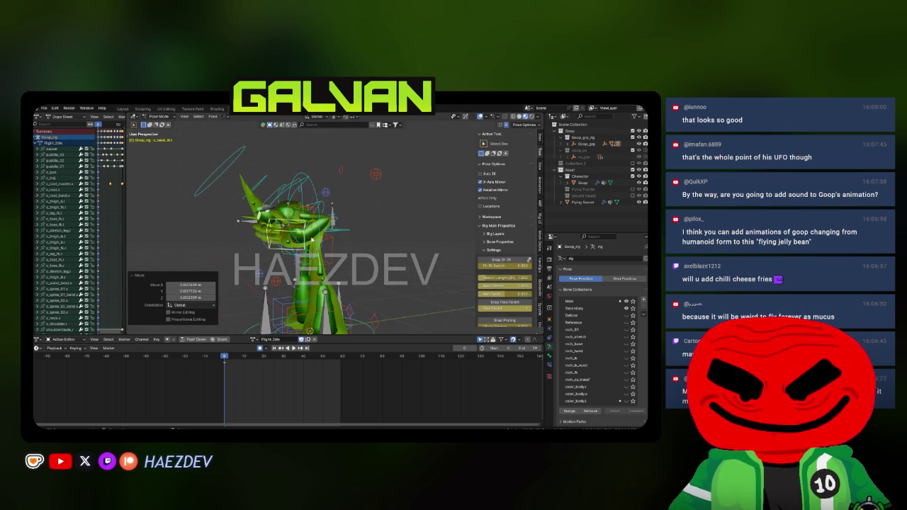
{"action": "key", "text": "KP_4"}
Step: Move the upper spine bend control to curve the torso
{"action": "left_click", "coordinate": [340, 216]}
{"action": "key", "text": "KP_4"}
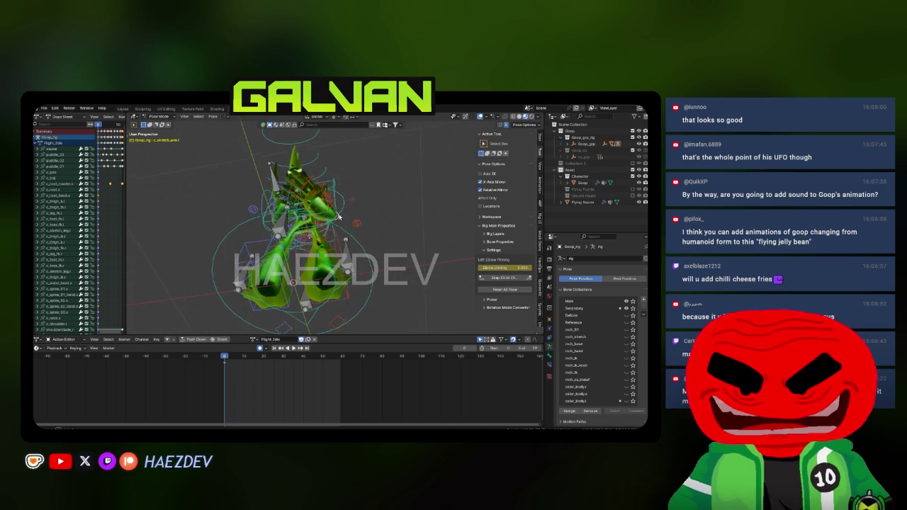
{"action": "key", "text": "KP_4"}
{"action": "key", "text": "g"}
{"action": "left_click", "coordinate": [372, 241]}
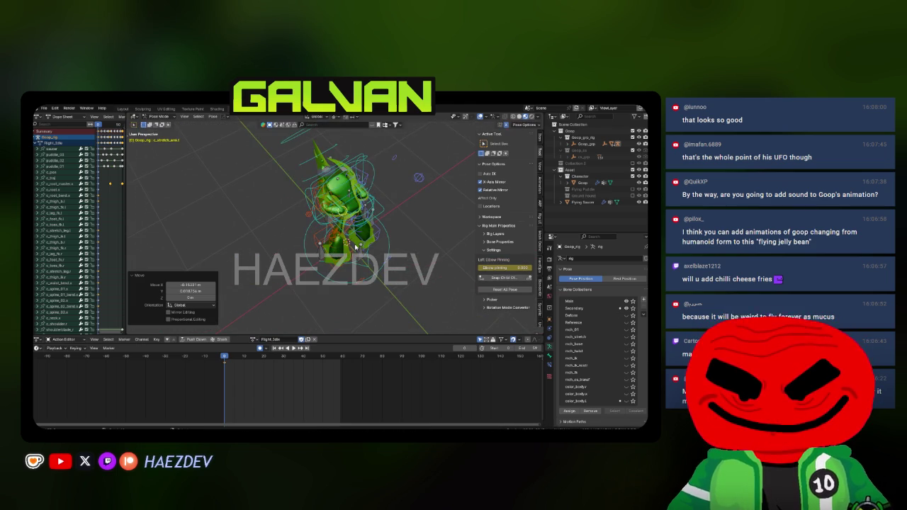
{"action": "key", "text": "KP_3"}
Step: Reposition the left foot IK, leg pole and stretch controls, undoing the last leg tweak
{"action": "left_click", "coordinate": [342, 291]}
{"action": "key", "text": "g"}
{"action": "left_click", "coordinate": [372, 273]}
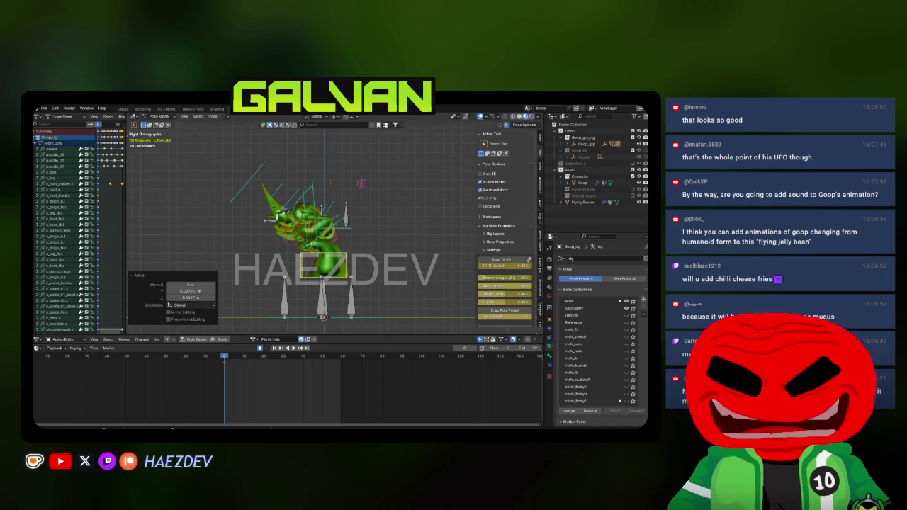
{"action": "left_click", "coordinate": [369, 274]}
{"action": "key", "text": "g"}
{"action": "left_click", "coordinate": [382, 262]}
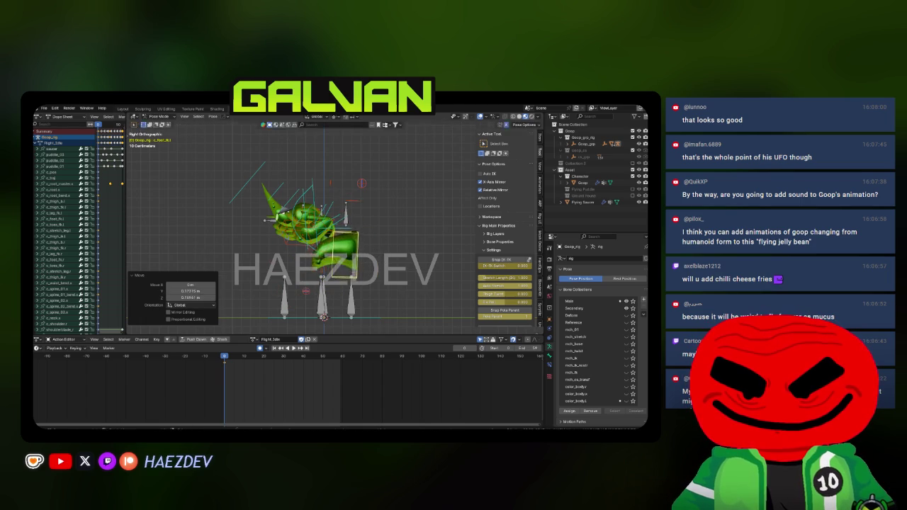
{"action": "left_click", "coordinate": [346, 298]}
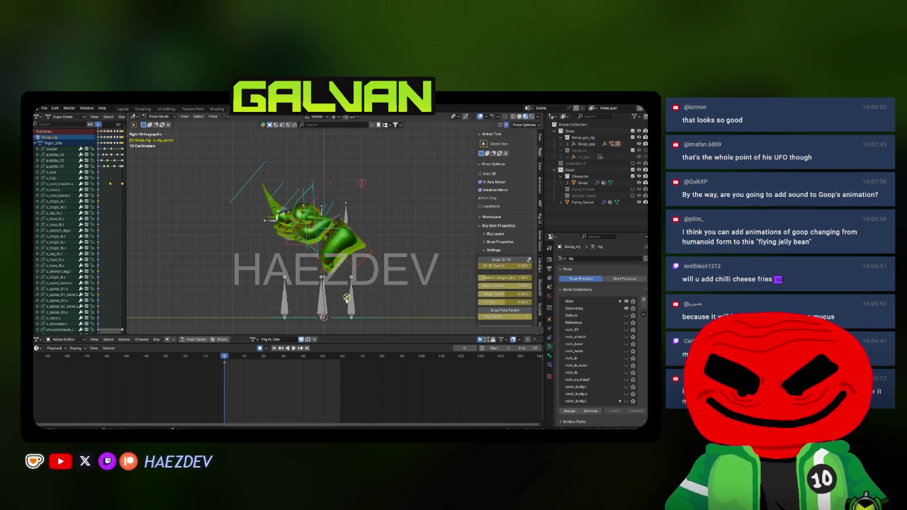
{"action": "left_click", "coordinate": [334, 277]}
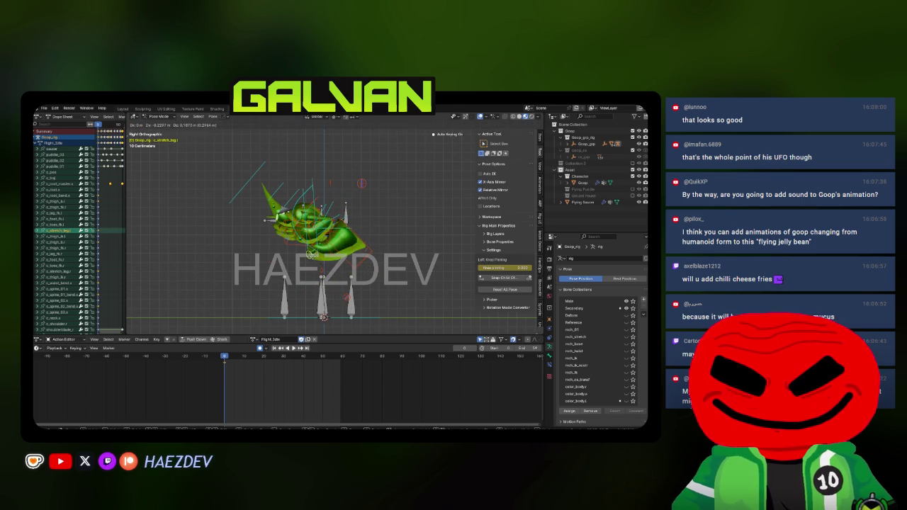
{"action": "left_click", "coordinate": [312, 262]}
{"action": "left_click", "coordinate": [339, 268]}
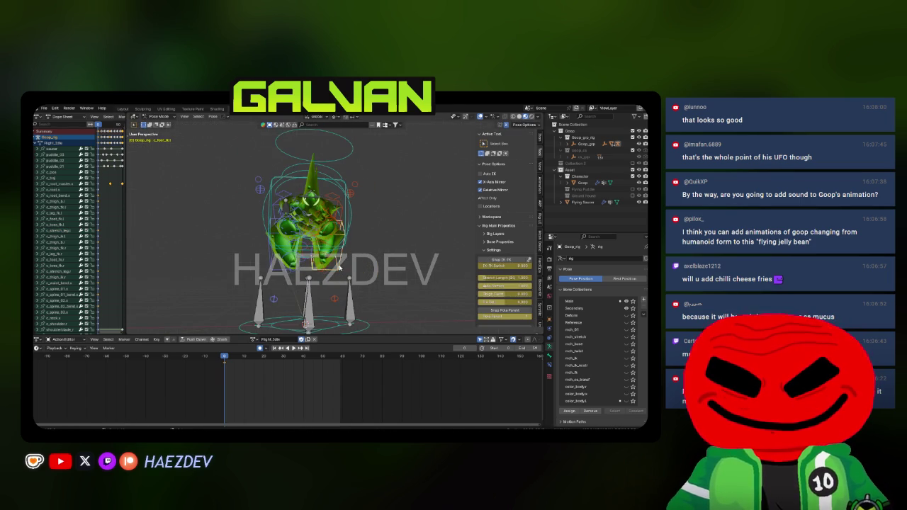
{"action": "left_click", "coordinate": [328, 263]}
{"action": "key", "text": "ctrl+z"}
{"action": "key", "text": "ctrl+z"}
{"action": "key", "text": "ctrl+z"}
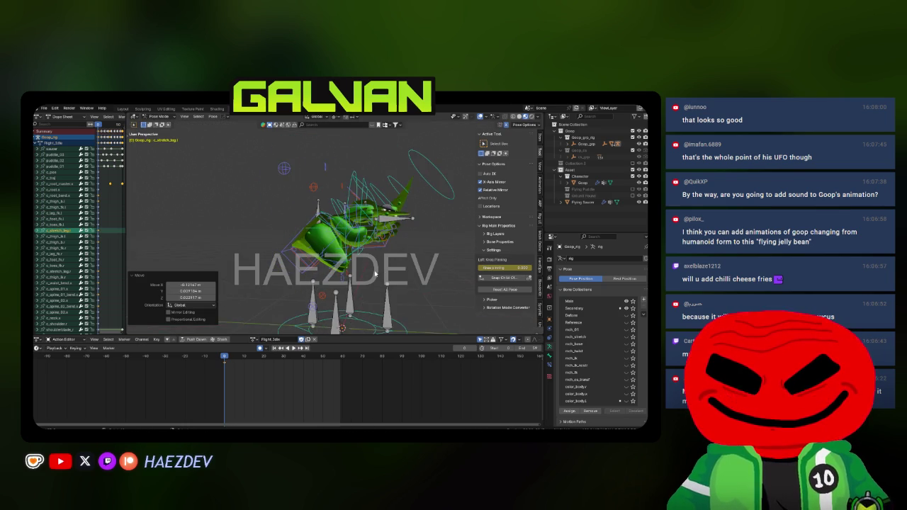
{"action": "key", "text": "KP_3"}
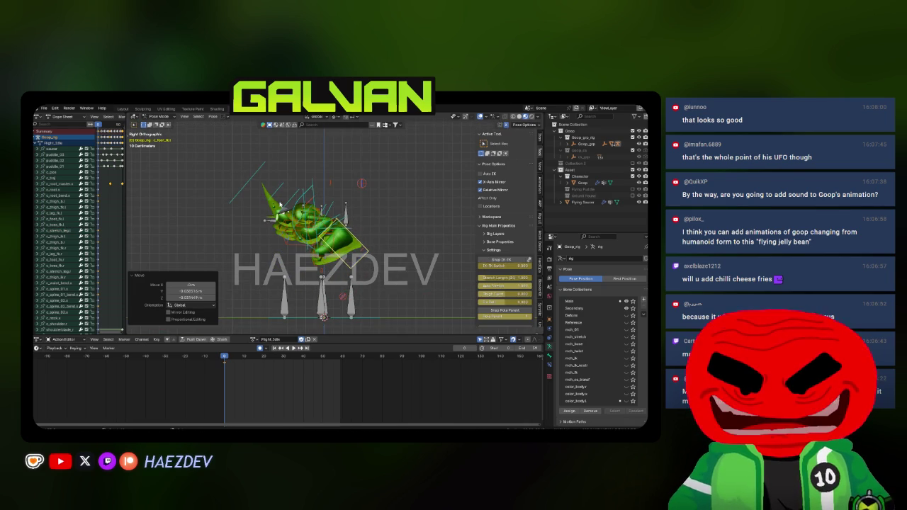
Step: Tilt the head control and rotate the spine master control
{"action": "left_click", "coordinate": [252, 176]}
{"action": "left_click", "coordinate": [237, 255]}
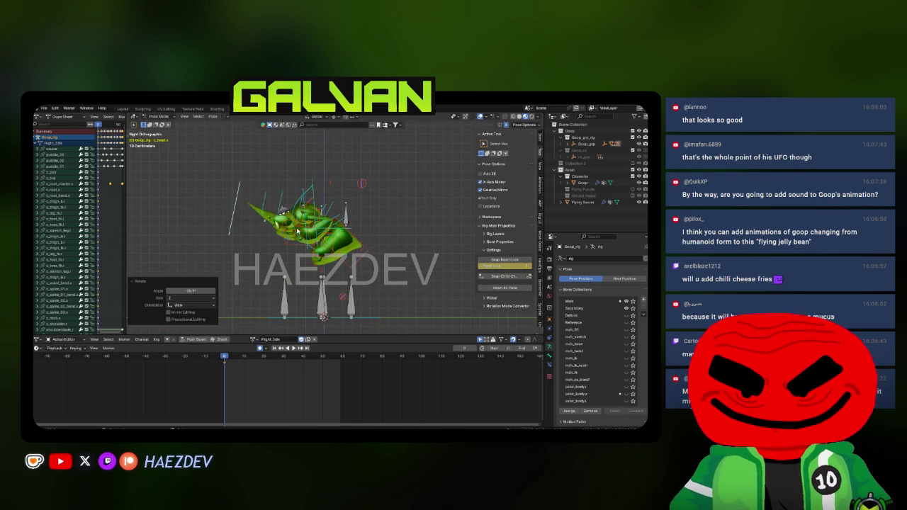
{"action": "left_click_drag", "start_coordinate": [377, 242], "coordinate": [366, 219]}
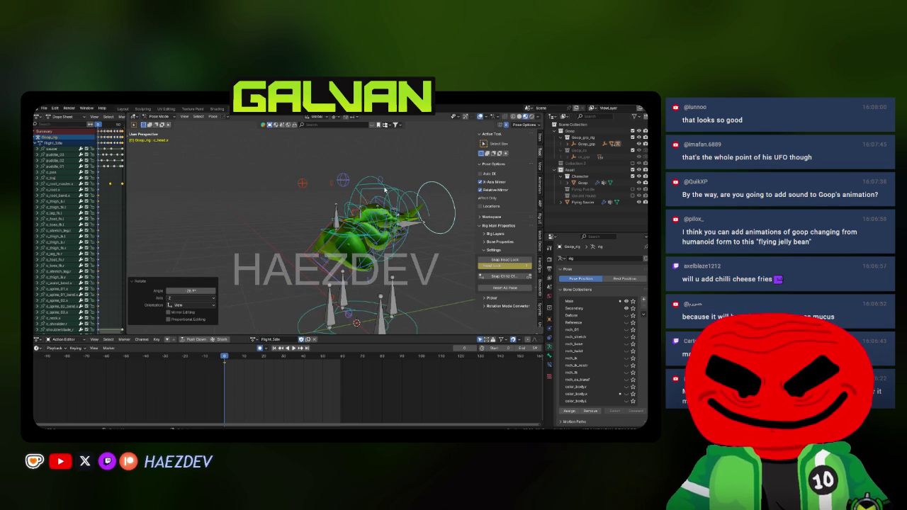
{"action": "left_click", "coordinate": [376, 186]}
{"action": "key", "text": "KP_3"}
{"action": "key", "text": "r"}
{"action": "left_click", "coordinate": [376, 218]}
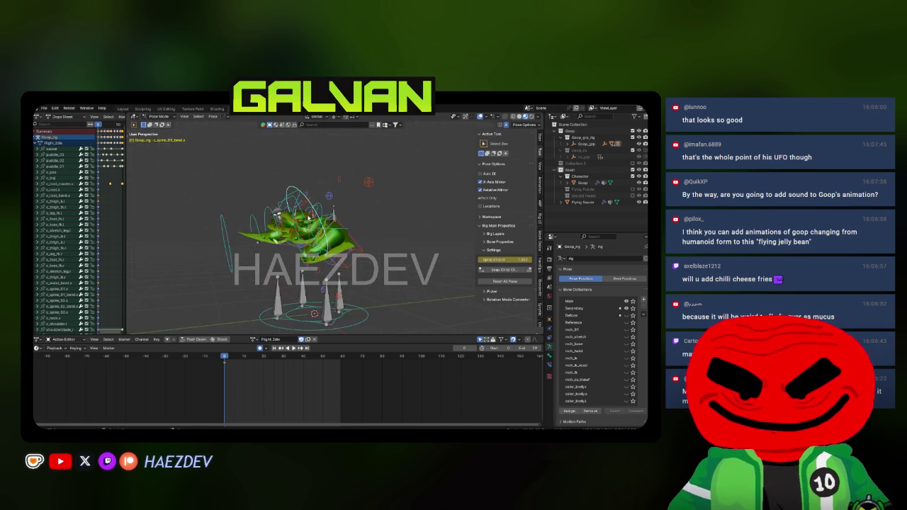
Step: Rotate the left arm IK control around Z and nudge it into place
{"action": "left_click", "coordinate": [312, 216]}
{"action": "key", "text": "r"}
{"action": "key", "text": "r"}
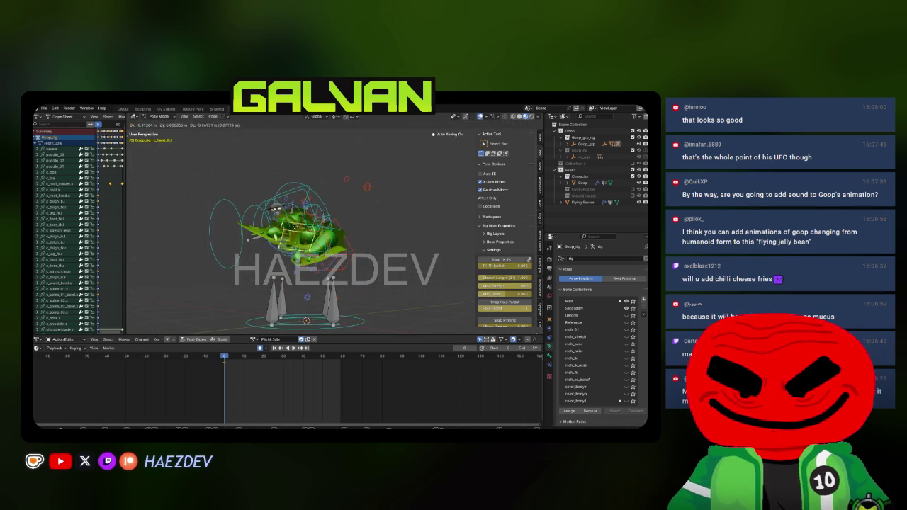
{"action": "key", "text": "Return"}
{"action": "key", "text": "Return"}
{"action": "key", "text": "g"}
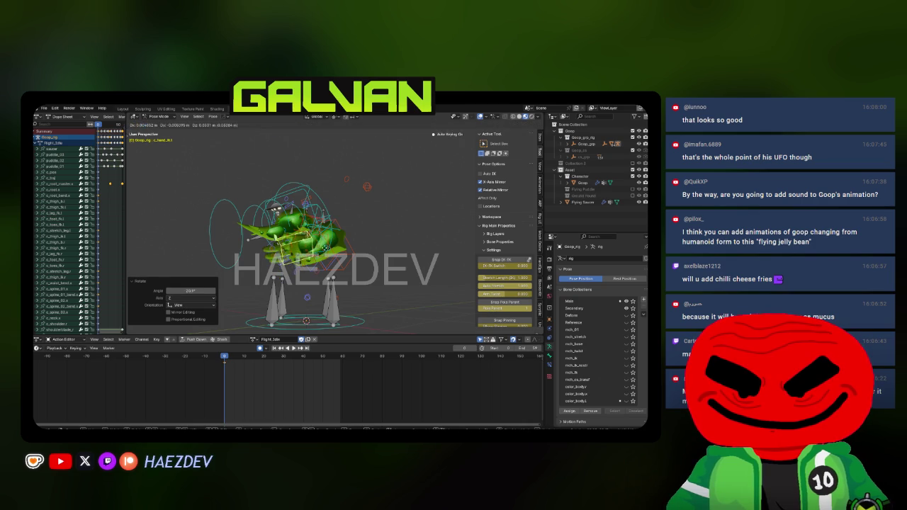
{"action": "left_click", "coordinate": [328, 259]}
{"action": "key", "text": "KP_1"}
{"action": "key", "text": "KP_3"}
Step: Select all bones, key the Whole Character, and move the playhead to frame 60
{"action": "key", "text": "a"}
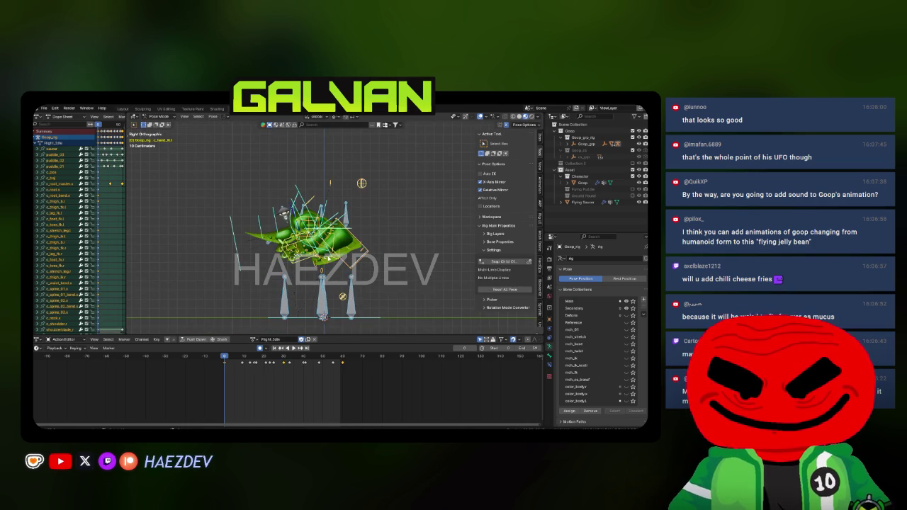
{"action": "key", "text": "i"}
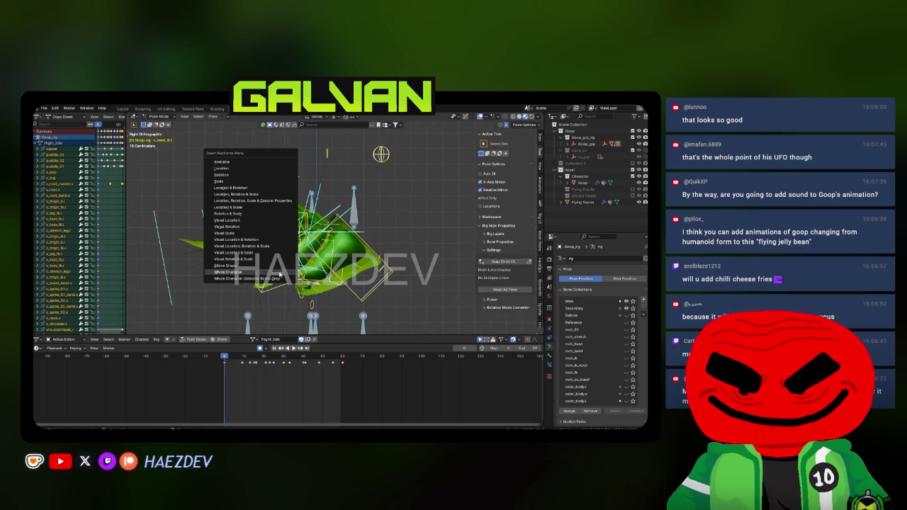
{"action": "left_click", "coordinate": [279, 273]}
{"action": "left_click_drag", "start_coordinate": [241, 372], "coordinate": [343, 374]}
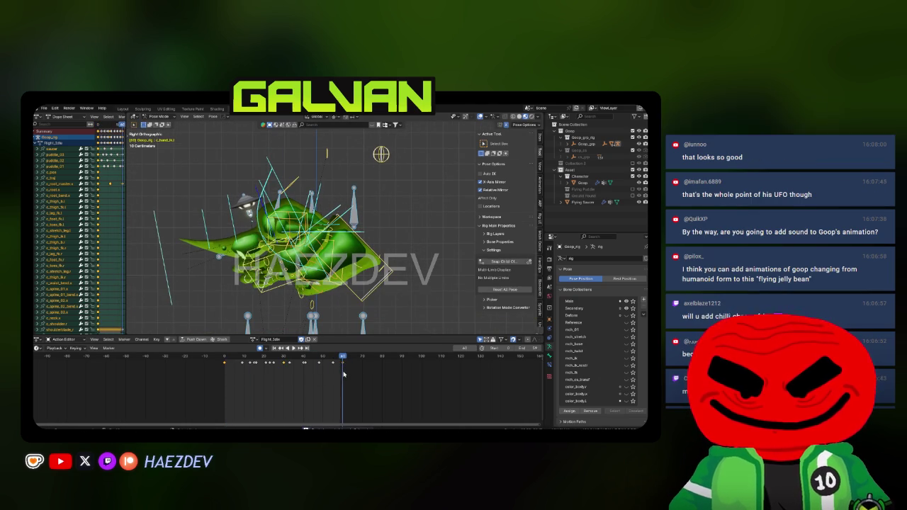
Step: Key the pose at frame 60, play the animation back, then return to frame 0
{"action": "key", "text": "i"}
{"action": "key", "text": "space"}
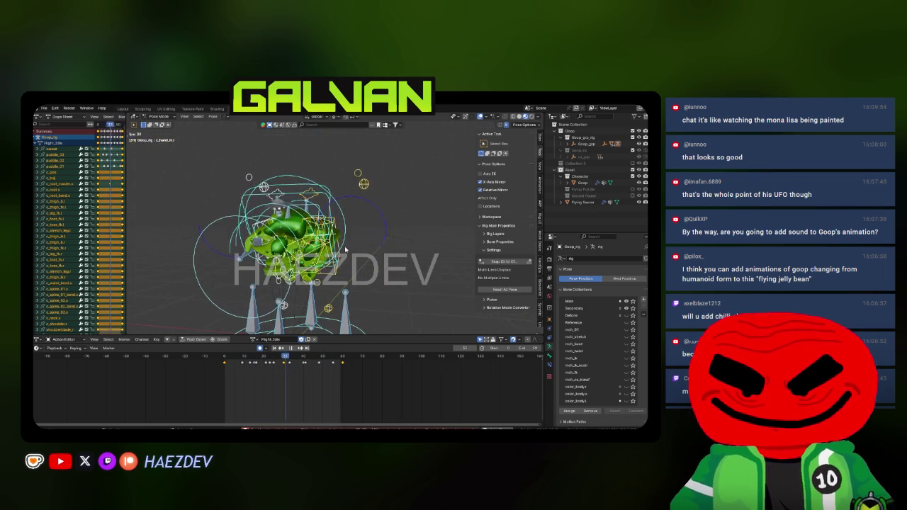
{"action": "key", "text": "space"}
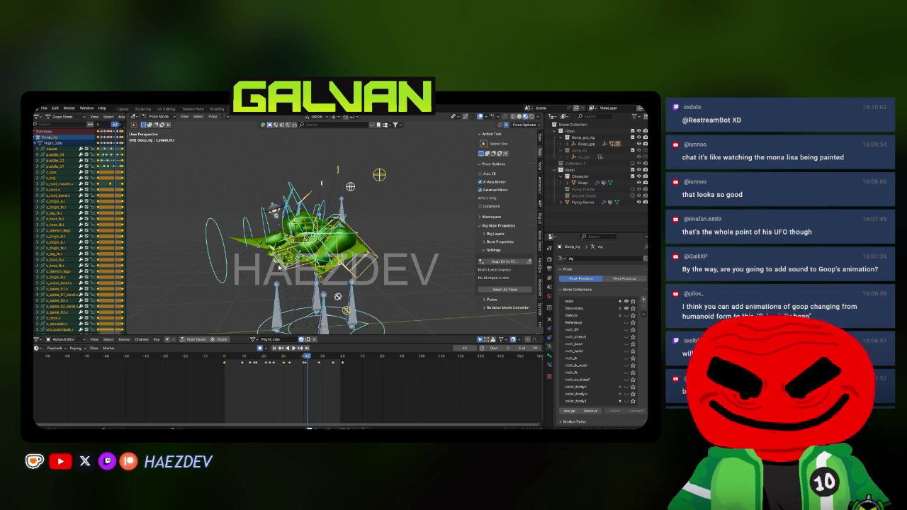
{"action": "mouse_move", "coordinate": [279, 268]}
{"action": "left_mouse_down"}
{"action": "mouse_move", "coordinate": [305, 265]}
{"action": "mouse_move", "coordinate": [305, 332]}
{"action": "left_mouse_up"}
{"action": "key", "text": "shift+Left"}
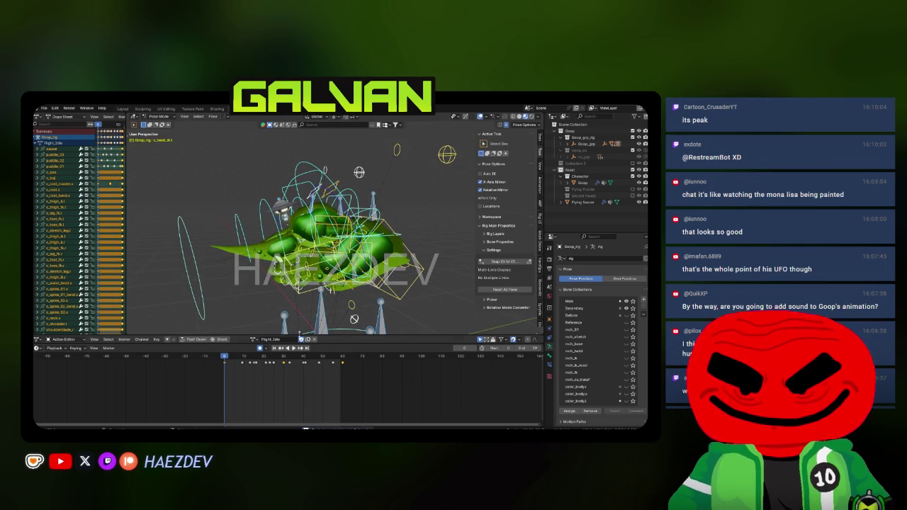
Step: Hide one group of rig controls and switch to the Flight_Idle action
{"action": "left_click", "coordinate": [609, 401]}
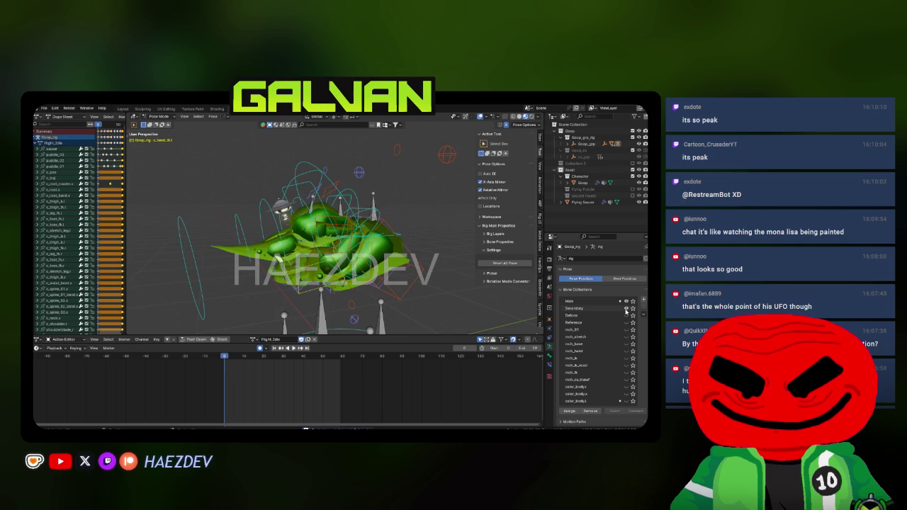
{"action": "scroll", "coordinate": [317, 252], "scroll_direction": "down", "scroll_amount": 5}
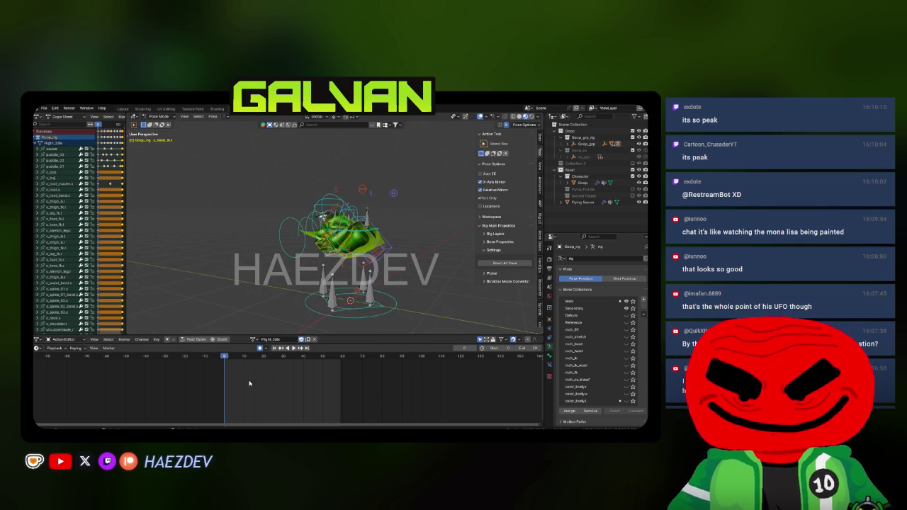
{"action": "left_click_drag", "start_coordinate": [331, 248], "coordinate": [379, 241]}
{"action": "scroll", "coordinate": [392, 268], "scroll_direction": "up", "scroll_amount": 2}
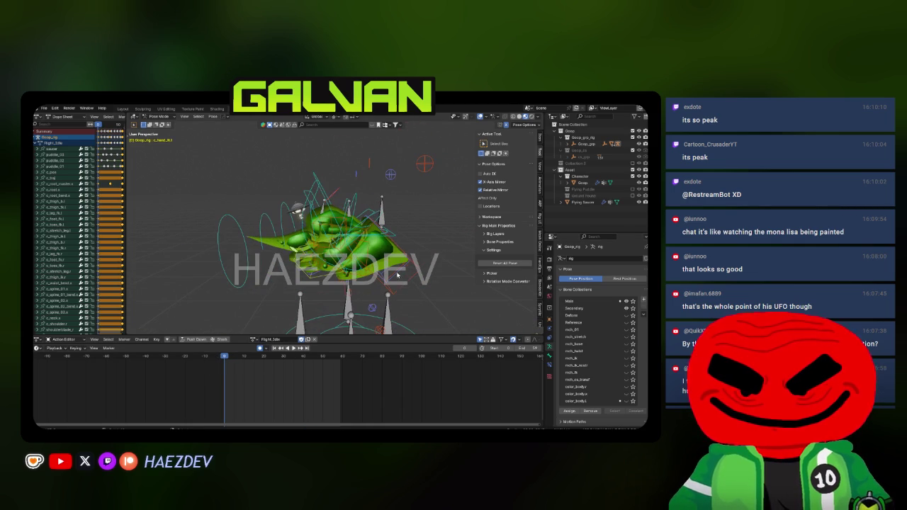
{"action": "left_click", "coordinate": [253, 339]}
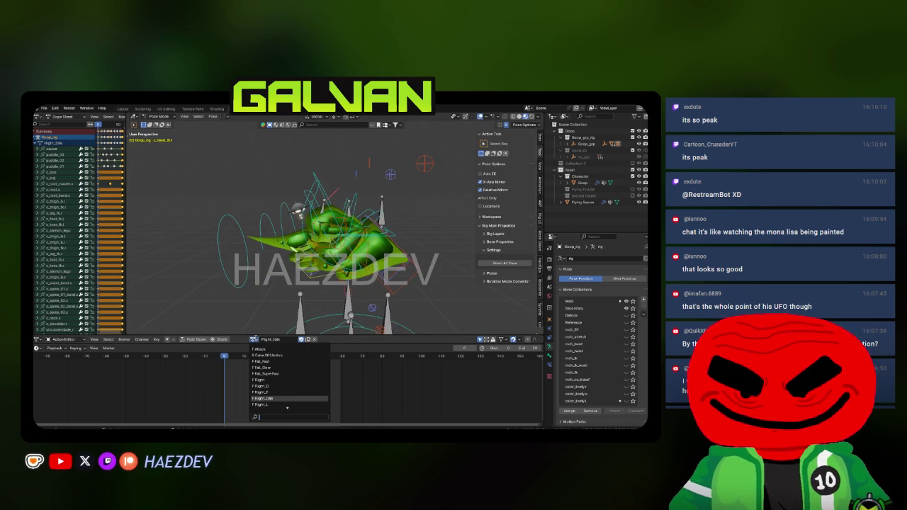
{"action": "left_click", "coordinate": [262, 398]}
{"action": "scroll", "coordinate": [340, 259], "scroll_direction": "down", "scroll_amount": 2}
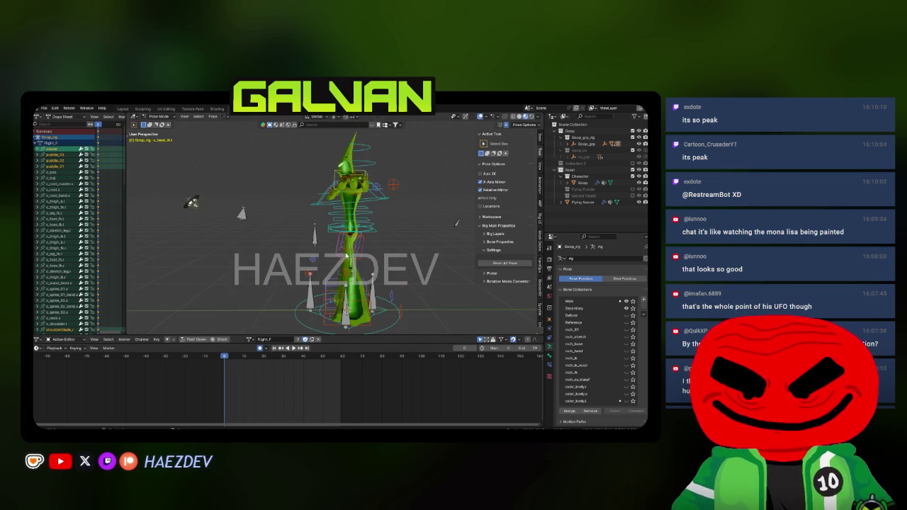
{"action": "scroll", "coordinate": [340, 258], "scroll_direction": "up", "scroll_amount": 2}
Step: Show the model as wireframe and select puddle_01, puddle_02, a spine bend bone and puddle_03
{"action": "key", "text": "a"}
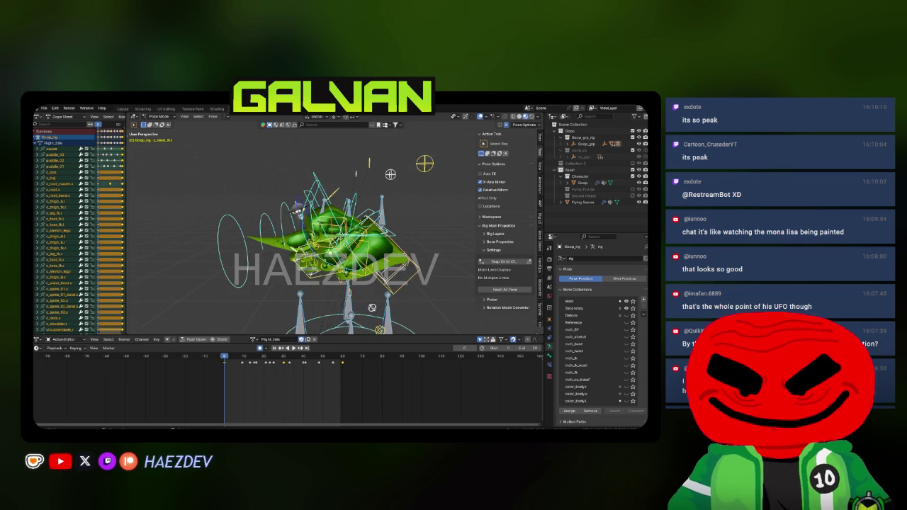
{"action": "key", "text": "shift+z"}
{"action": "key", "text": "KP_3"}
{"action": "key", "text": "alt+a"}
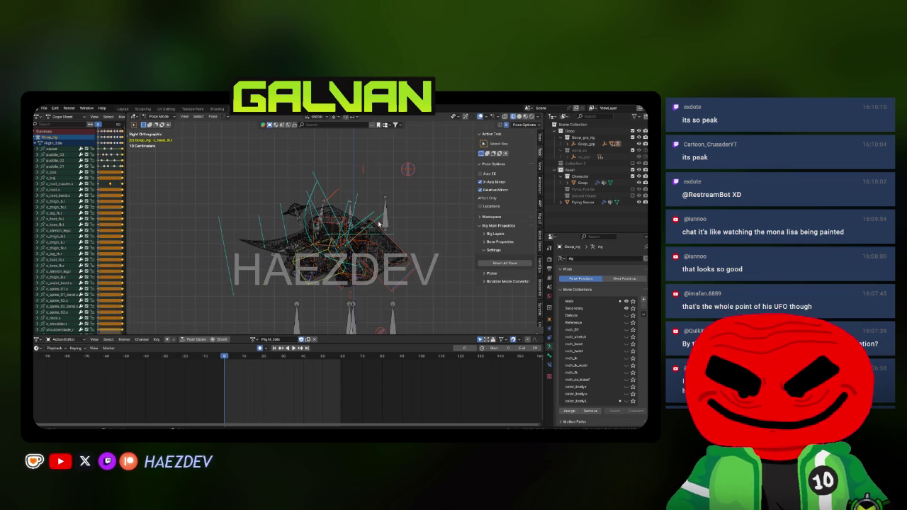
{"action": "left_click", "coordinate": [387, 223]}
{"action": "left_click_drag", "start_coordinate": [332, 217], "coordinate": [357, 191]}
{"action": "left_click", "coordinate": [380, 203], "text": "shift"}
{"action": "left_click", "coordinate": [347, 206], "text": "shift"}
{"action": "left_click", "coordinate": [359, 190], "text": "shift"}
Step: Move the selected puddle bones into a new 'Fly Puddle' bone collection
{"action": "key", "text": "KP_5"}
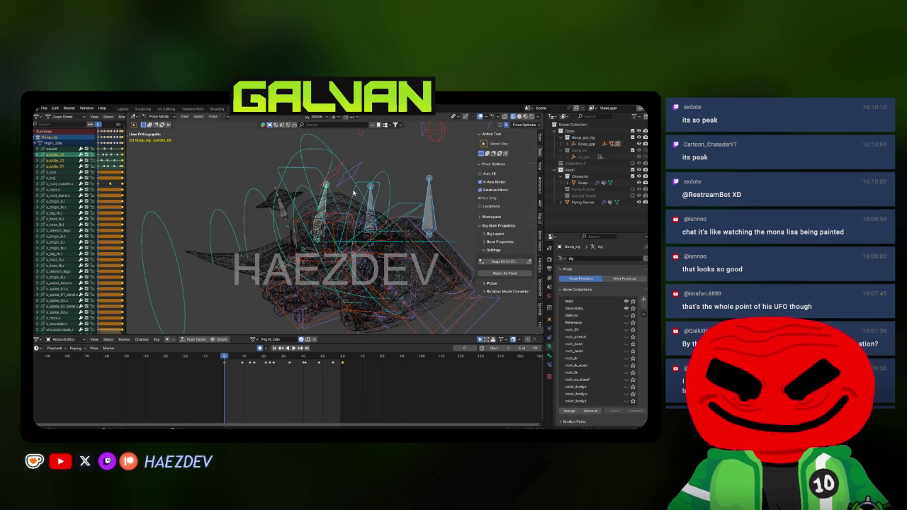
{"action": "key", "text": "KP_1"}
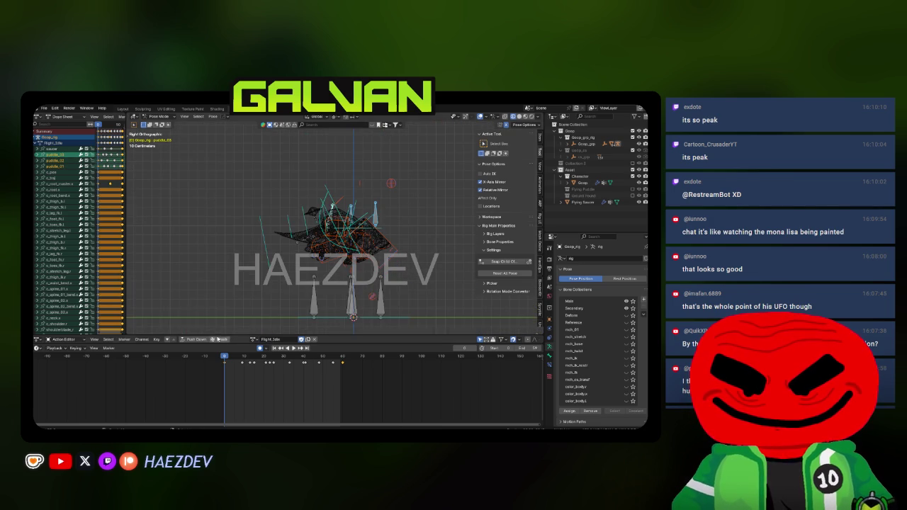
{"action": "left_click", "coordinate": [212, 116]}
{"action": "mouse_move", "coordinate": [243, 205]}
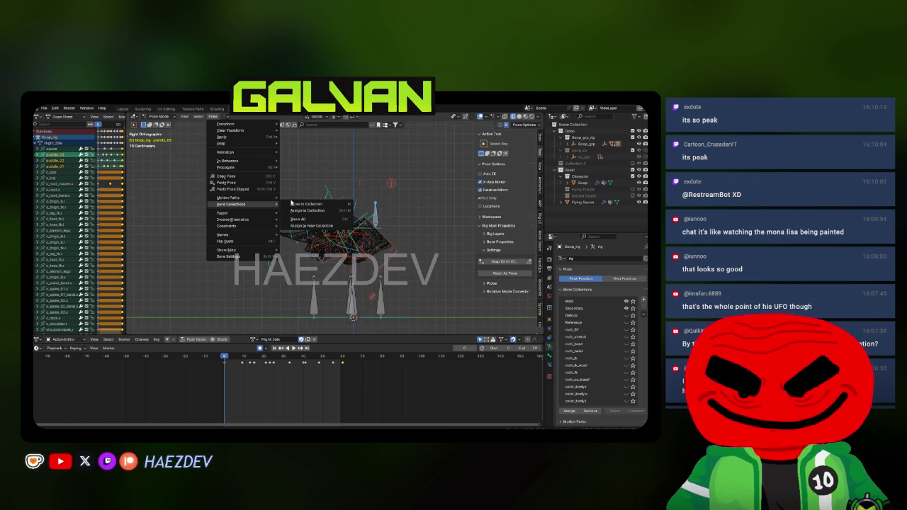
{"action": "left_click", "coordinate": [291, 203]}
{"action": "left_click", "coordinate": [293, 202]}
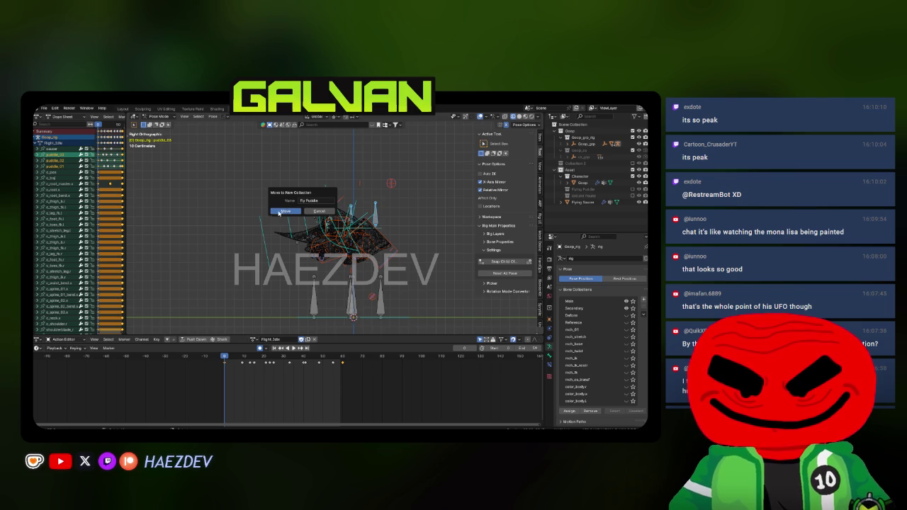
{"action": "left_click", "coordinate": [279, 211]}
Step: Select the three overlapping ground puddle bones
{"action": "left_click_drag", "start_coordinate": [279, 212], "coordinate": [321, 262]}
{"action": "left_click", "coordinate": [321, 263]}
{"action": "left_click", "coordinate": [322, 271]}
{"action": "left_click", "coordinate": [325, 279]}
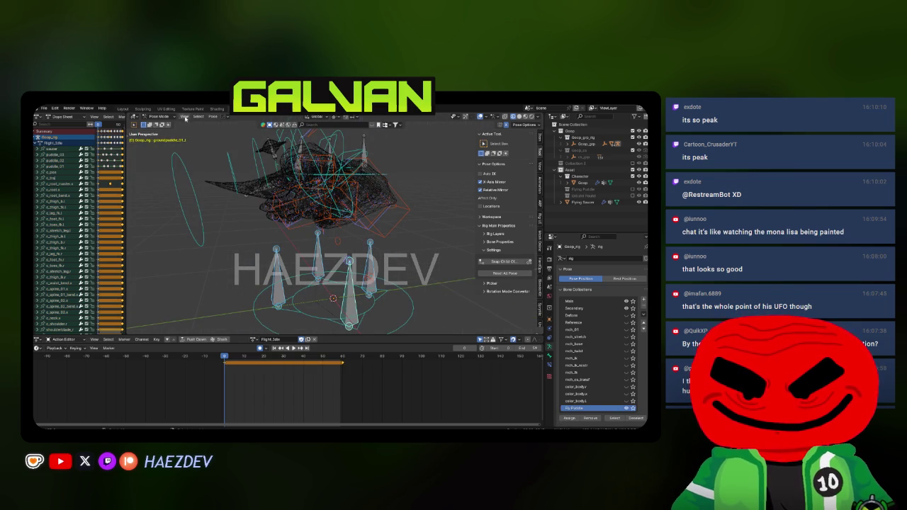
Step: Move those bones into a new 'Ground Puddle' collection and hide it
{"action": "left_click", "coordinate": [212, 116]}
{"action": "mouse_move", "coordinate": [240, 204]}
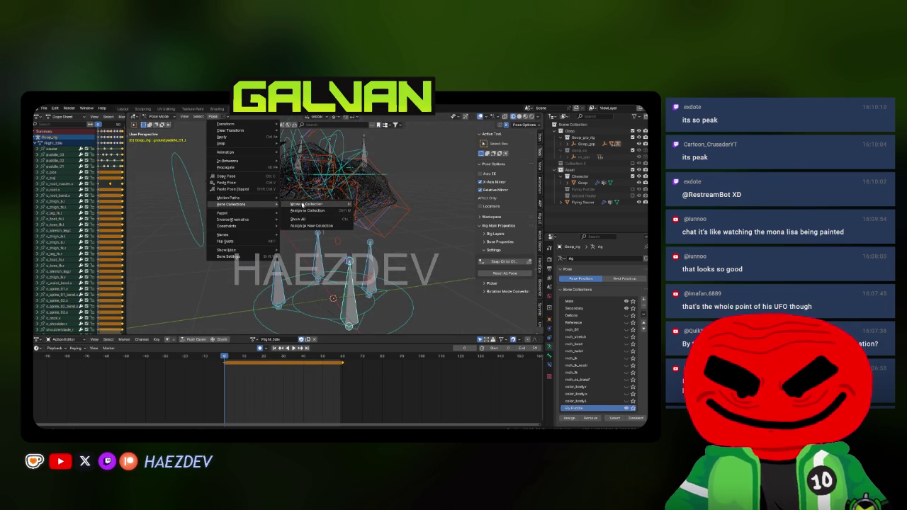
{"action": "left_click", "coordinate": [302, 205]}
{"action": "left_click", "coordinate": [302, 203]}
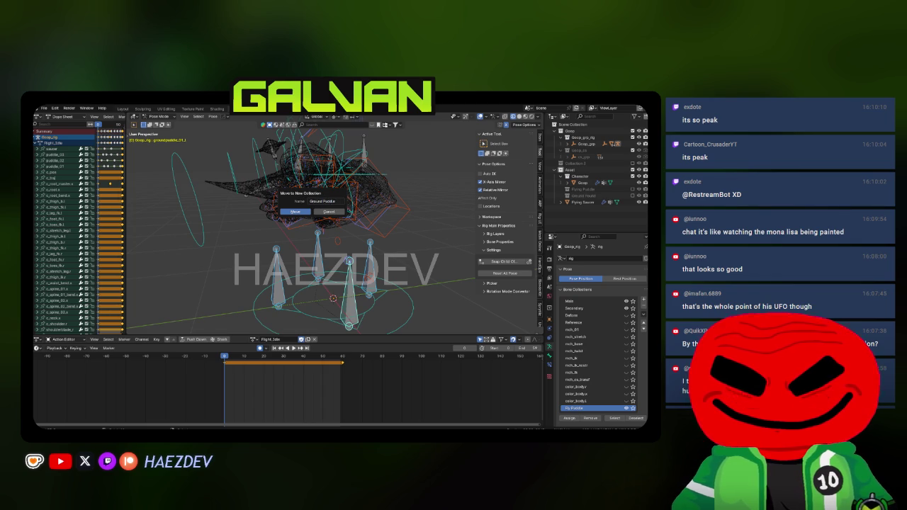
{"action": "left_click", "coordinate": [287, 211]}
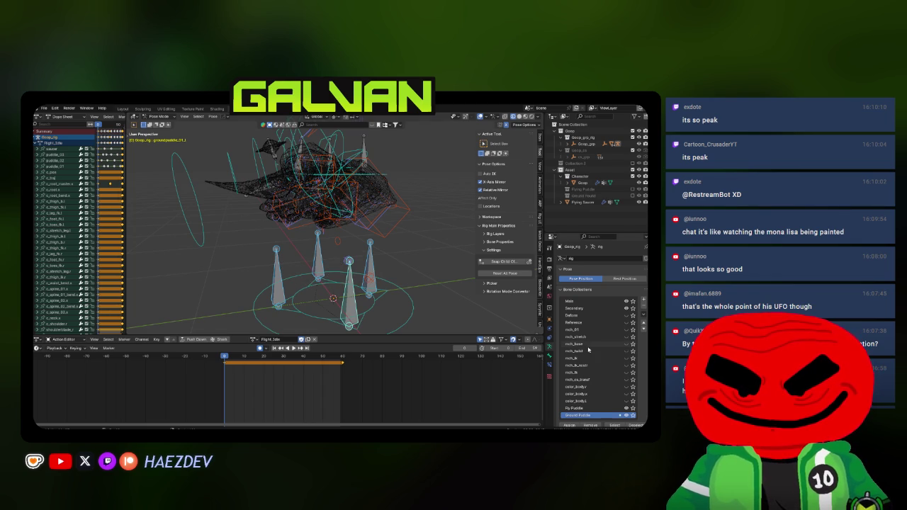
{"action": "left_click", "coordinate": [627, 414]}
{"action": "scroll", "coordinate": [340, 207], "scroll_direction": "down", "scroll_amount": 3}
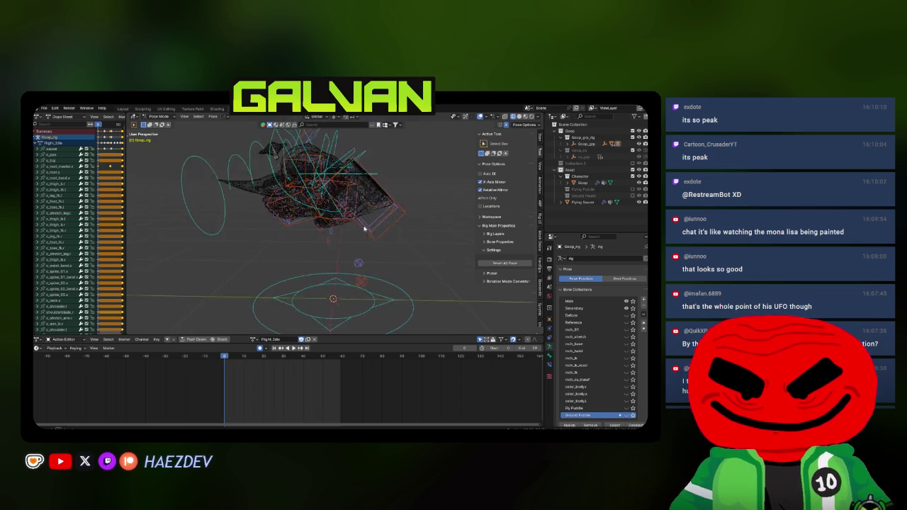
Step: Select the saucer bone and all bones, deselect the keys, and preview playback
{"action": "scroll", "coordinate": [341, 206], "scroll_direction": "up", "scroll_amount": 2}
{"action": "left_click", "coordinate": [301, 198]}
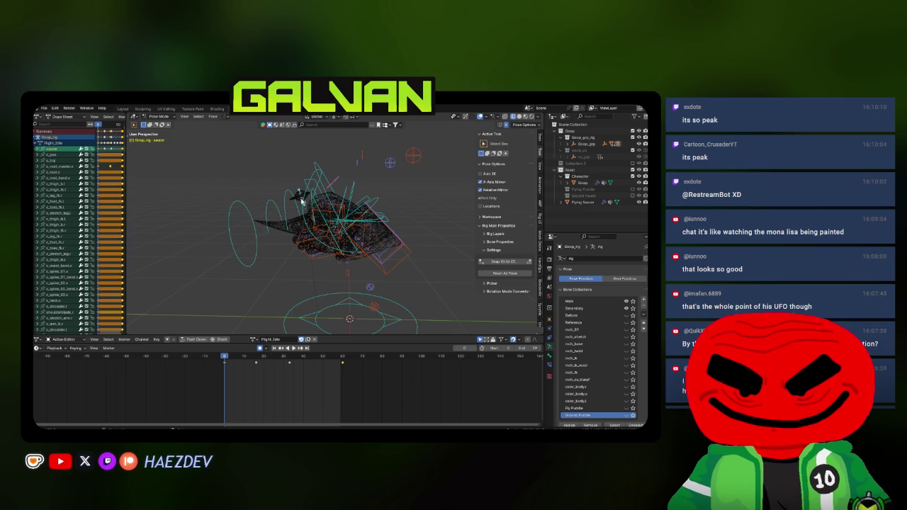
{"action": "key", "text": "a"}
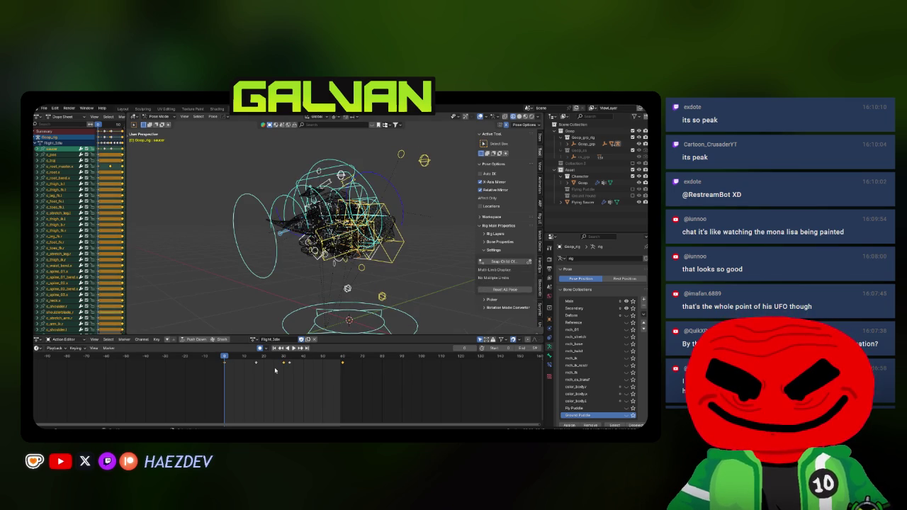
{"action": "left_click", "coordinate": [270, 379]}
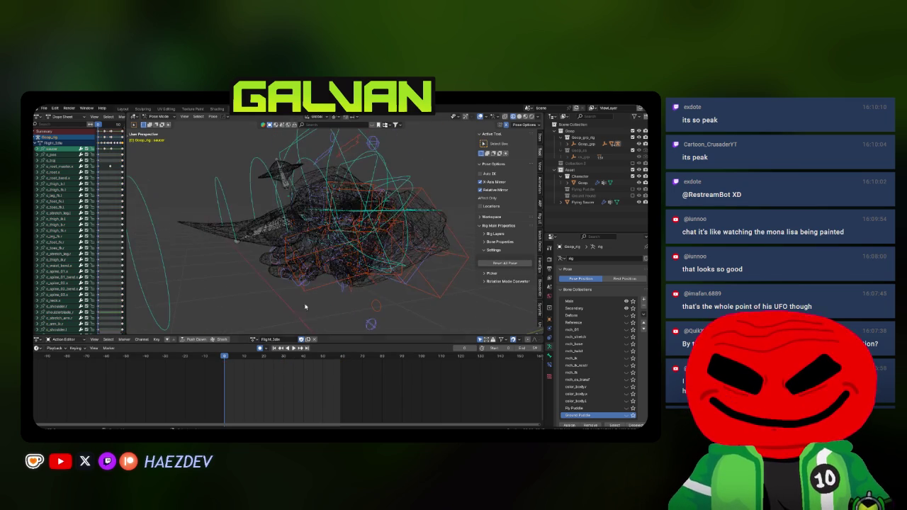
{"action": "left_click", "coordinate": [292, 351]}
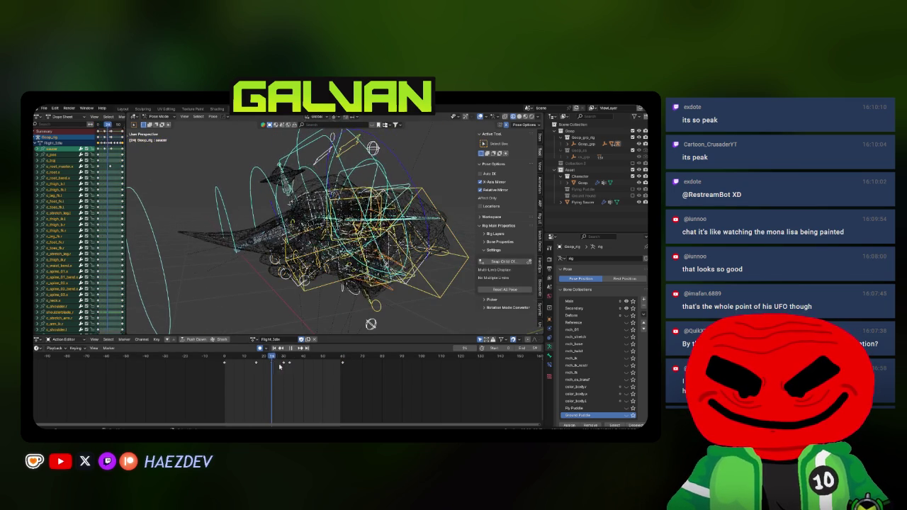
{"action": "key", "text": "Escape"}
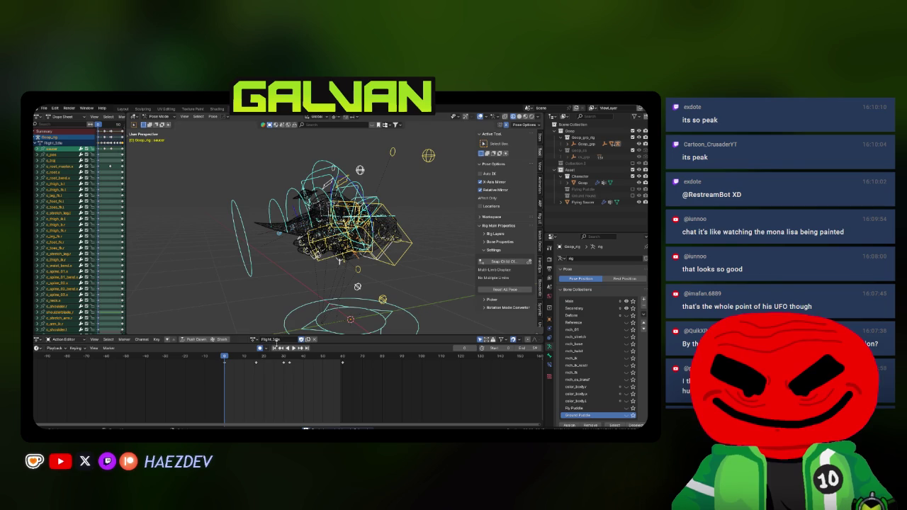
Step: Browse Flight_0, Flight_F and Flight_Idle, then paste the pose onto Flight_F
{"action": "left_click", "coordinate": [253, 340]}
{"action": "left_click", "coordinate": [279, 388]}
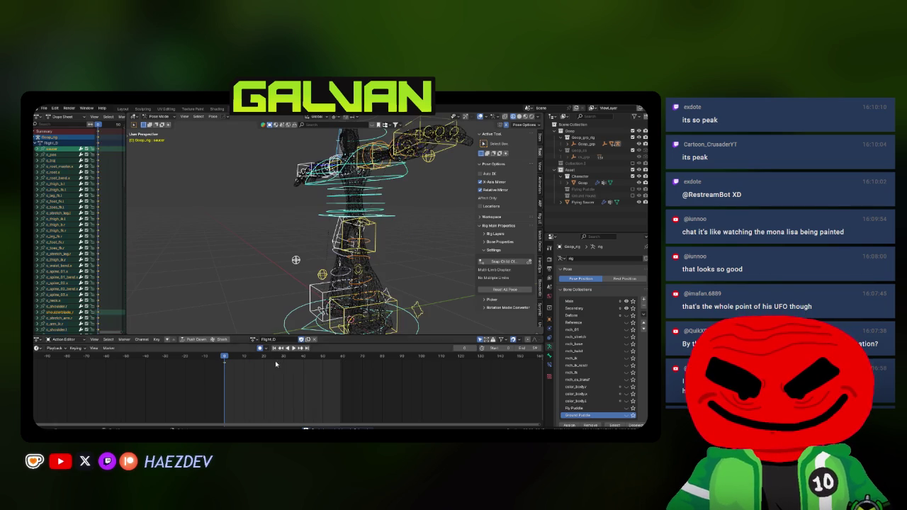
{"action": "key", "text": "KP_3"}
{"action": "scroll", "coordinate": [335, 242], "scroll_direction": "down", "scroll_amount": 2}
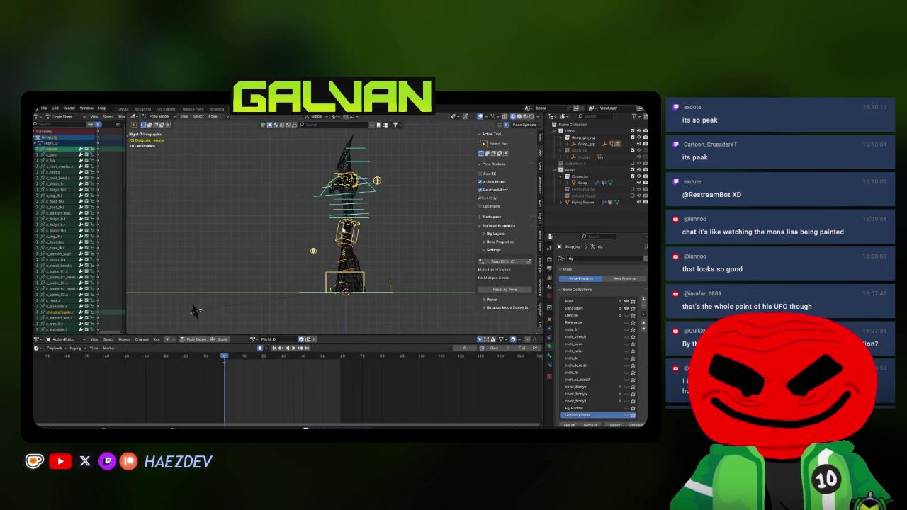
{"action": "scroll", "coordinate": [319, 245], "scroll_direction": "down", "scroll_amount": 1}
{"action": "key", "text": "a"}
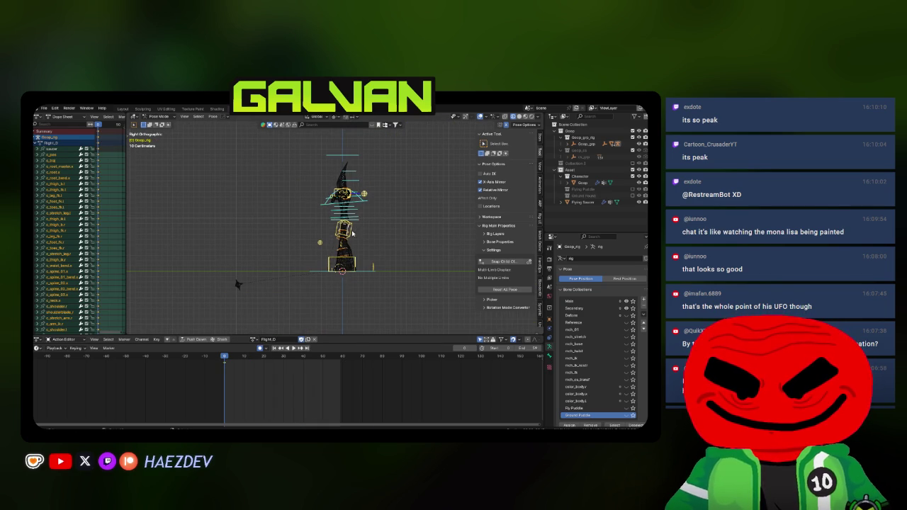
{"action": "left_click", "coordinate": [257, 339]}
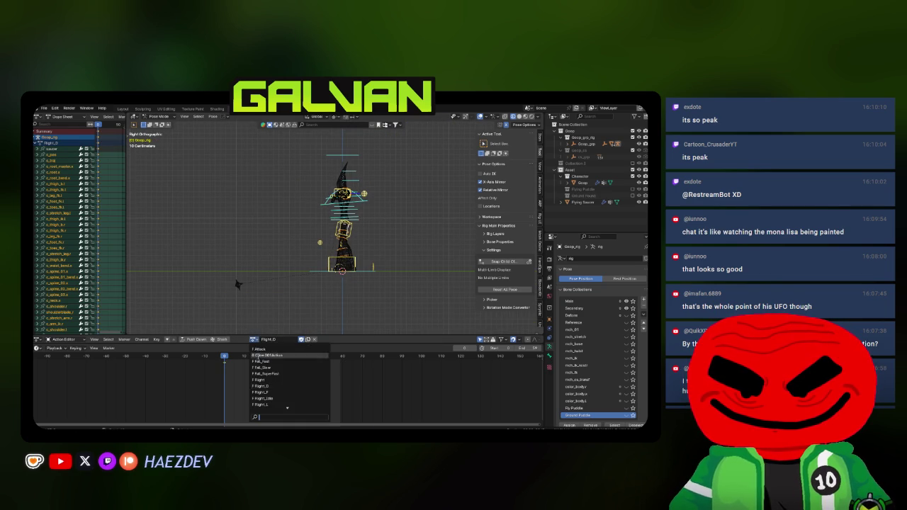
{"action": "left_click", "coordinate": [283, 392]}
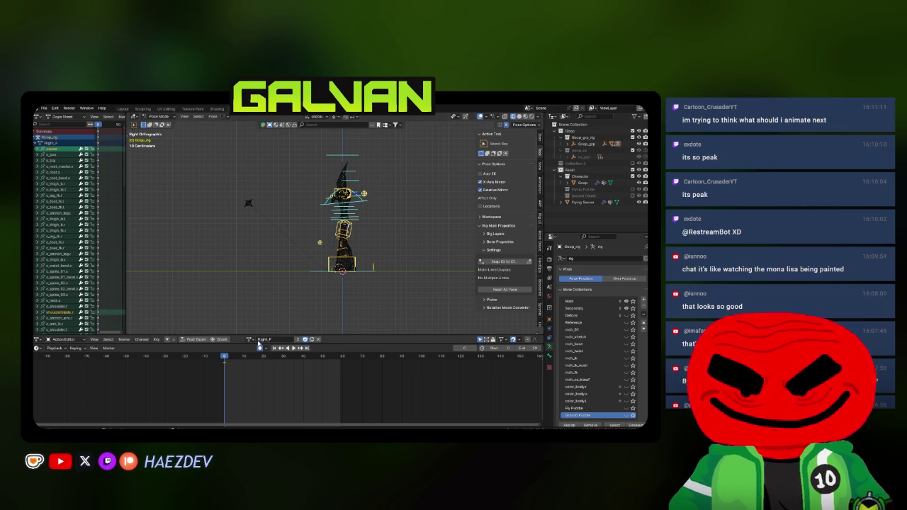
{"action": "left_click", "coordinate": [249, 340]}
{"action": "left_click", "coordinate": [259, 398]}
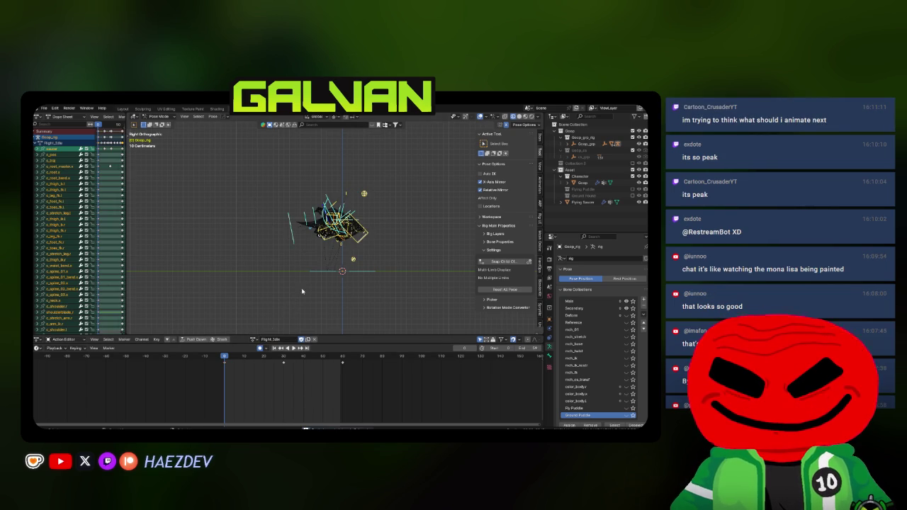
{"action": "left_click", "coordinate": [254, 340]}
{"action": "left_click", "coordinate": [265, 391]}
{"action": "key", "text": "ctrl+v"}
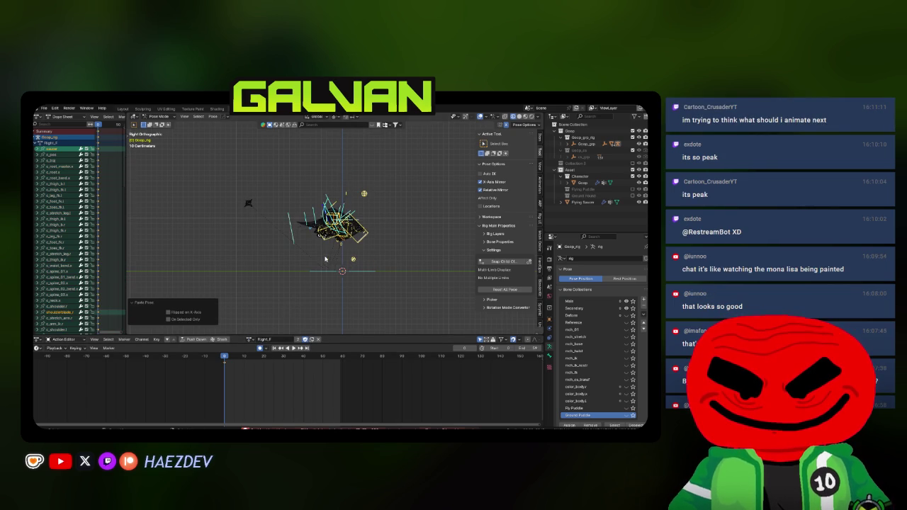
Step: Browse through the Flight_D, Flight_L, Flight_R, Flight_U and Flight_F actions
{"action": "left_click", "coordinate": [253, 340]}
{"action": "left_click", "coordinate": [266, 385]}
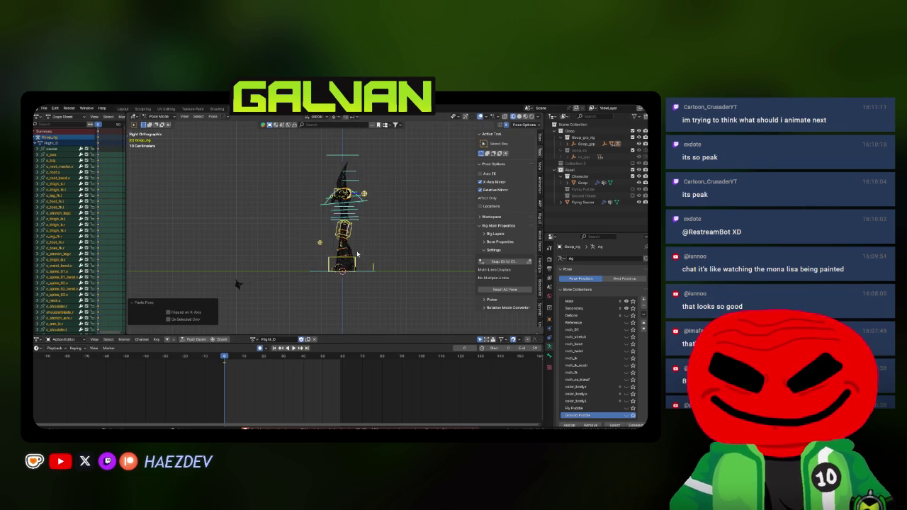
{"action": "left_click", "coordinate": [253, 340]}
{"action": "left_click", "coordinate": [258, 404]}
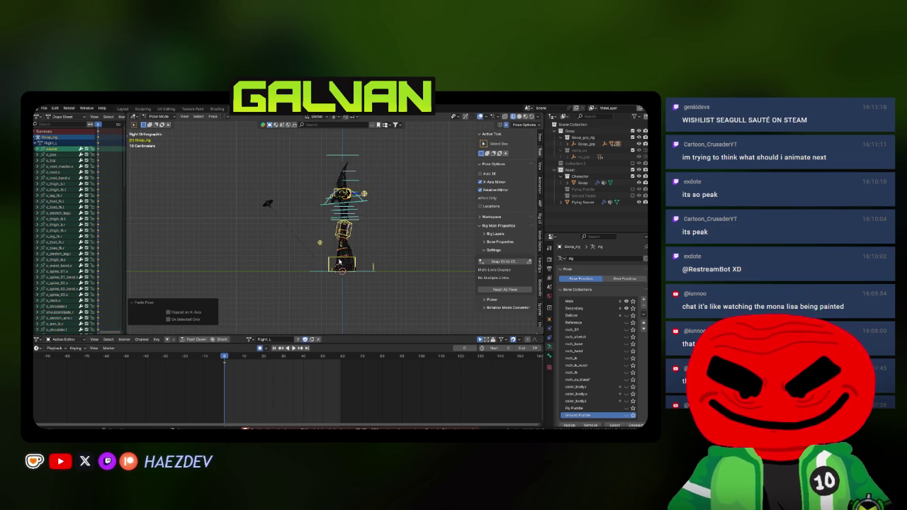
{"action": "left_click", "coordinate": [251, 339]}
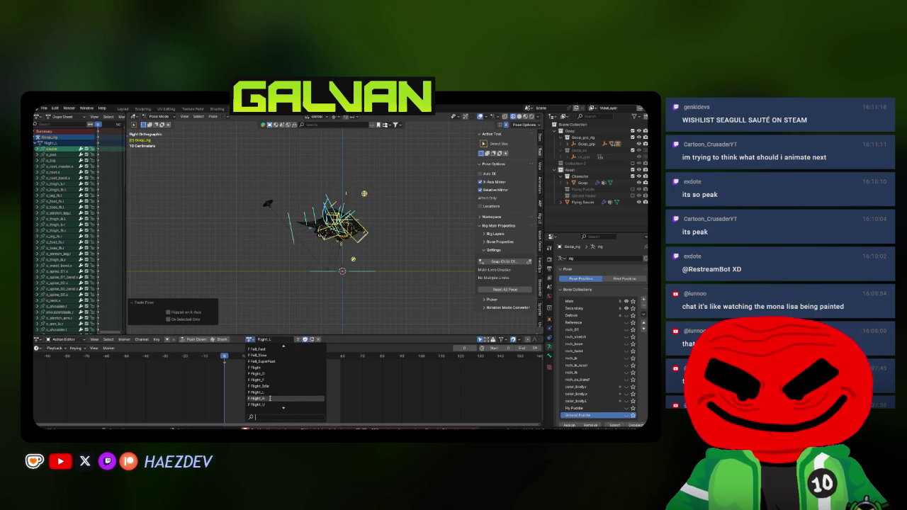
{"action": "left_click", "coordinate": [269, 399]}
{"action": "left_click", "coordinate": [253, 339]}
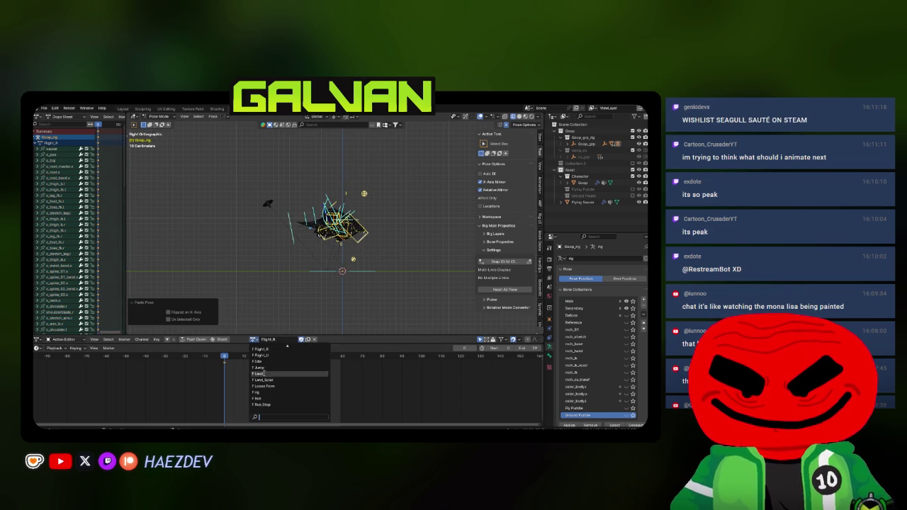
{"action": "left_click", "coordinate": [262, 354]}
{"action": "left_click", "coordinate": [250, 340]}
{"action": "scroll", "coordinate": [270, 354], "scroll_direction": "up", "scroll_amount": 1}
{"action": "left_click", "coordinate": [262, 348]}
{"action": "left_click", "coordinate": [251, 339]}
{"action": "scroll", "coordinate": [264, 379], "scroll_direction": "up", "scroll_amount": 4}
{"action": "left_click", "coordinate": [257, 367]}
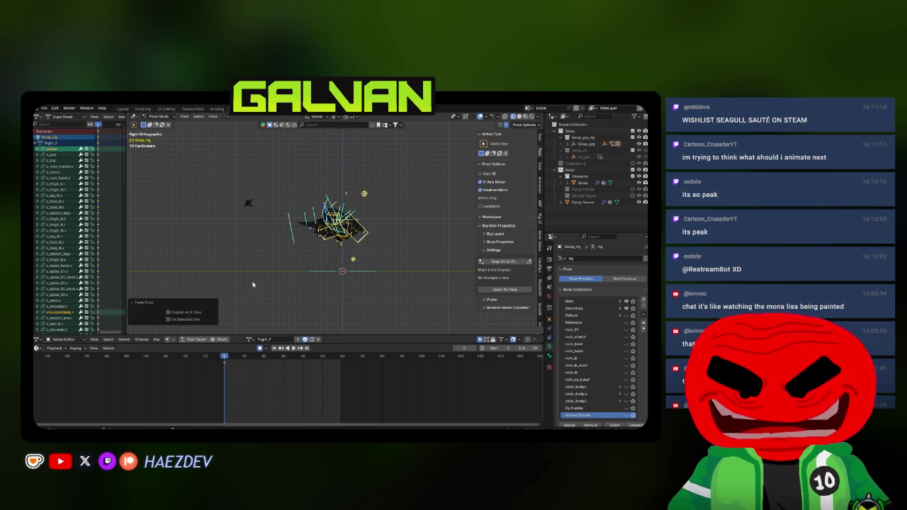
Step: Load the Flight action, paste the saucer pose at frame 60, and play it back
{"action": "left_click", "coordinate": [249, 341]}
{"action": "left_click", "coordinate": [273, 385]}
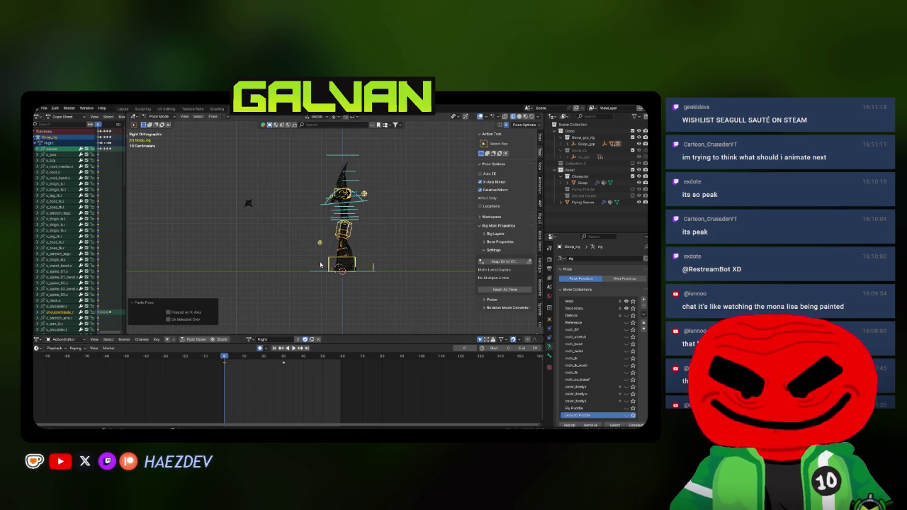
{"action": "left_click_drag", "start_coordinate": [234, 368], "coordinate": [343, 373]}
{"action": "key", "text": "ctrl+v"}
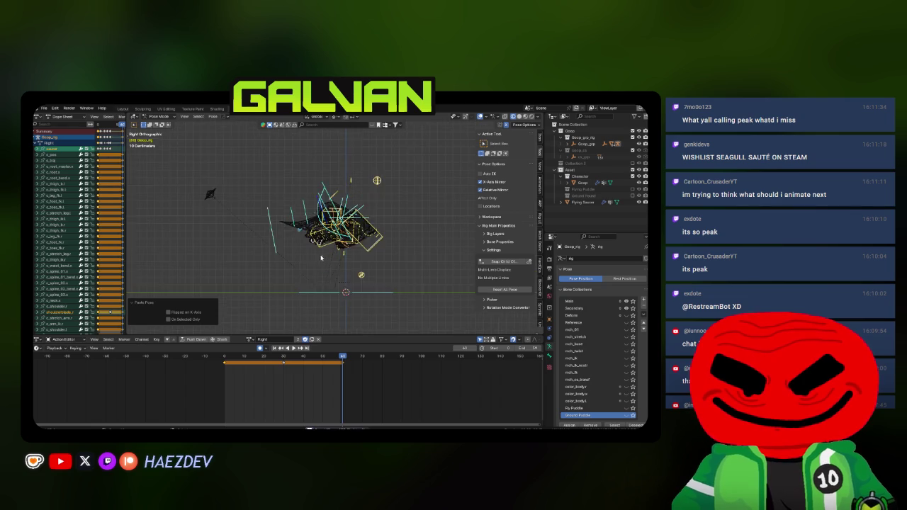
{"action": "key", "text": "space"}
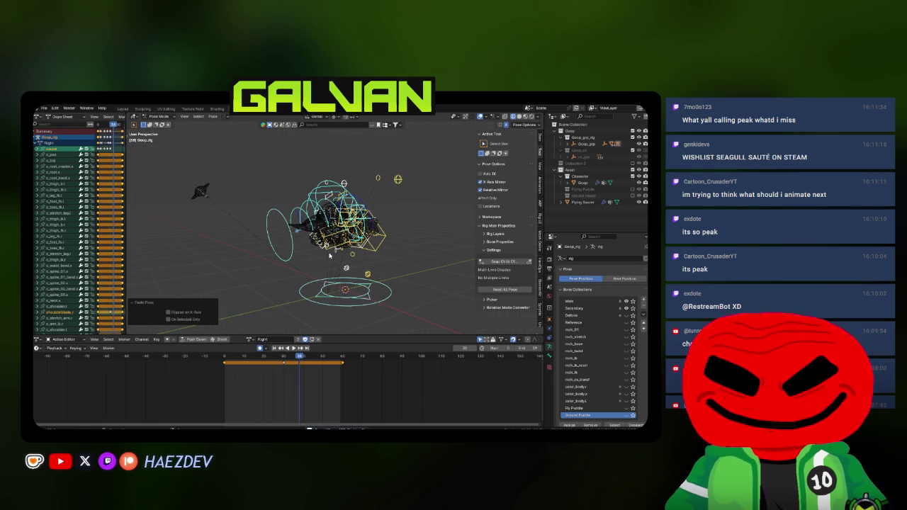